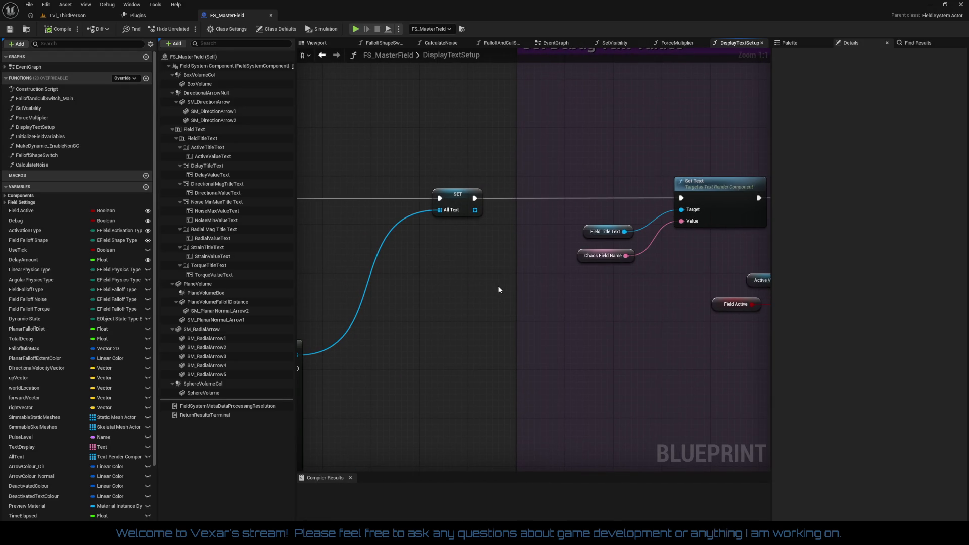
Step: Review the Switch on EFieldActivationType, Strain, Radial and Use Noise text setup nodes
{"action": "scroll", "coordinate": [448, 253], "scroll_direction": "down", "scroll_amount": 1}
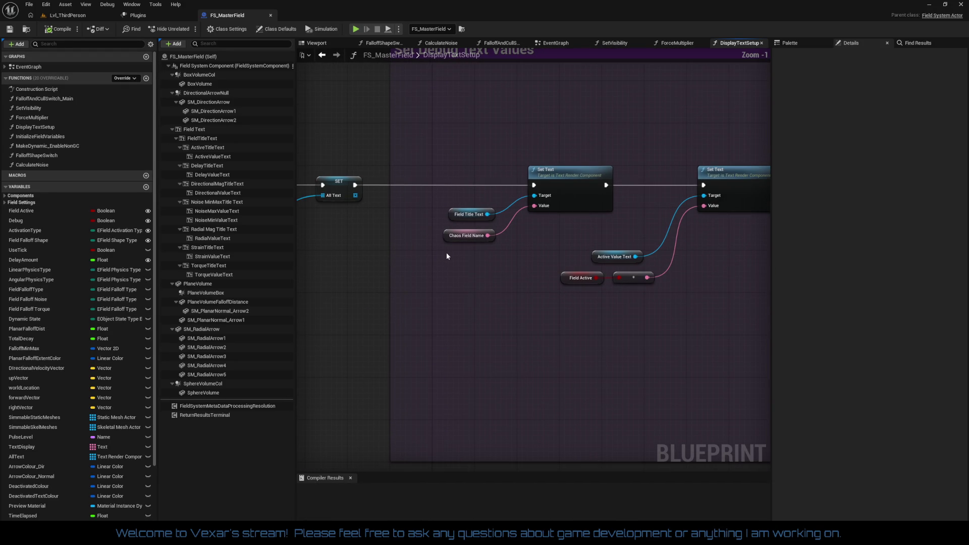
{"action": "left_click_drag", "start_coordinate": [450, 250], "coordinate": [295, 257]}
{"action": "mouse_move", "coordinate": [364, 256]}
{"action": "left_mouse_down"}
{"action": "mouse_move", "coordinate": [412, 268]}
{"action": "mouse_move", "coordinate": [378, 275]}
{"action": "mouse_move", "coordinate": [472, 329]}
{"action": "mouse_move", "coordinate": [449, 333]}
{"action": "mouse_move", "coordinate": [424, 309]}
{"action": "left_mouse_up"}
{"action": "left_click_drag", "start_coordinate": [505, 329], "coordinate": [360, 281]}
{"action": "scroll", "coordinate": [360, 281], "scroll_direction": "down", "scroll_amount": 1}
{"action": "scroll", "coordinate": [492, 293], "scroll_direction": "down", "scroll_amount": 1}
{"action": "scroll", "coordinate": [528, 270], "scroll_direction": "down", "scroll_amount": 1}
{"action": "left_click_drag", "start_coordinate": [528, 273], "coordinate": [672, 260]}
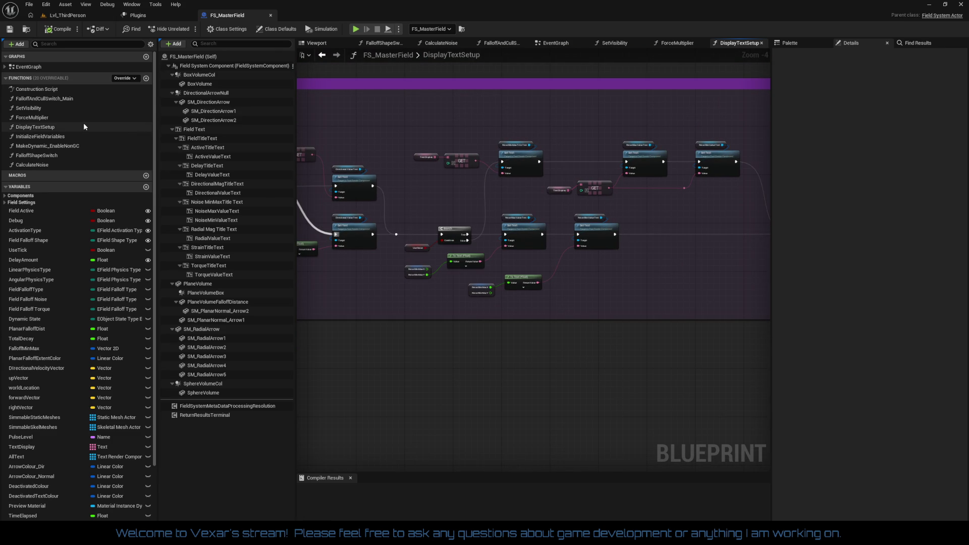
Step: Open InitializeFieldVariables and view its force multiplier, Recalculate delay and planar falloff comments
{"action": "double_click", "coordinate": [56, 140]}
{"action": "scroll", "coordinate": [384, 249], "scroll_direction": "up", "scroll_amount": 7}
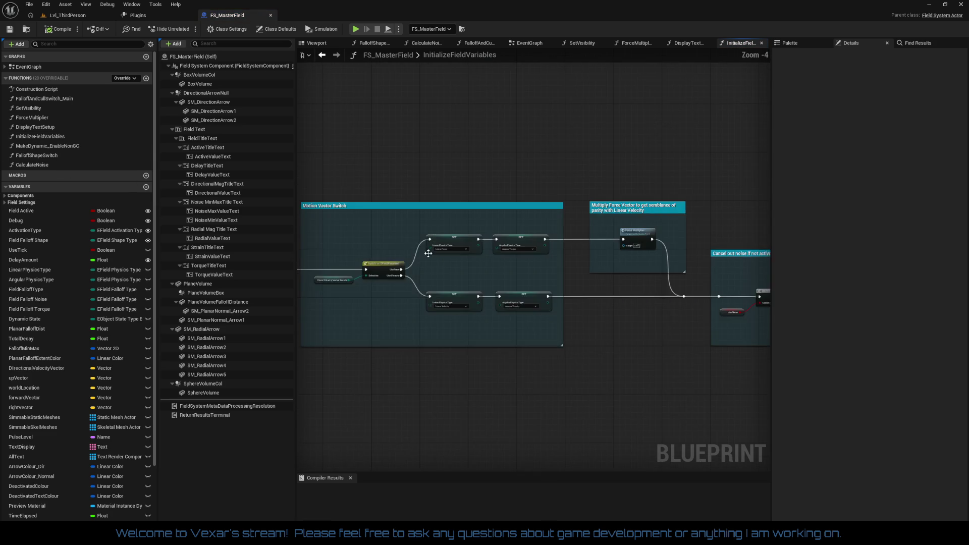
{"action": "mouse_move", "coordinate": [483, 266]}
{"action": "left_mouse_down"}
{"action": "mouse_move", "coordinate": [456, 226]}
{"action": "mouse_move", "coordinate": [494, 235]}
{"action": "left_mouse_up"}
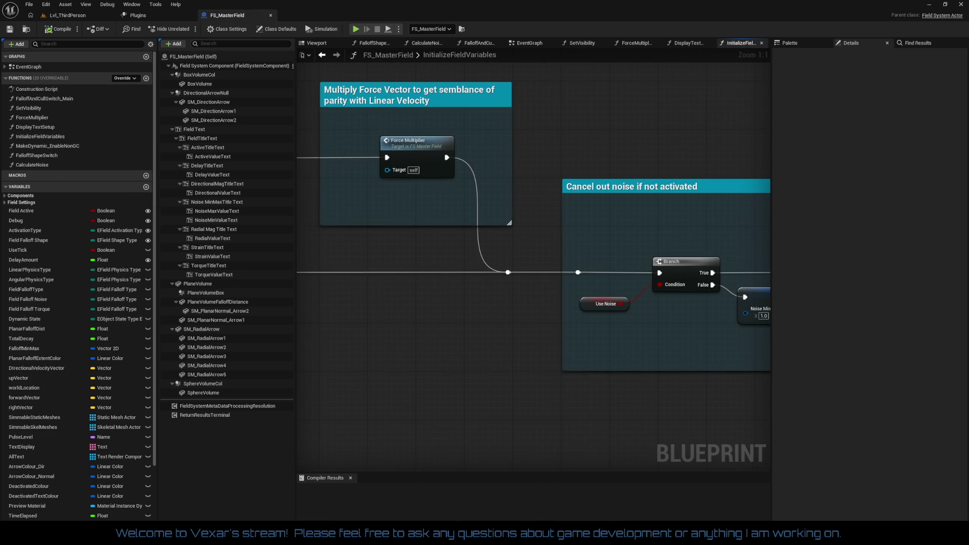
{"action": "left_click_drag", "start_coordinate": [564, 228], "coordinate": [311, 215]}
{"action": "left_click_drag", "start_coordinate": [438, 243], "coordinate": [168, 223]}
{"action": "scroll", "coordinate": [691, 202], "scroll_direction": "down", "scroll_amount": 2}
{"action": "left_click_drag", "start_coordinate": [692, 201], "coordinate": [303, 194]}
{"action": "left_click_drag", "start_coordinate": [585, 212], "coordinate": [444, 214]}
{"action": "left_click_drag", "start_coordinate": [686, 230], "coordinate": [533, 226]}
{"action": "scroll", "coordinate": [539, 214], "scroll_direction": "up", "scroll_amount": 2}
Step: Inspect the Get All Actors Of Class with Tag lookups, including SK_Rigids, and the preceding Branch
{"action": "left_click", "coordinate": [467, 216]}
{"action": "left_click", "coordinate": [691, 186]}
{"action": "mouse_move", "coordinate": [626, 211]}
{"action": "left_mouse_down"}
{"action": "mouse_move", "coordinate": [341, 227]}
{"action": "mouse_move", "coordinate": [566, 231]}
{"action": "left_mouse_up"}
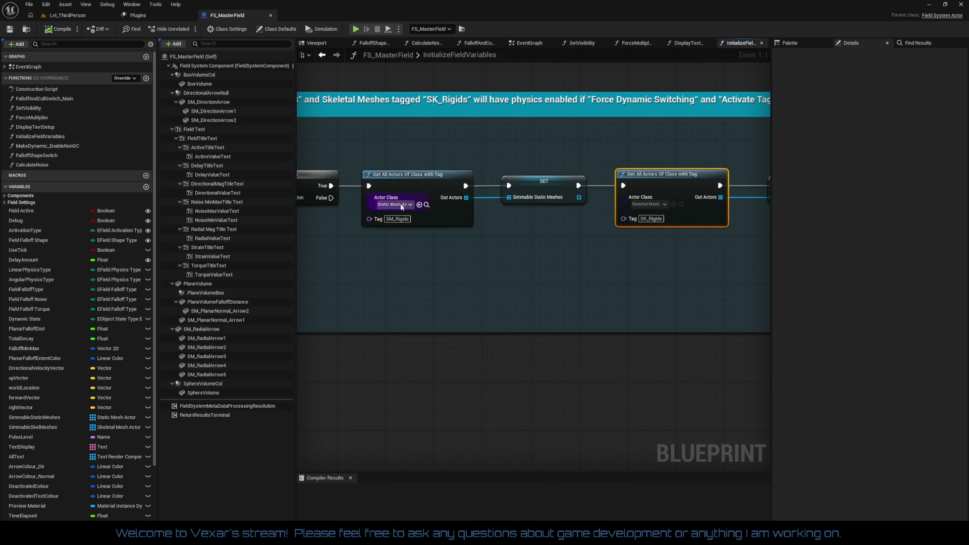
{"action": "left_click_drag", "start_coordinate": [355, 242], "coordinate": [474, 246]}
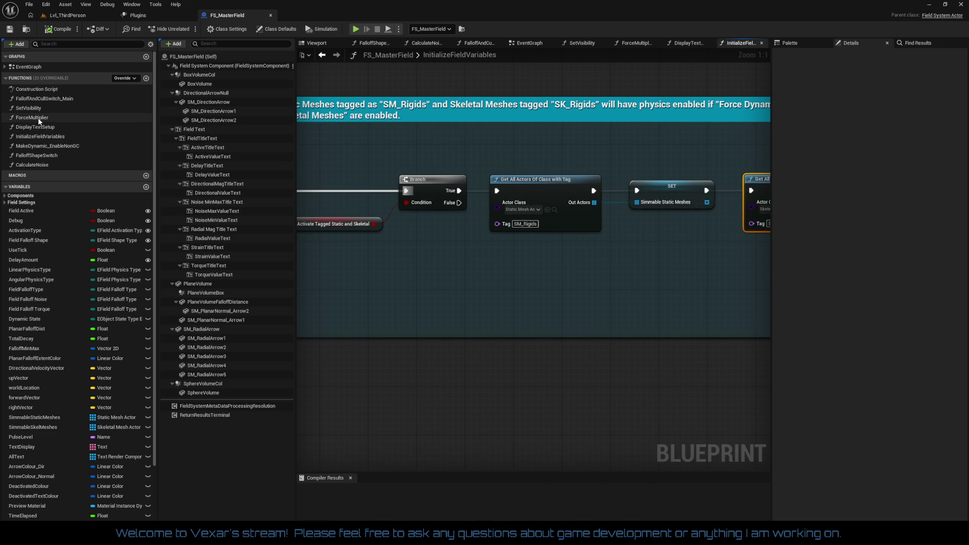
{"action": "double_click", "coordinate": [32, 146]}
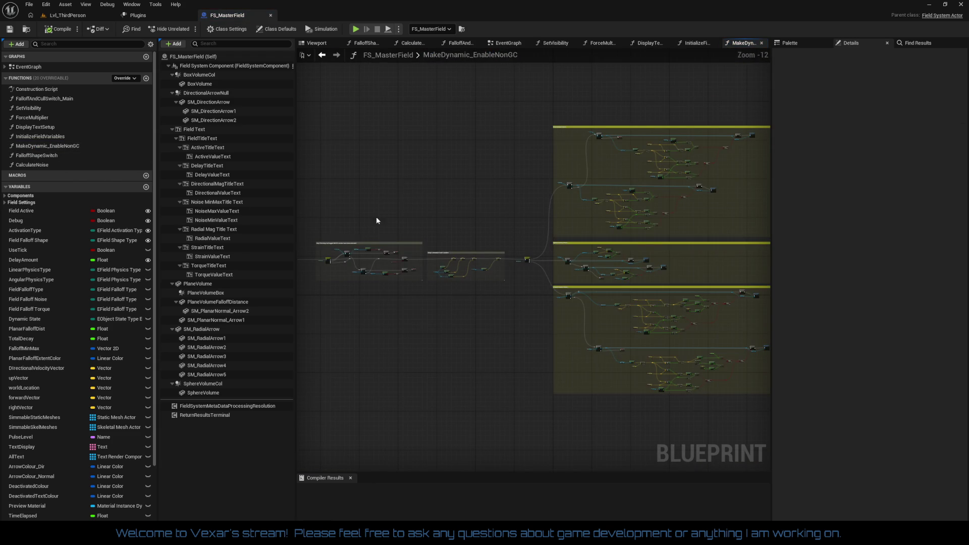
Step: Inspect the Stop Checking section and the ActivationType variable's settings
{"action": "scroll", "coordinate": [490, 220], "scroll_direction": "up", "scroll_amount": 5}
{"action": "scroll", "coordinate": [645, 217], "scroll_direction": "up", "scroll_amount": 7}
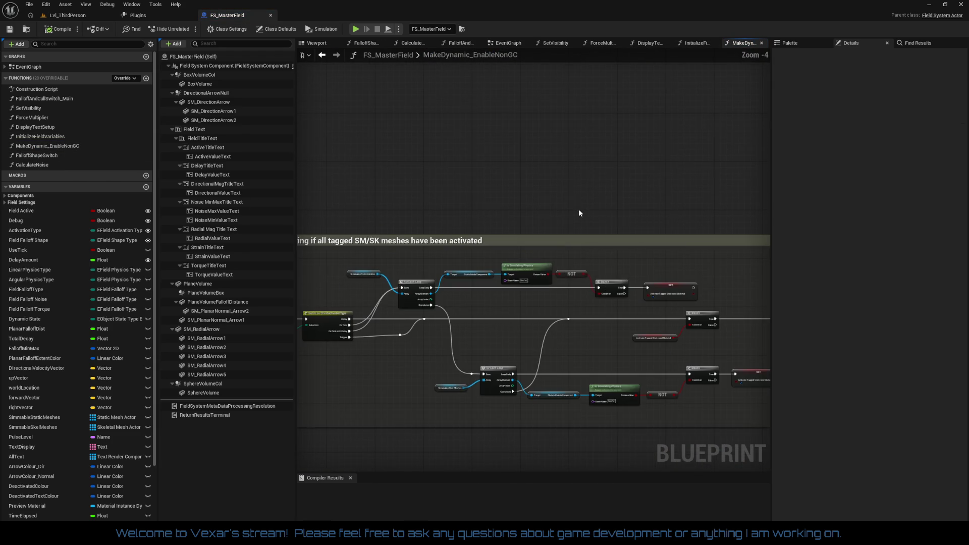
{"action": "left_click_drag", "start_coordinate": [559, 153], "coordinate": [723, 109]}
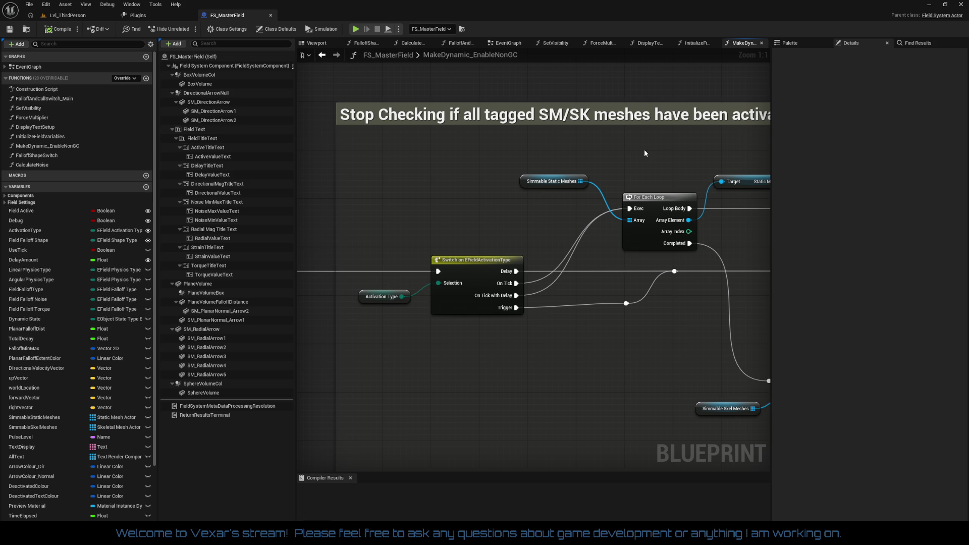
{"action": "mouse_move", "coordinate": [644, 149]}
{"action": "left_mouse_down"}
{"action": "mouse_move", "coordinate": [606, 150]}
{"action": "mouse_move", "coordinate": [667, 136]}
{"action": "left_mouse_up"}
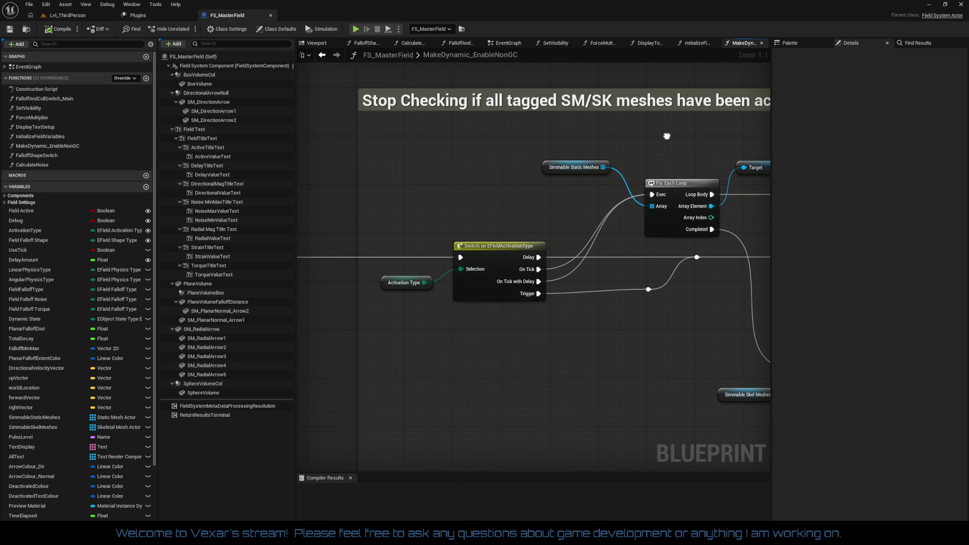
{"action": "left_click", "coordinate": [395, 282]}
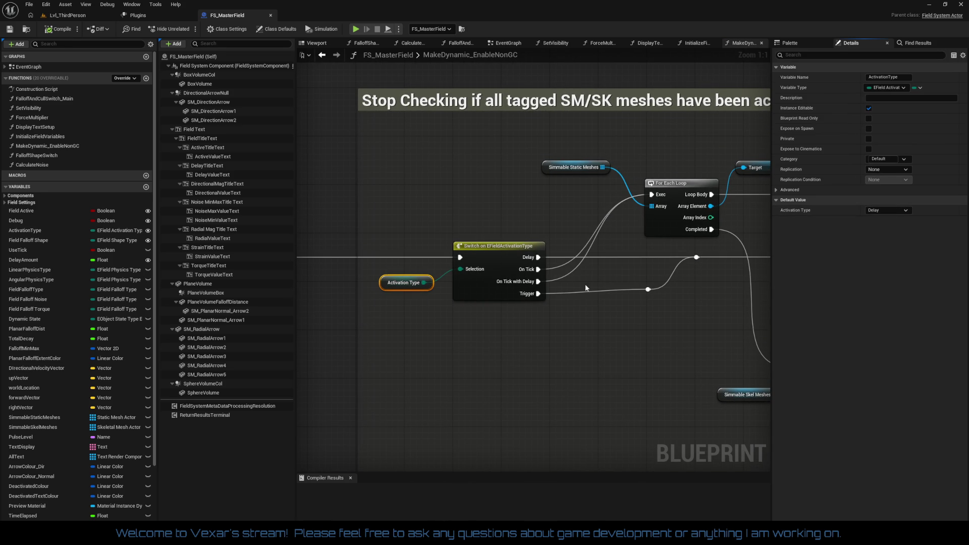
Step: Review the Is Simulating Physics checks and the Setup Commonly Used Variables section
{"action": "left_click_drag", "start_coordinate": [587, 281], "coordinate": [383, 269]}
{"action": "left_click_drag", "start_coordinate": [591, 229], "coordinate": [501, 225]}
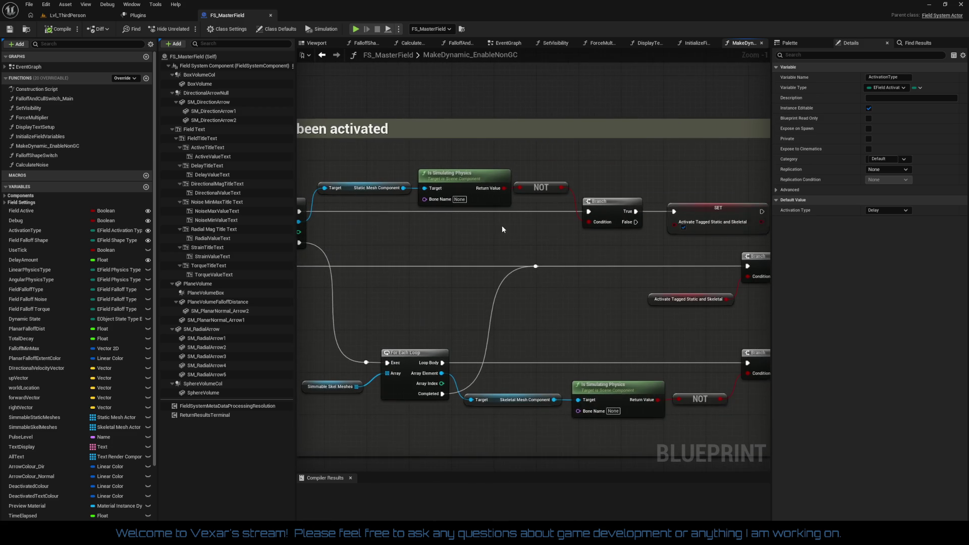
{"action": "scroll", "coordinate": [502, 225], "scroll_direction": "down", "scroll_amount": 3}
{"action": "left_click_drag", "start_coordinate": [757, 222], "coordinate": [452, 220]}
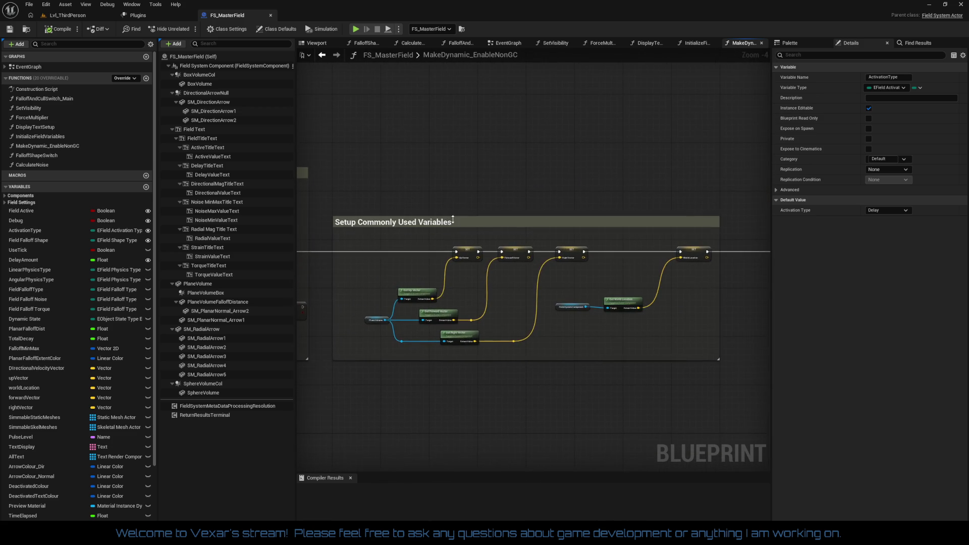
{"action": "scroll", "coordinate": [453, 220], "scroll_direction": "up", "scroll_amount": 2}
{"action": "scroll", "coordinate": [518, 216], "scroll_direction": "down", "scroll_amount": 1}
{"action": "scroll", "coordinate": [526, 216], "scroll_direction": "down", "scroll_amount": 1}
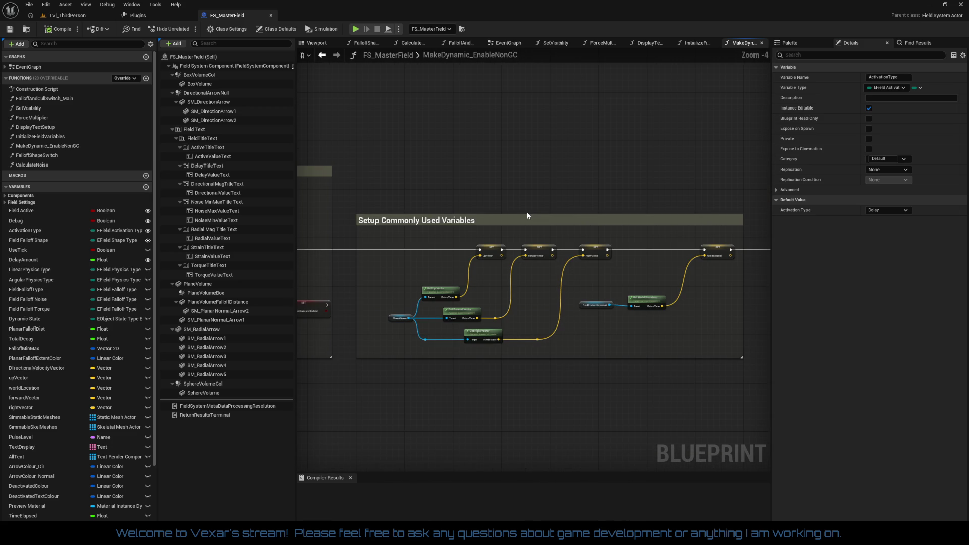
{"action": "scroll", "coordinate": [526, 216], "scroll_direction": "up", "scroll_amount": 3}
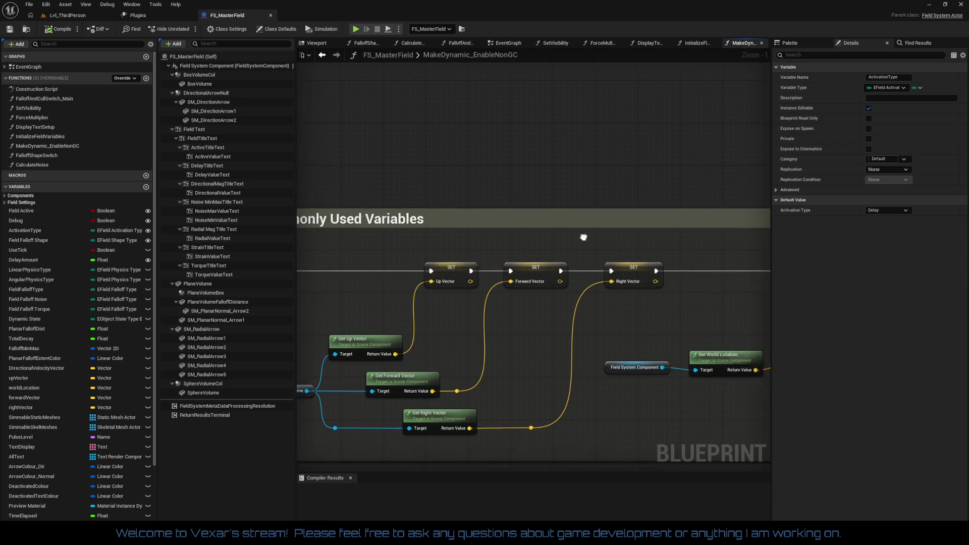
{"action": "scroll", "coordinate": [526, 222], "scroll_direction": "down", "scroll_amount": 3}
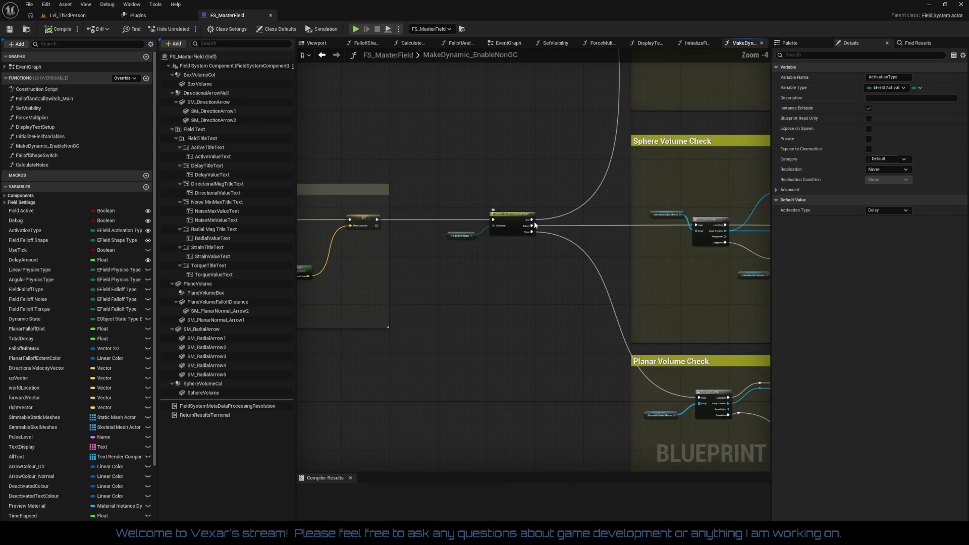
{"action": "scroll", "coordinate": [527, 221], "scroll_direction": "down", "scroll_amount": 1}
{"action": "scroll", "coordinate": [442, 205], "scroll_direction": "down", "scroll_amount": 1}
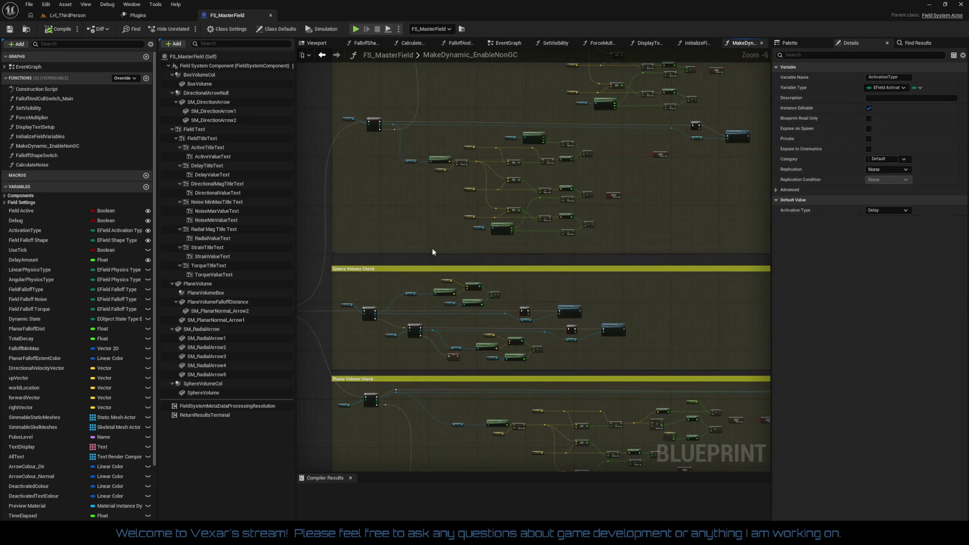
{"action": "scroll", "coordinate": [438, 177], "scroll_direction": "up", "scroll_amount": 3}
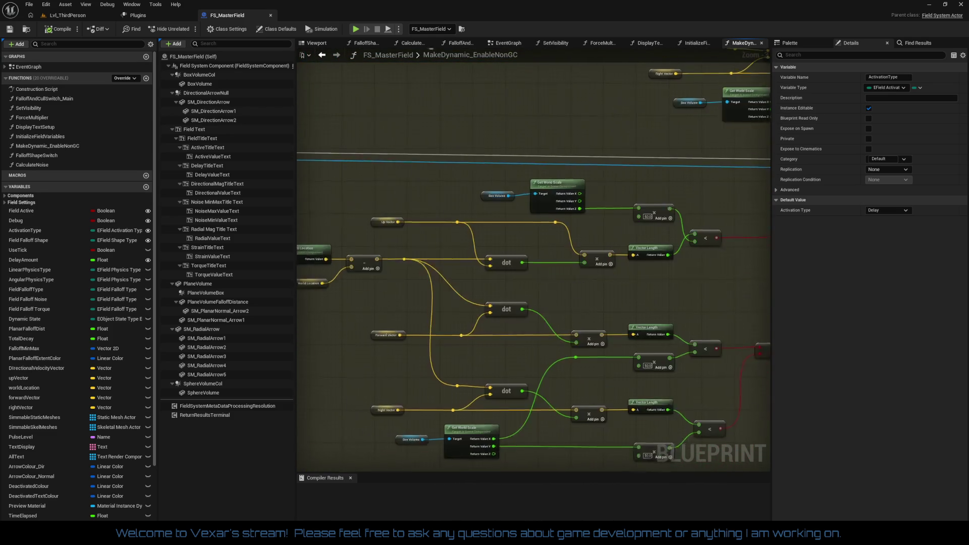
{"action": "scroll", "coordinate": [402, 252], "scroll_direction": "up", "scroll_amount": 3}
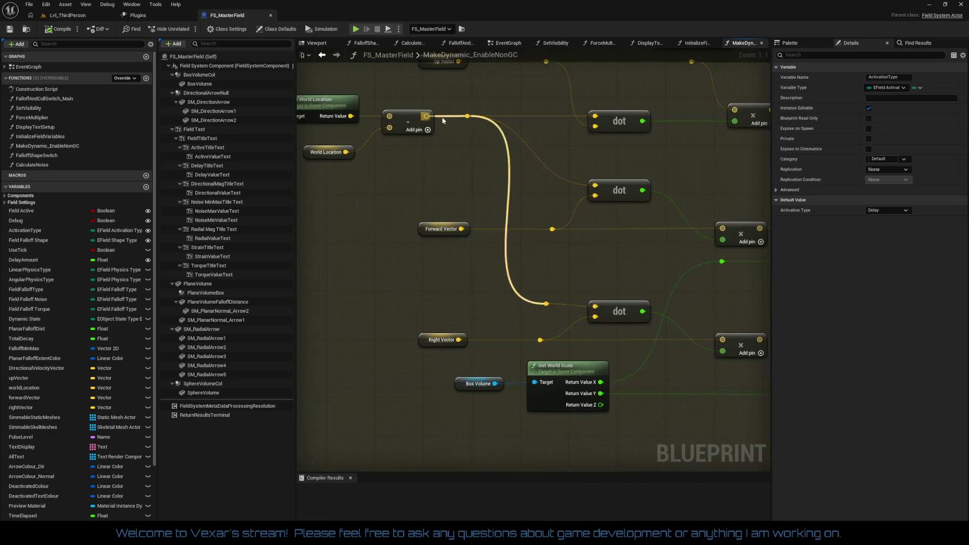
{"action": "scroll", "coordinate": [445, 117], "scroll_direction": "down", "scroll_amount": 6}
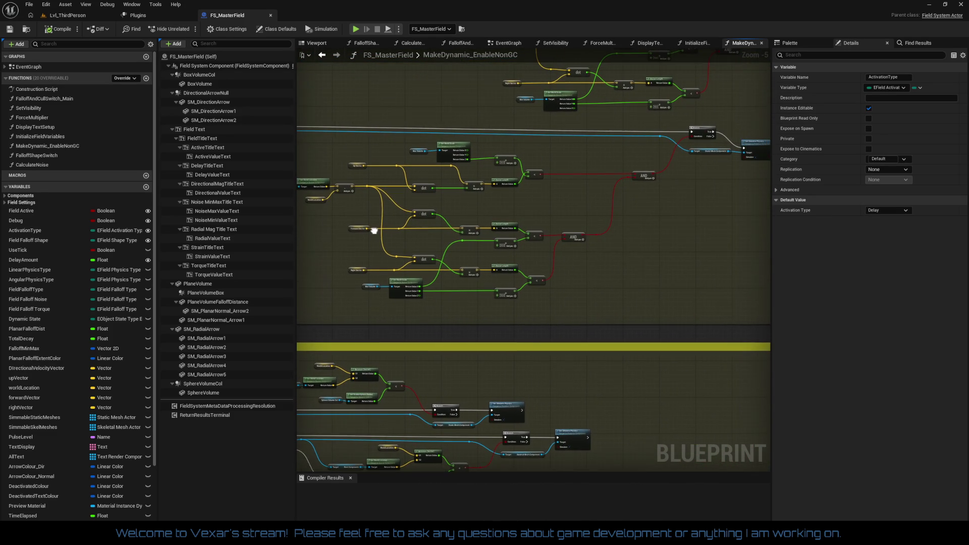
{"action": "scroll", "coordinate": [374, 230], "scroll_direction": "up", "scroll_amount": 6}
{"action": "mouse_move", "coordinate": [453, 208]}
{"action": "left_mouse_down"}
{"action": "mouse_move", "coordinate": [651, 176]}
{"action": "mouse_move", "coordinate": [731, 182]}
{"action": "mouse_move", "coordinate": [649, 158]}
{"action": "mouse_move", "coordinate": [604, 228]}
{"action": "left_mouse_up"}
{"action": "scroll", "coordinate": [604, 227], "scroll_direction": "down", "scroll_amount": 5}
{"action": "scroll", "coordinate": [599, 214], "scroll_direction": "down", "scroll_amount": 2}
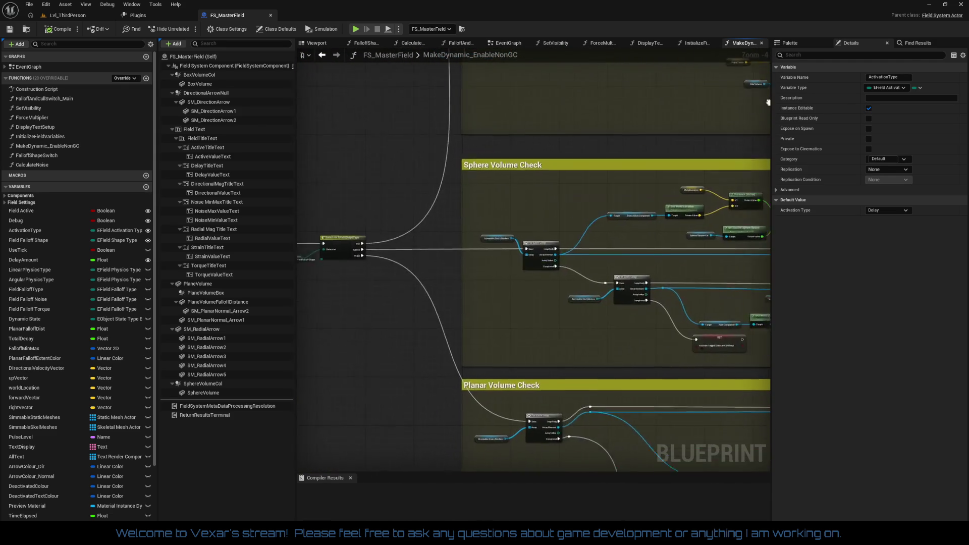
{"action": "mouse_move", "coordinate": [587, 160]}
{"action": "left_mouse_down"}
{"action": "mouse_move", "coordinate": [738, 143]}
{"action": "mouse_move", "coordinate": [523, 138]}
{"action": "left_mouse_up"}
{"action": "scroll", "coordinate": [480, 171], "scroll_direction": "up", "scroll_amount": 2}
{"action": "scroll", "coordinate": [481, 171], "scroll_direction": "down", "scroll_amount": 3}
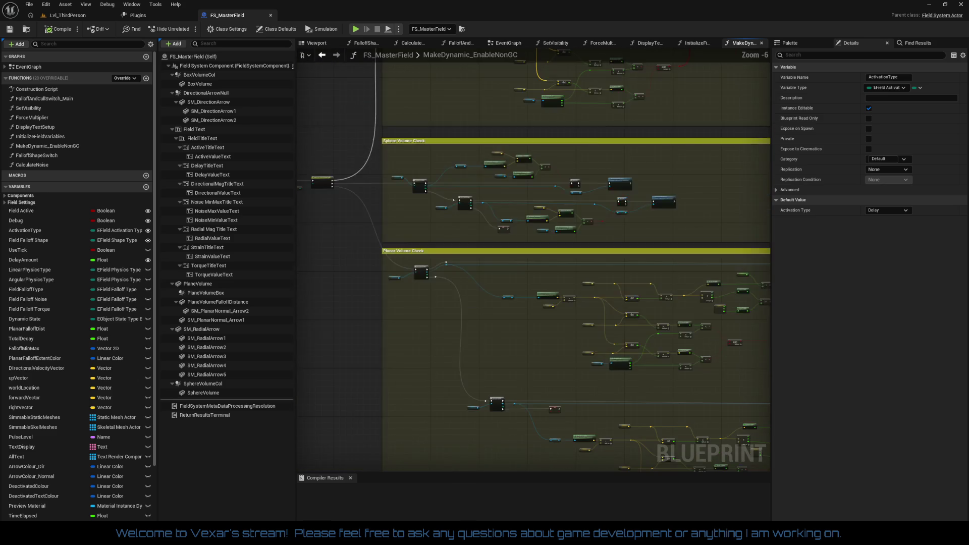
{"action": "scroll", "coordinate": [504, 363], "scroll_direction": "up", "scroll_amount": 1}
{"action": "scroll", "coordinate": [522, 344], "scroll_direction": "up", "scroll_amount": 1}
{"action": "mouse_move", "coordinate": [522, 343]}
{"action": "left_mouse_down"}
{"action": "mouse_move", "coordinate": [574, 236]}
{"action": "mouse_move", "coordinate": [590, 232]}
{"action": "left_mouse_up"}
{"action": "scroll", "coordinate": [419, 195], "scroll_direction": "up", "scroll_amount": 3}
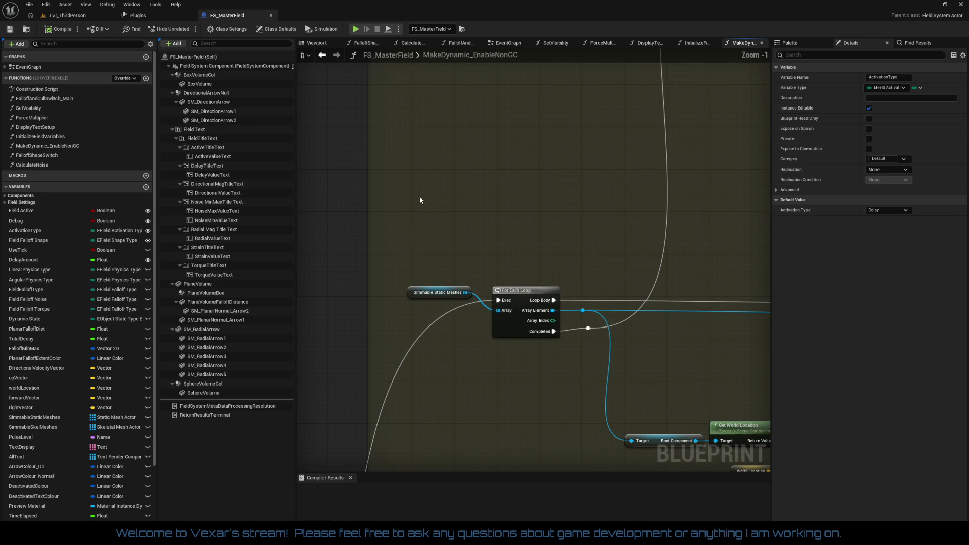
{"action": "scroll", "coordinate": [477, 196], "scroll_direction": "down", "scroll_amount": 1}
{"action": "left_click_drag", "start_coordinate": [477, 197], "coordinate": [515, 250]}
{"action": "scroll", "coordinate": [515, 251], "scroll_direction": "down", "scroll_amount": 2}
{"action": "mouse_move", "coordinate": [590, 226]}
{"action": "left_mouse_down"}
{"action": "mouse_move", "coordinate": [660, 214]}
{"action": "mouse_move", "coordinate": [417, 241]}
{"action": "mouse_move", "coordinate": [608, 175]}
{"action": "left_mouse_up"}
{"action": "scroll", "coordinate": [387, 226], "scroll_direction": "up", "scroll_amount": 1}
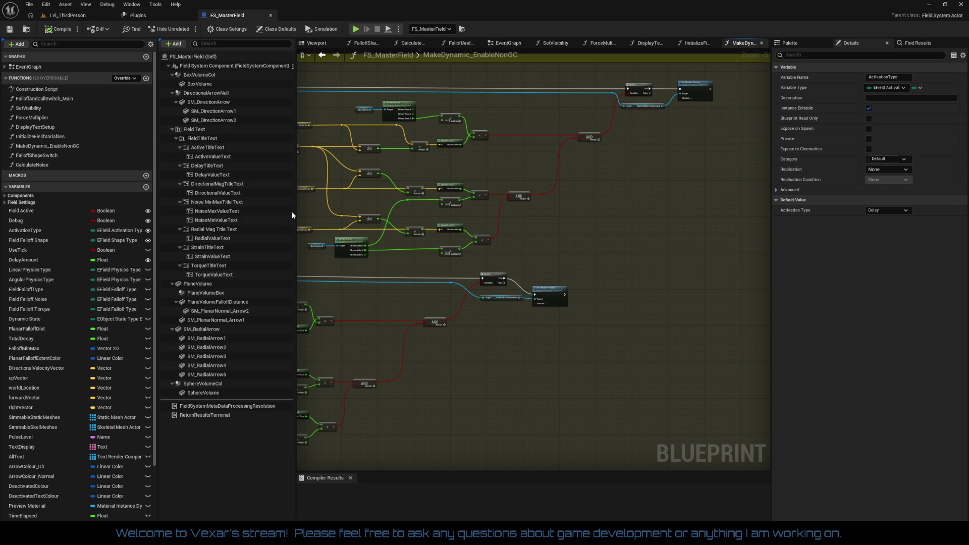
Step: Open FalloffShapeSwitch to view its Planar and Alt Planar Falloff Setup sections
{"action": "left_click", "coordinate": [45, 158]}
{"action": "double_click", "coordinate": [45, 158]}
{"action": "scroll", "coordinate": [611, 210], "scroll_direction": "down", "scroll_amount": 5}
{"action": "mouse_move", "coordinate": [384, 282]}
{"action": "left_mouse_down"}
{"action": "mouse_move", "coordinate": [594, 290]}
{"action": "mouse_move", "coordinate": [353, 101]}
{"action": "mouse_move", "coordinate": [504, 182]}
{"action": "mouse_move", "coordinate": [505, 252]}
{"action": "left_mouse_up"}
{"action": "scroll", "coordinate": [504, 252], "scroll_direction": "up", "scroll_amount": 2}
{"action": "scroll", "coordinate": [505, 253], "scroll_direction": "down", "scroll_amount": 1}
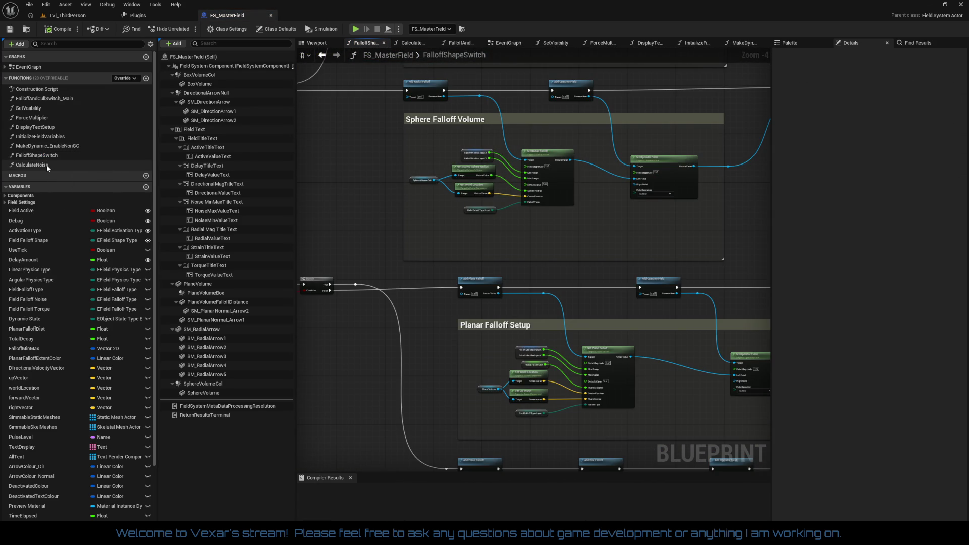
Step: Glance at CalculateNoise, close FalloffShapeSwitch, and view the EventGraph's Activate And Break section
{"action": "double_click", "coordinate": [48, 165]}
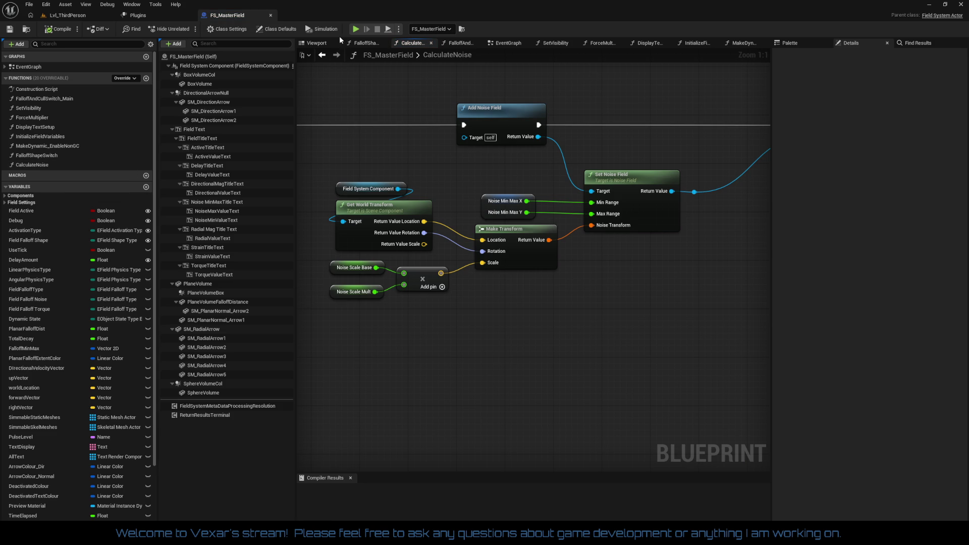
{"action": "left_click", "coordinate": [366, 43]}
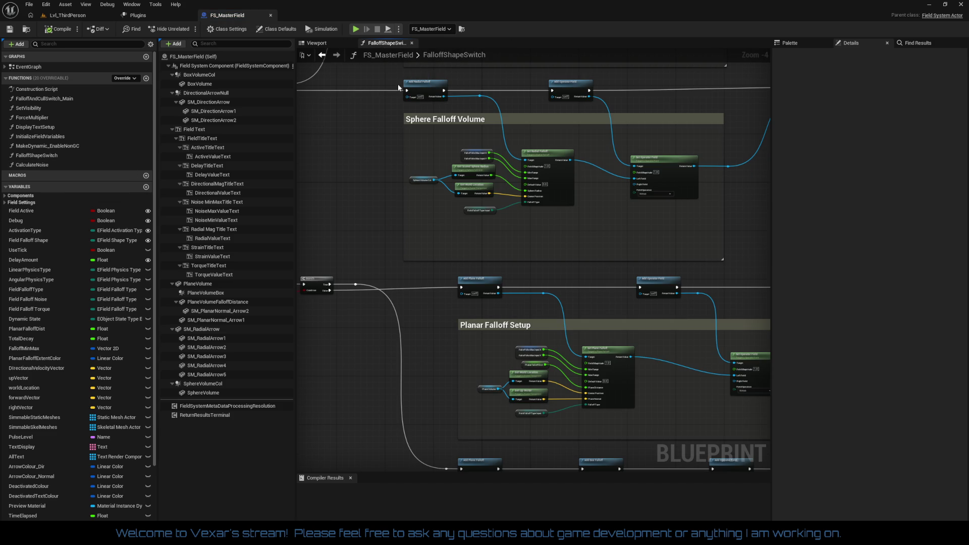
{"action": "left_click", "coordinate": [412, 43]}
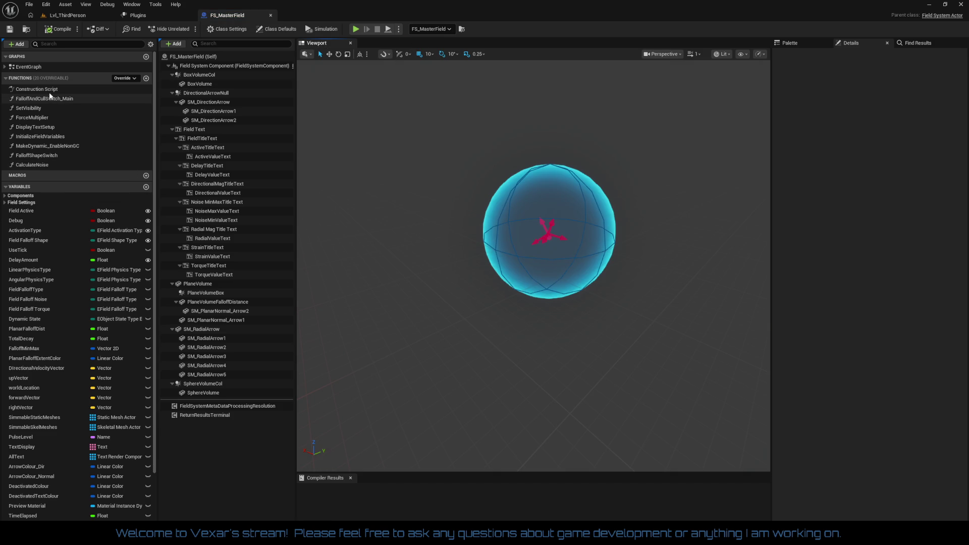
{"action": "left_click", "coordinate": [20, 67]}
{"action": "double_click", "coordinate": [20, 67]}
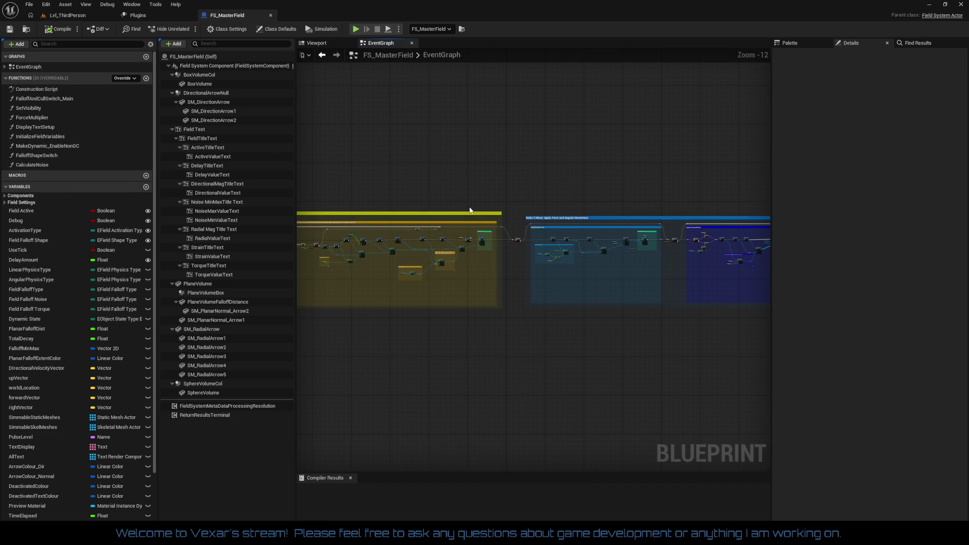
{"action": "scroll", "coordinate": [477, 202], "scroll_direction": "up", "scroll_amount": 3}
{"action": "mouse_move", "coordinate": [477, 202]}
{"action": "left_mouse_down"}
{"action": "mouse_move", "coordinate": [624, 125]}
{"action": "mouse_move", "coordinate": [541, 159]}
{"action": "left_mouse_up"}
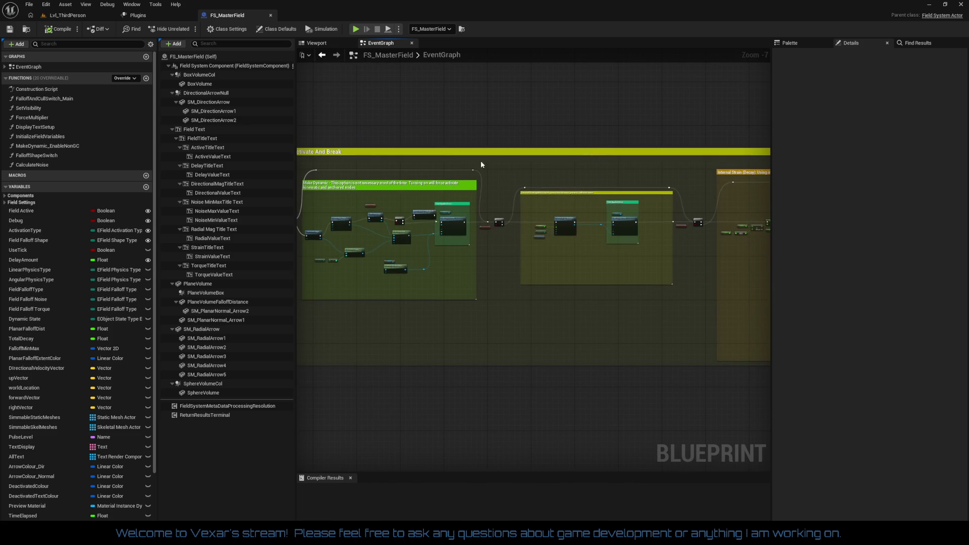
Step: Expand the Field Settings, Display, Advanced, Strain, Noise and Velocity variable categories, then show the Viewport
{"action": "left_click", "coordinate": [5, 203]}
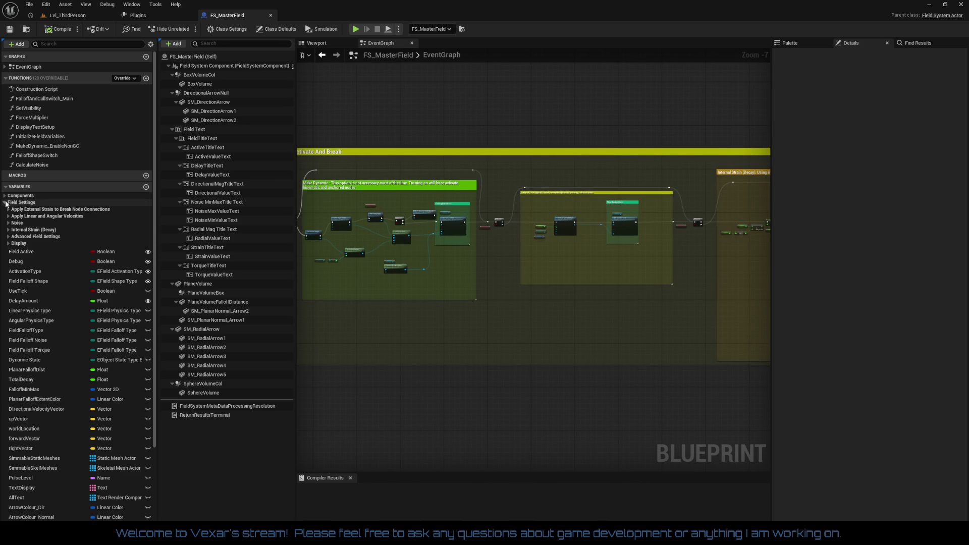
{"action": "left_click", "coordinate": [10, 243]}
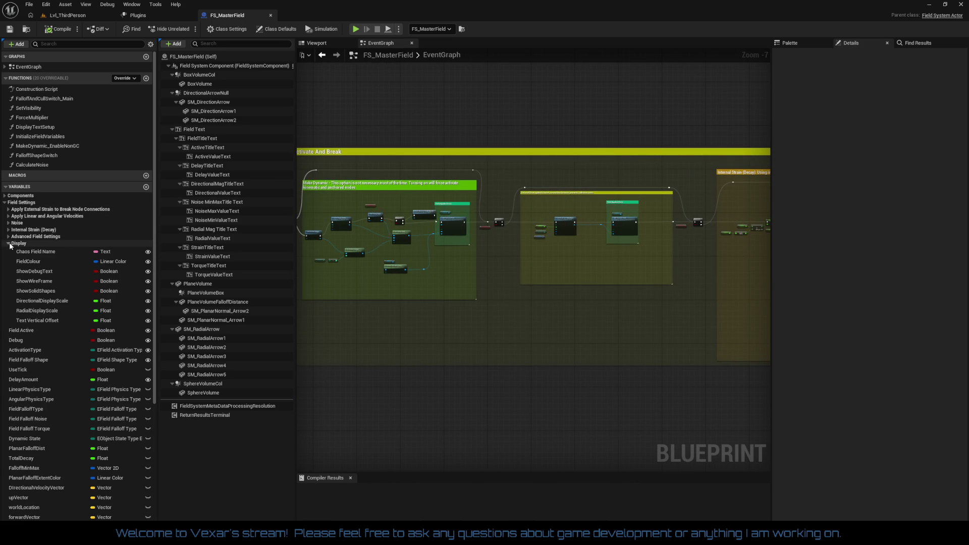
{"action": "left_click", "coordinate": [9, 236]}
{"action": "left_click", "coordinate": [9, 230]}
{"action": "left_click", "coordinate": [9, 222]}
{"action": "left_click", "coordinate": [9, 216]}
{"action": "left_click", "coordinate": [8, 209]}
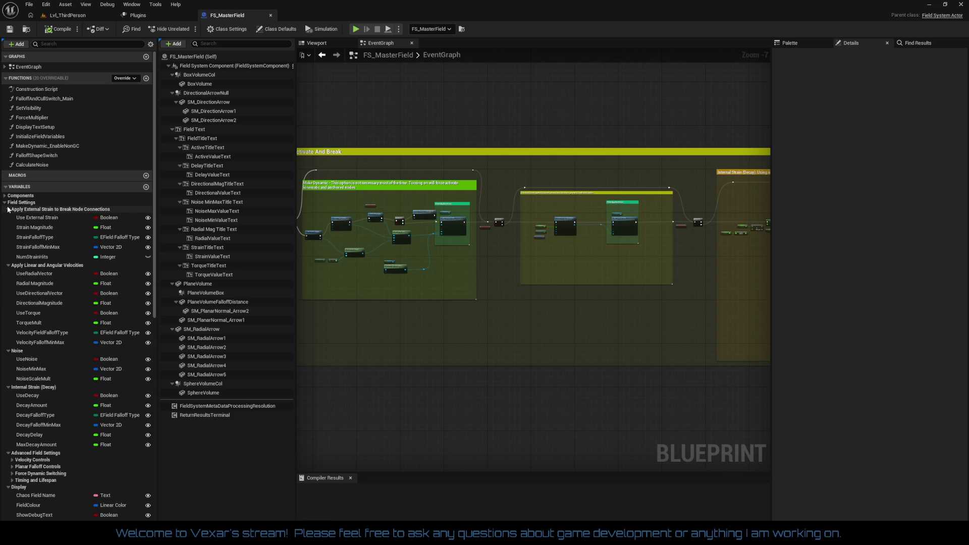
{"action": "left_click", "coordinate": [9, 202]}
{"action": "left_click", "coordinate": [9, 201]}
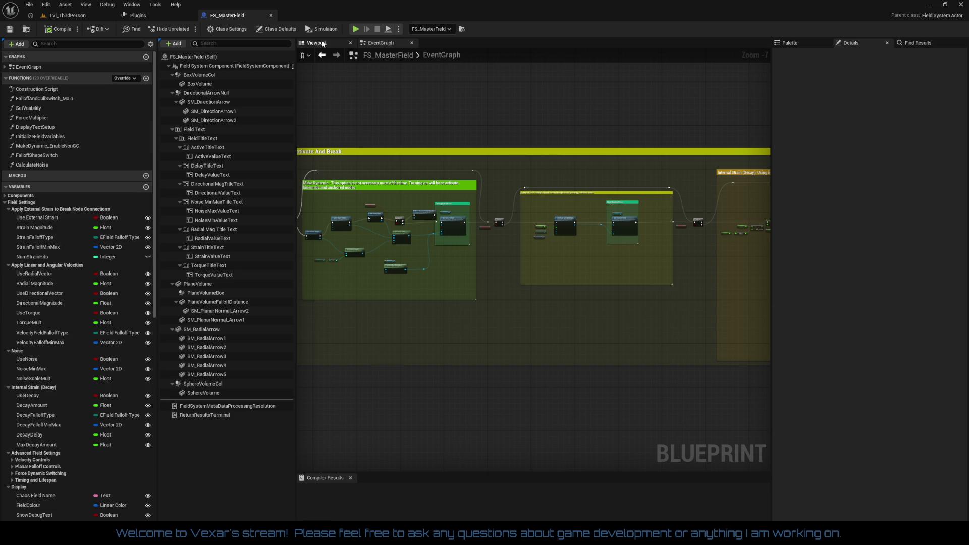
{"action": "left_click", "coordinate": [317, 43]}
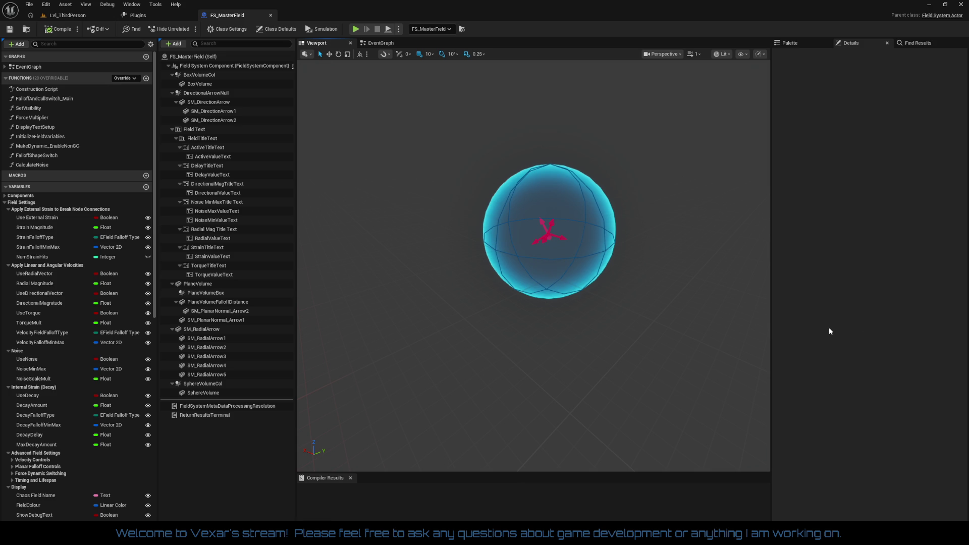
Step: Fly in until the field sphere fills the viewport, then bring up the All Plugins list
{"action": "mouse_move", "coordinate": [645, 316]}
{"action": "left_mouse_down"}
{"action": "mouse_move", "coordinate": [654, 242]}
{"action": "mouse_move", "coordinate": [654, 283]}
{"action": "left_mouse_up"}
{"action": "mouse_move", "coordinate": [621, 313]}
{"action": "left_mouse_down"}
{"action": "mouse_move", "coordinate": [620, 215]}
{"action": "mouse_move", "coordinate": [620, 263]}
{"action": "left_mouse_up"}
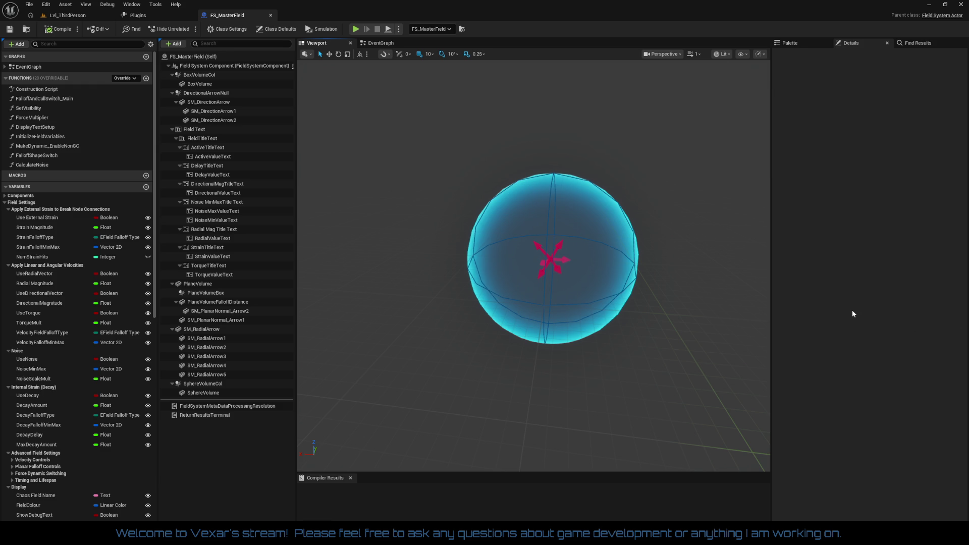
{"action": "left_click", "coordinate": [147, 16]}
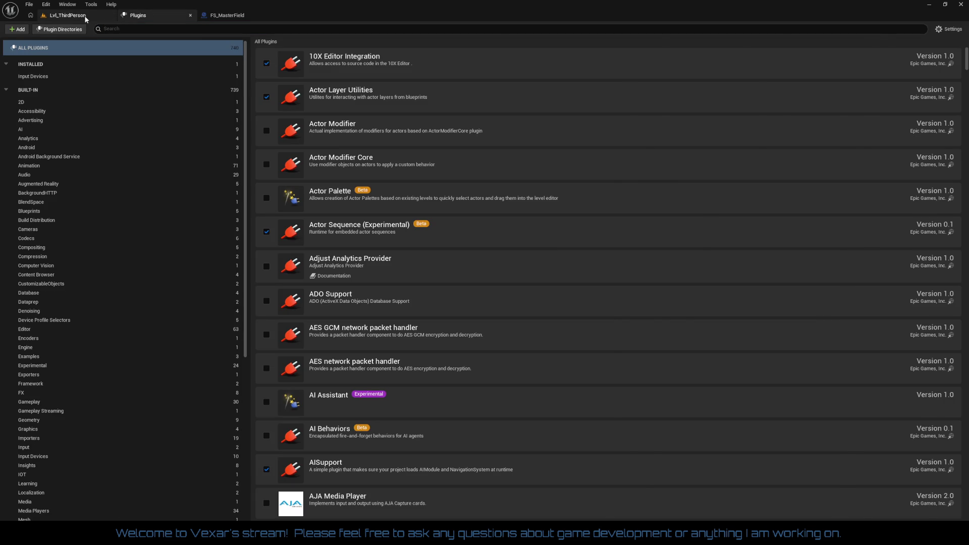
Step: In Lvl_ThirdPerson, move FS_MasterField to -1670, -20, 0 beside the green cylinder
{"action": "left_click", "coordinate": [66, 15]}
{"action": "scroll", "coordinate": [304, 286], "scroll_direction": "down", "scroll_amount": 5}
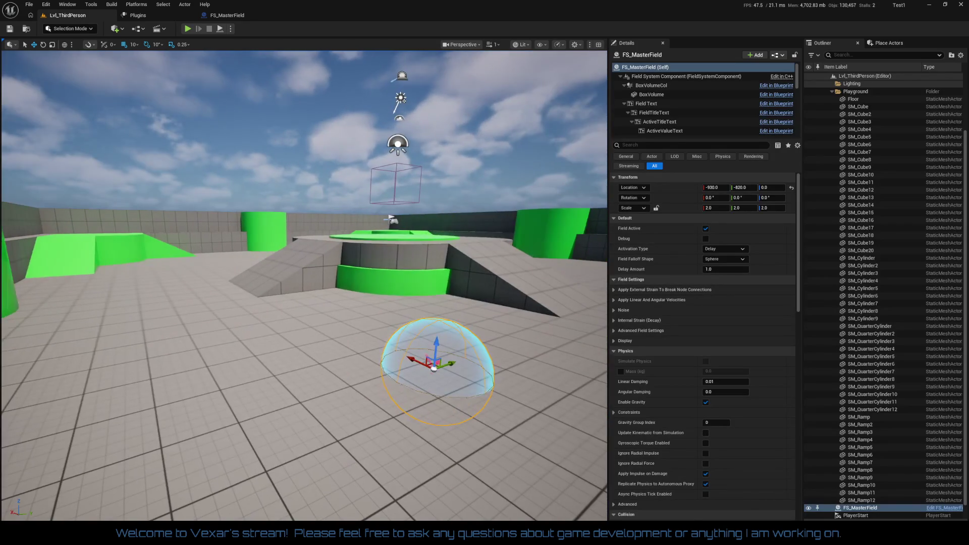
{"action": "left_click_drag", "start_coordinate": [304, 285], "coordinate": [353, 286]}
{"action": "mouse_move", "coordinate": [304, 285]}
{"action": "left_mouse_down"}
{"action": "mouse_move", "coordinate": [272, 303]}
{"action": "mouse_move", "coordinate": [303, 288]}
{"action": "mouse_move", "coordinate": [255, 290]}
{"action": "left_mouse_up"}
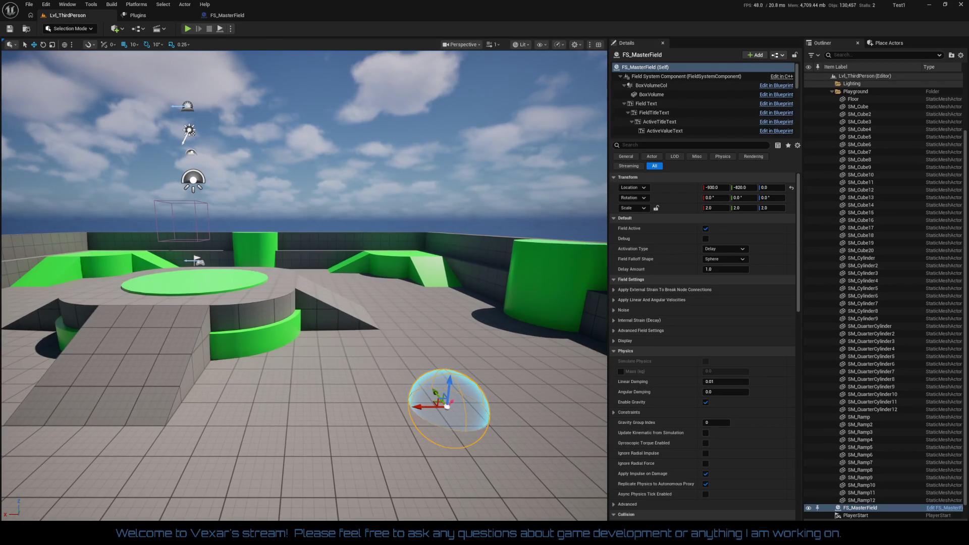
{"action": "left_click", "coordinate": [860, 220]}
{"action": "left_click_drag", "start_coordinate": [423, 334], "coordinate": [421, 343]}
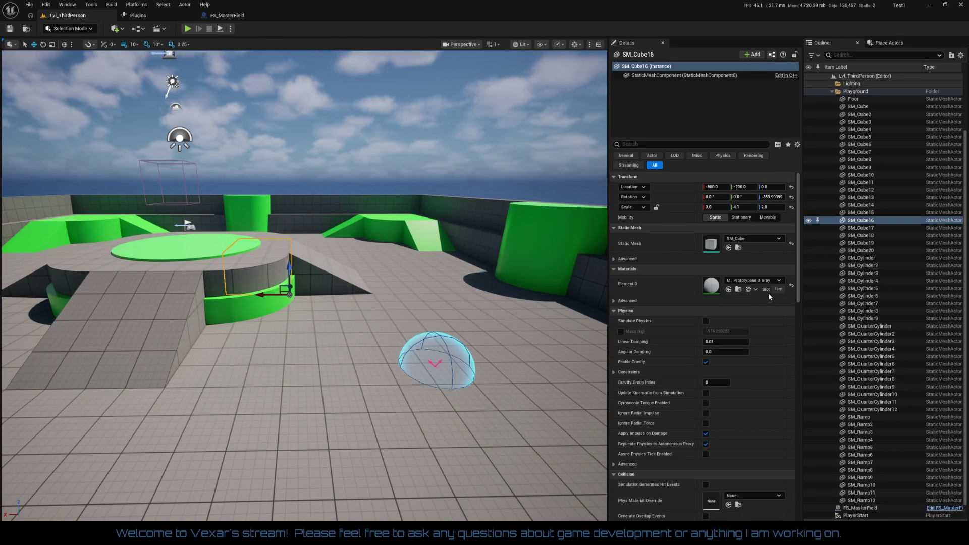
{"action": "left_click", "coordinate": [861, 251]}
{"action": "mouse_move", "coordinate": [419, 348]}
{"action": "left_mouse_down"}
{"action": "mouse_move", "coordinate": [397, 361]}
{"action": "mouse_move", "coordinate": [393, 341]}
{"action": "left_mouse_up"}
{"action": "left_click_drag", "start_coordinate": [397, 418], "coordinate": [394, 421]}
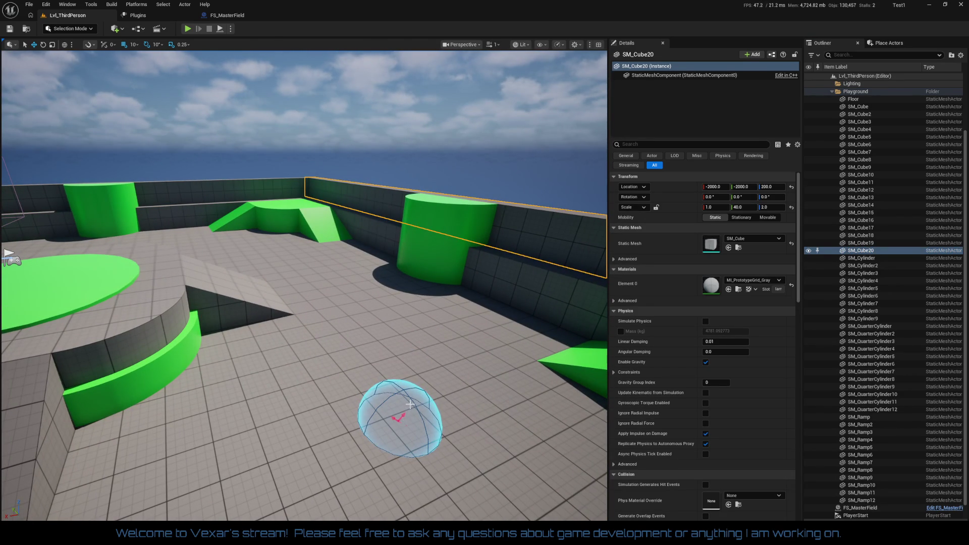
{"action": "left_click", "coordinate": [410, 404]}
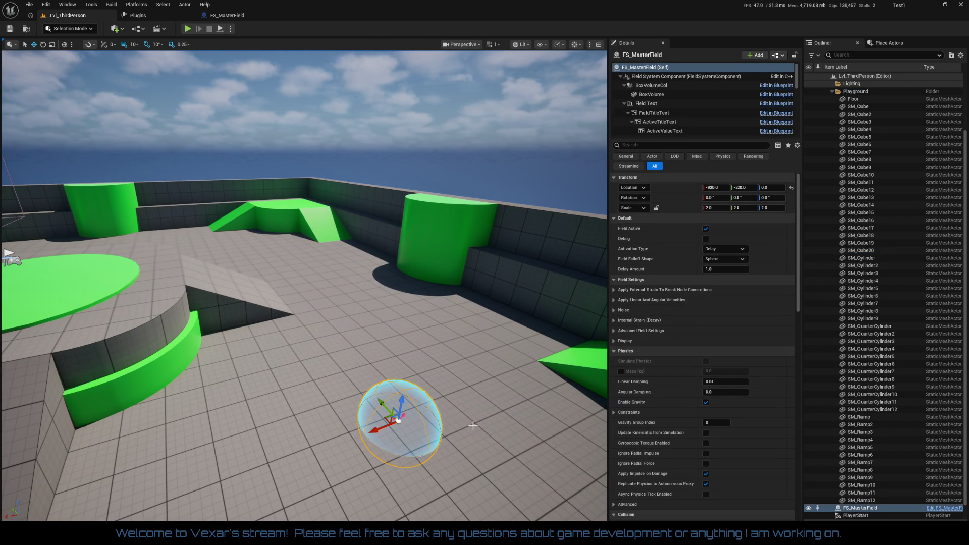
{"action": "mouse_move", "coordinate": [398, 420]}
{"action": "left_mouse_down"}
{"action": "mouse_move", "coordinate": [291, 287]}
{"action": "mouse_move", "coordinate": [281, 299]}
{"action": "mouse_move", "coordinate": [394, 282]}
{"action": "left_mouse_up"}
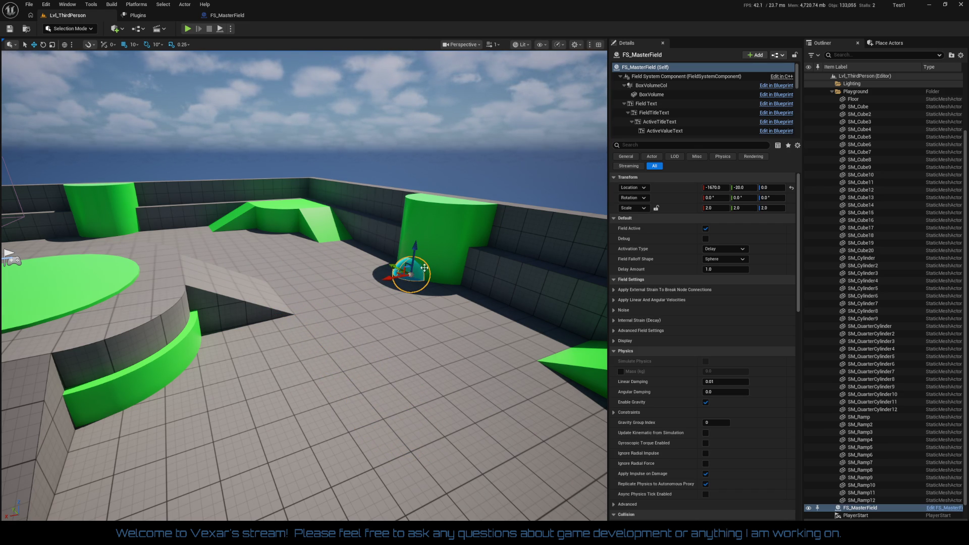
Step: Turn on Simulate Physics for SM_Cylinder7 and SM_Cylinder6 together, then reselect FS_MasterField
{"action": "left_click", "coordinate": [455, 230]}
{"action": "scroll", "coordinate": [536, 361], "scroll_direction": "up", "scroll_amount": 5}
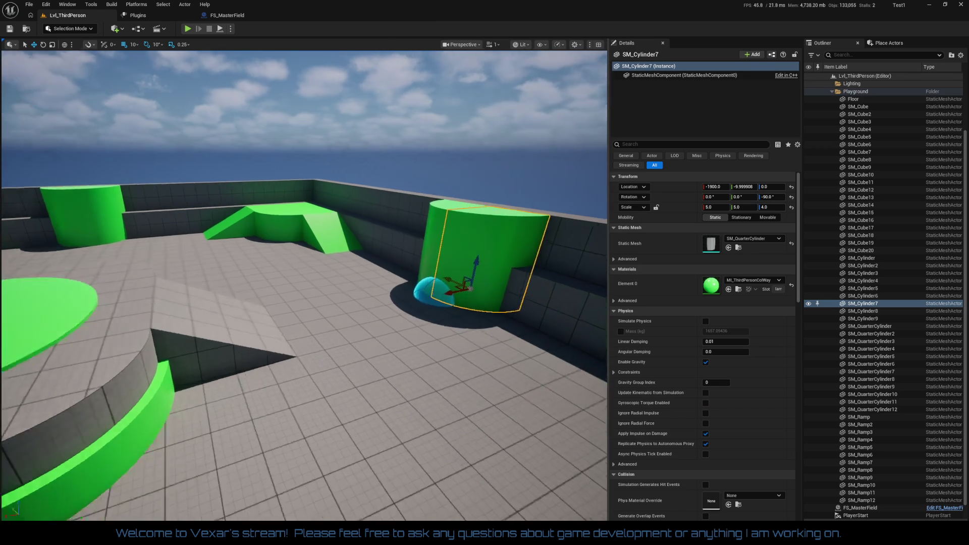
{"action": "left_click", "coordinate": [400, 237], "text": "ctrl"}
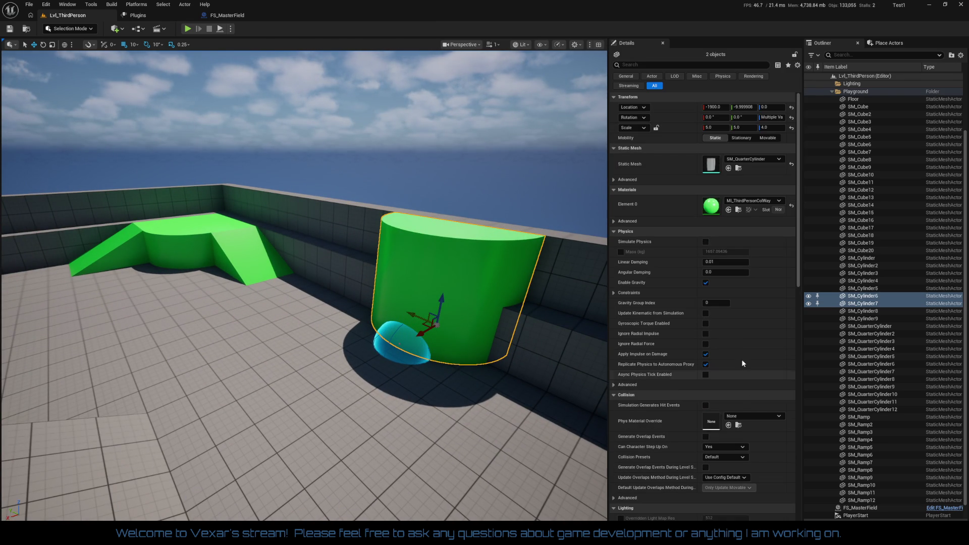
{"action": "left_click", "coordinate": [705, 241]}
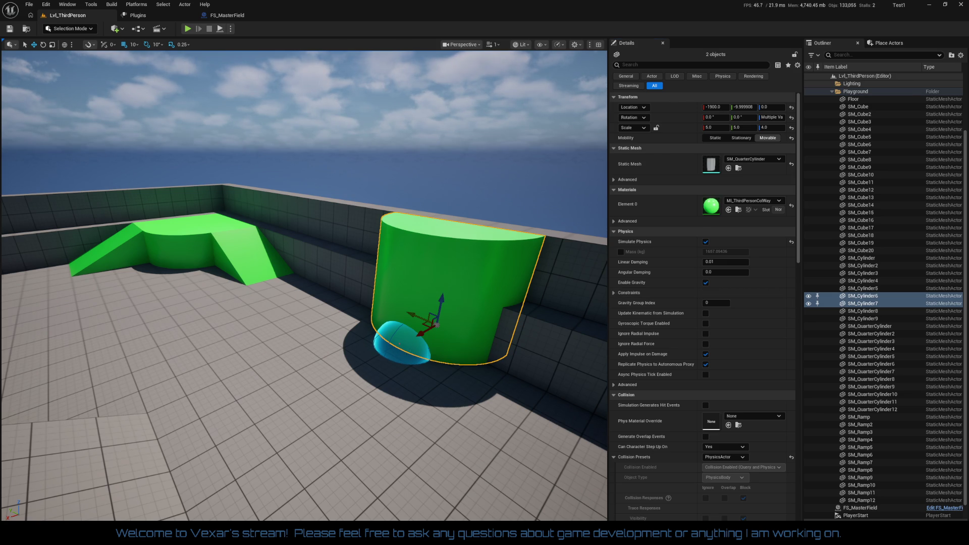
{"action": "left_click", "coordinate": [400, 343]}
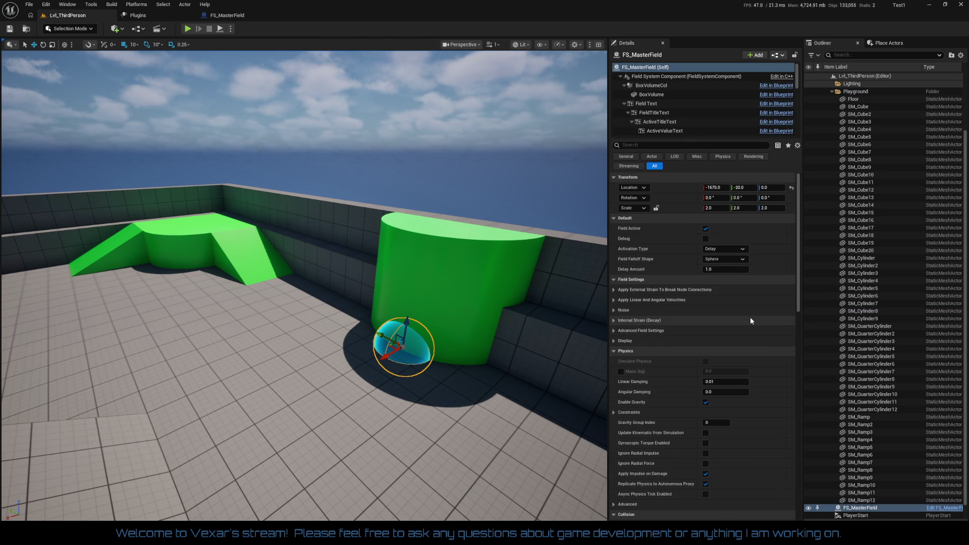
Step: Set FS_MasterField's Delay Amount to 2.0 and shift it along X to -1710, -20, 0
{"action": "left_click", "coordinate": [707, 270]}
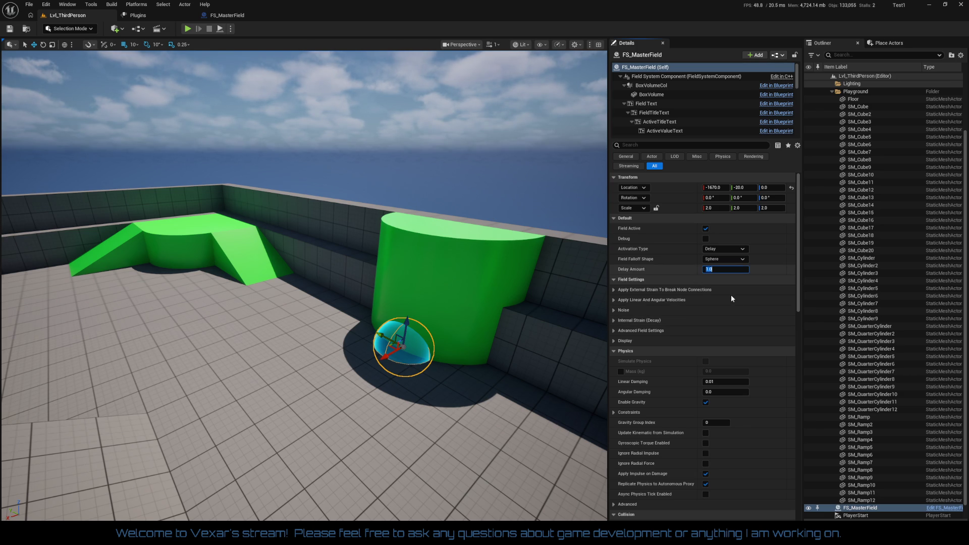
{"action": "type", "text": "2"}
{"action": "key", "text": "Return"}
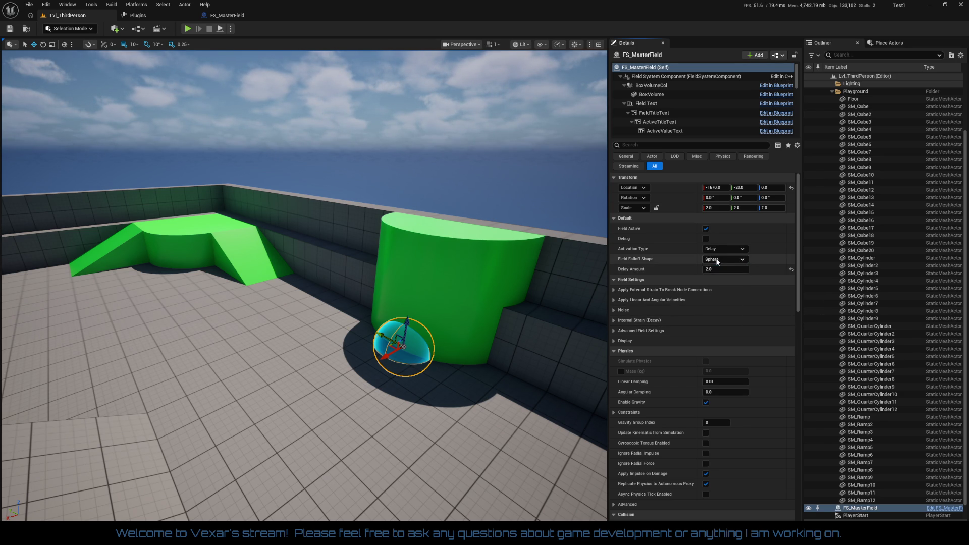
{"action": "mouse_move", "coordinate": [421, 372]}
{"action": "left_mouse_down"}
{"action": "mouse_move", "coordinate": [392, 348]}
{"action": "mouse_move", "coordinate": [412, 317]}
{"action": "left_mouse_up"}
{"action": "key", "text": "w"}
{"action": "left_click_drag", "start_coordinate": [375, 352], "coordinate": [385, 350]}
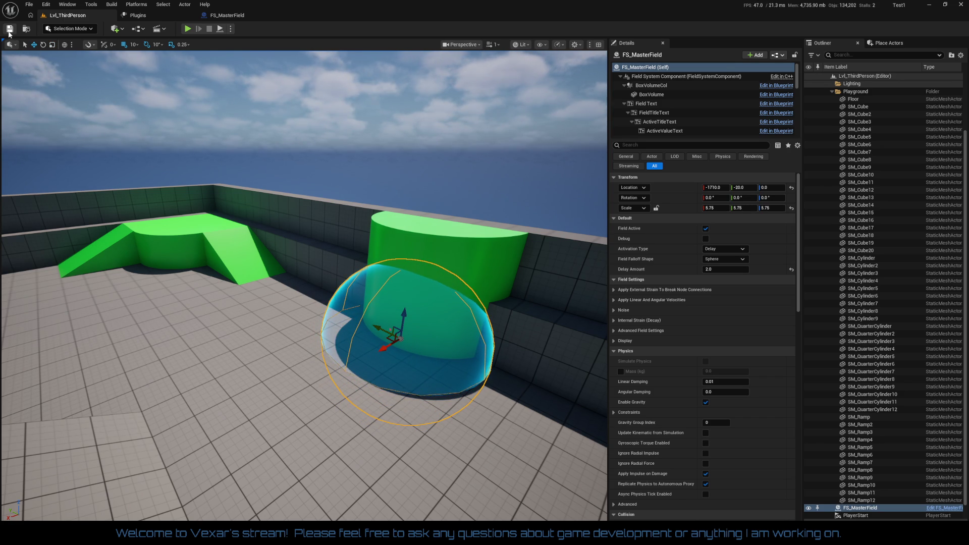
{"action": "left_click", "coordinate": [187, 29]}
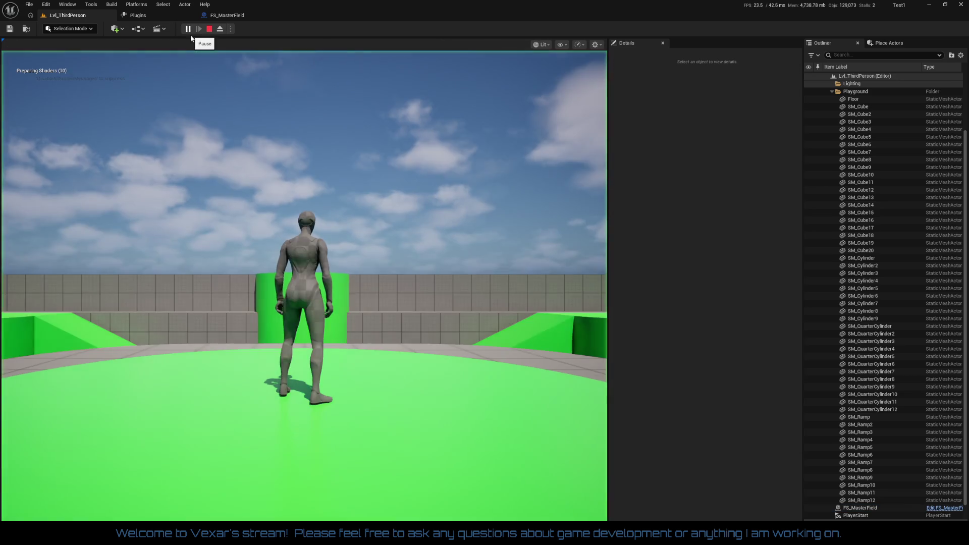
{"action": "key", "text": "w"}
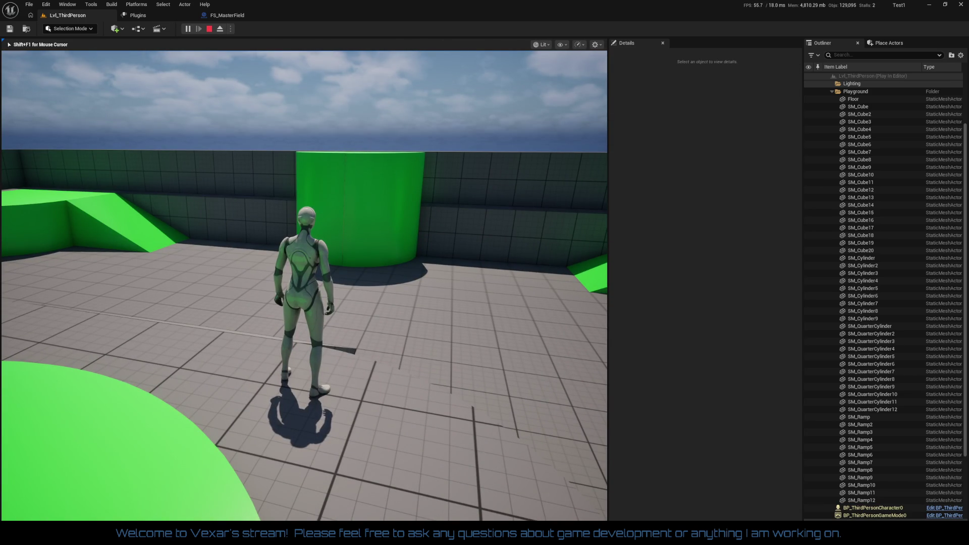
{"action": "key", "text": "w"}
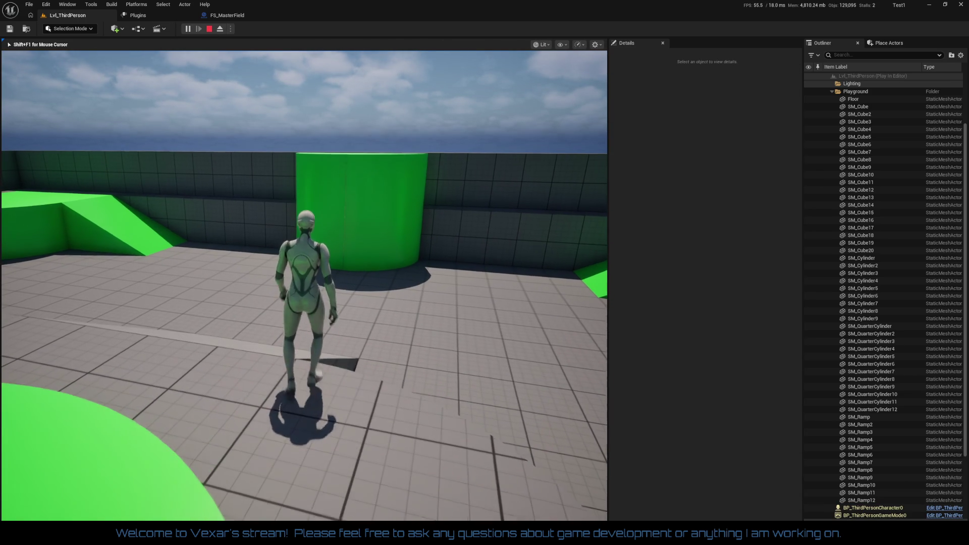
{"action": "key", "text": "w"}
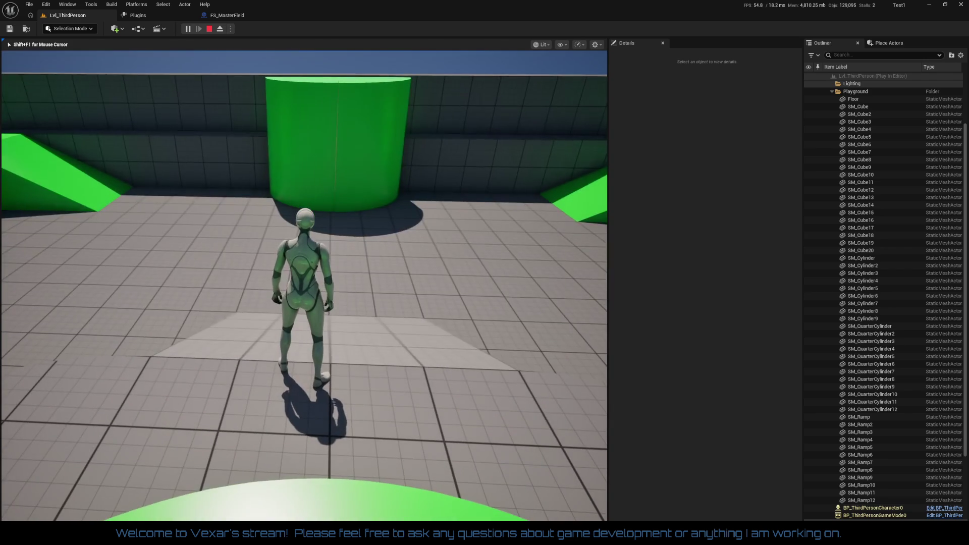
{"action": "key", "text": "Escape"}
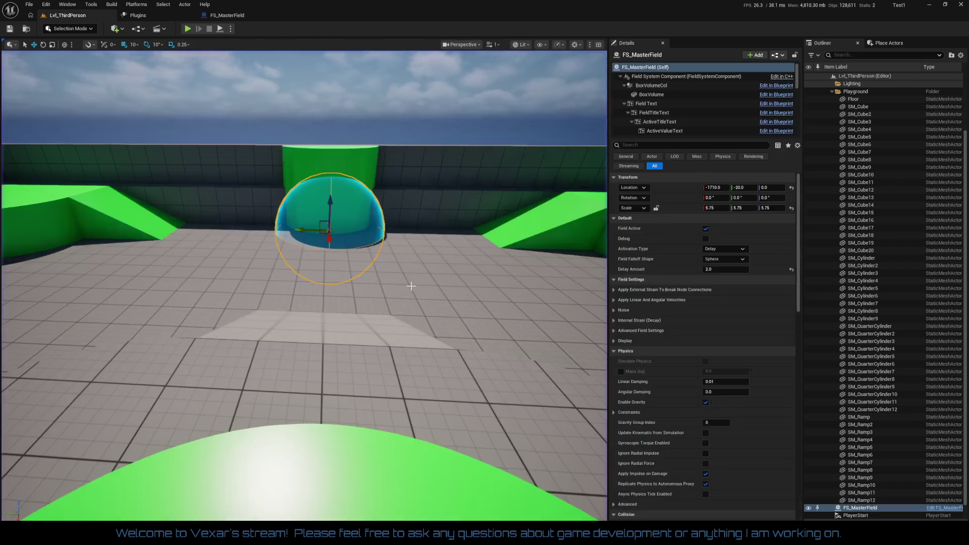
Step: Keep Delay as the Activation Type and browse the strain, velocity, noise and decay settings
{"action": "scroll", "coordinate": [444, 298], "scroll_direction": "up", "scroll_amount": 5}
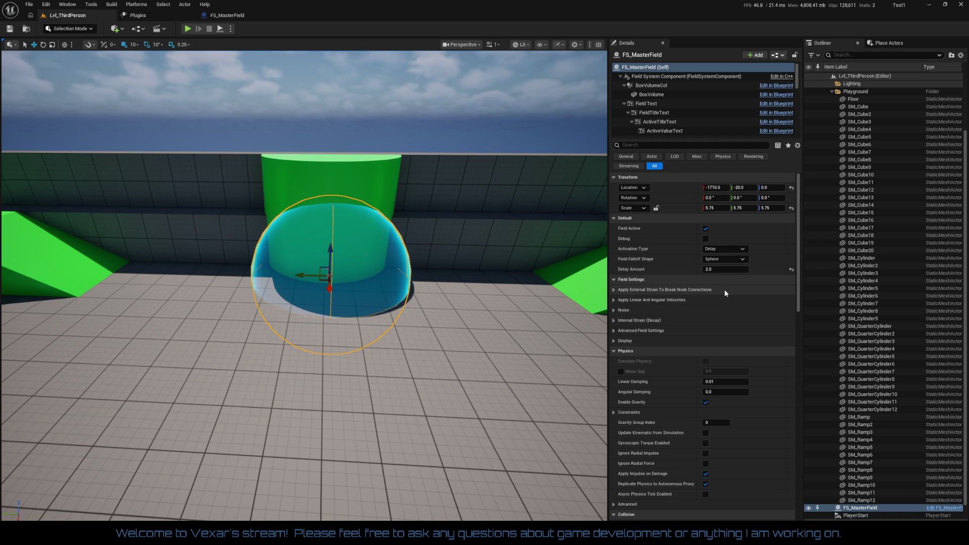
{"action": "left_click", "coordinate": [723, 250]}
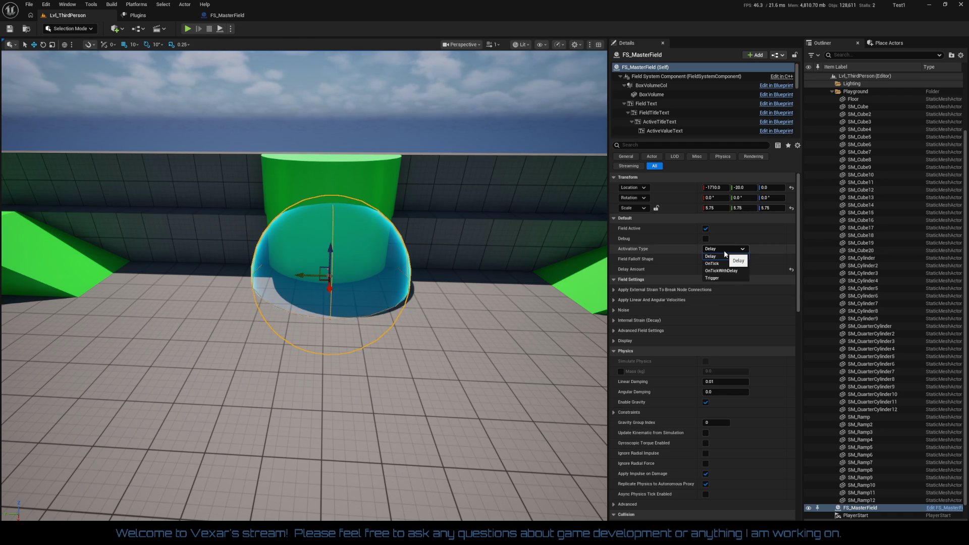
{"action": "left_click", "coordinate": [724, 254]}
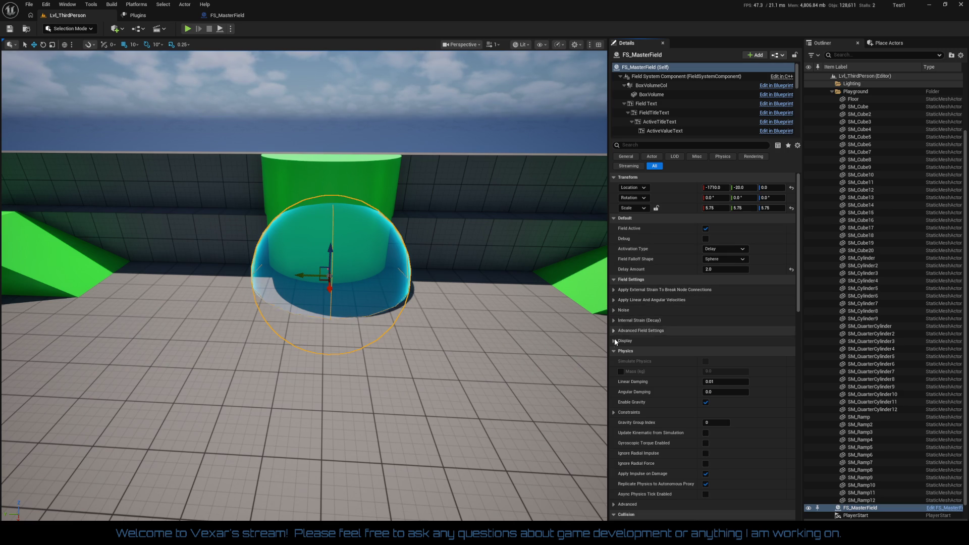
{"action": "left_click", "coordinate": [615, 291]}
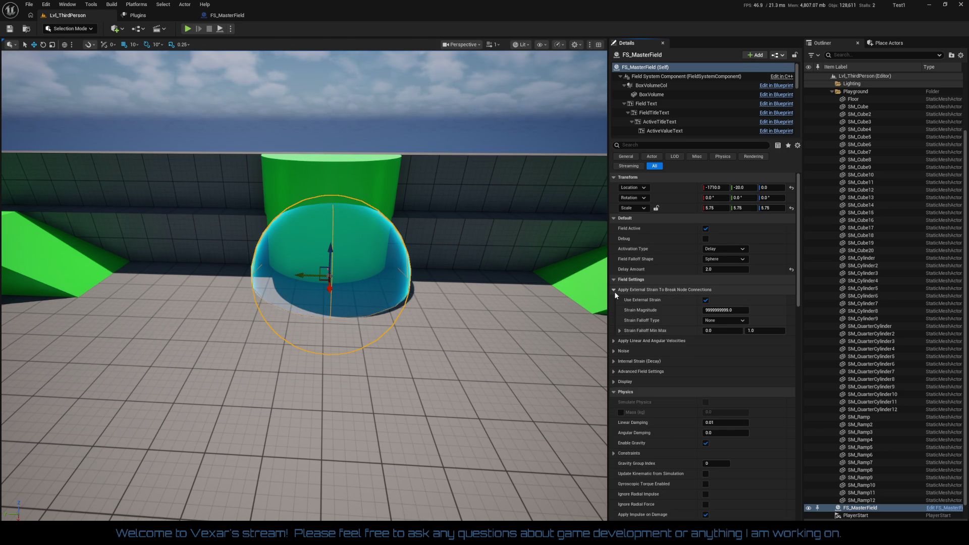
{"action": "left_click", "coordinate": [614, 291]}
{"action": "left_click", "coordinate": [611, 300]}
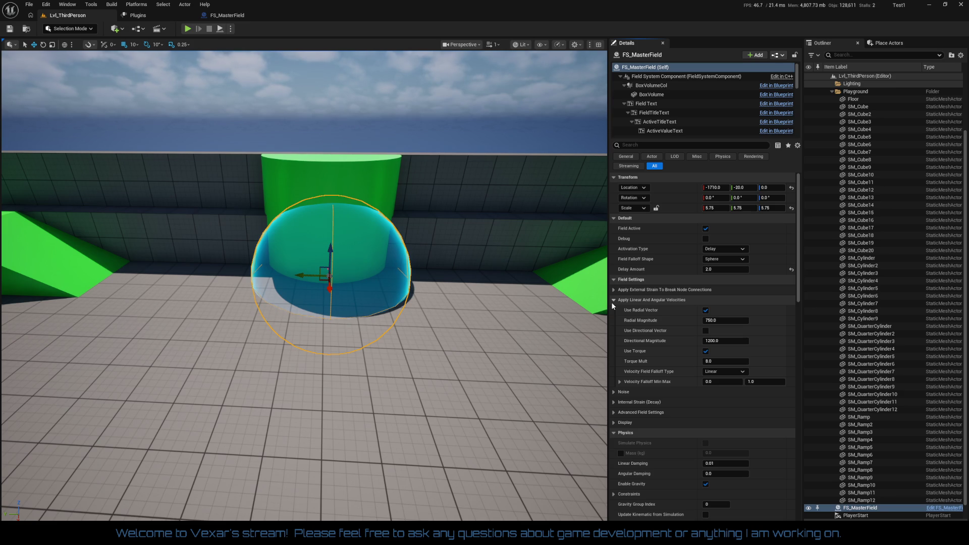
{"action": "left_click", "coordinate": [613, 301]}
{"action": "left_click", "coordinate": [613, 310]}
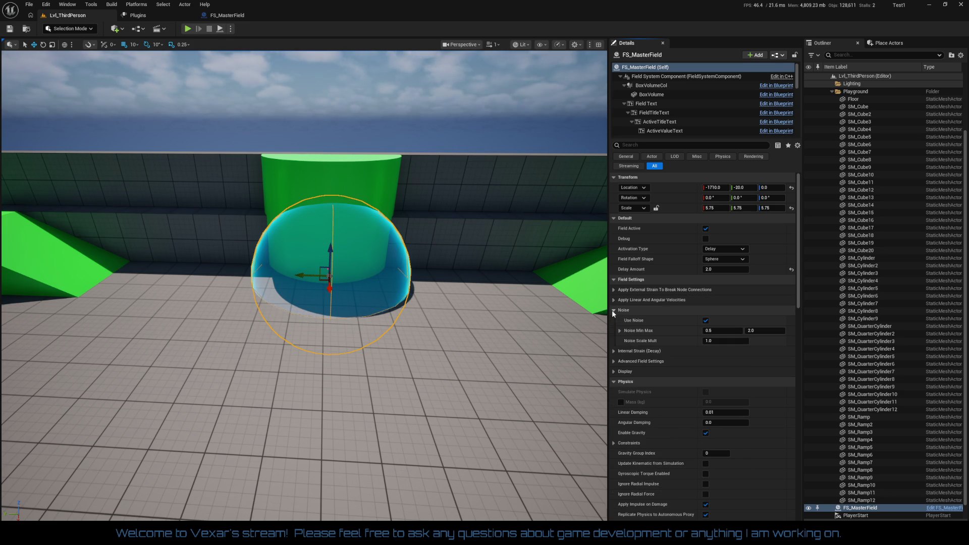
{"action": "left_click", "coordinate": [613, 310]}
{"action": "left_click", "coordinate": [612, 321]}
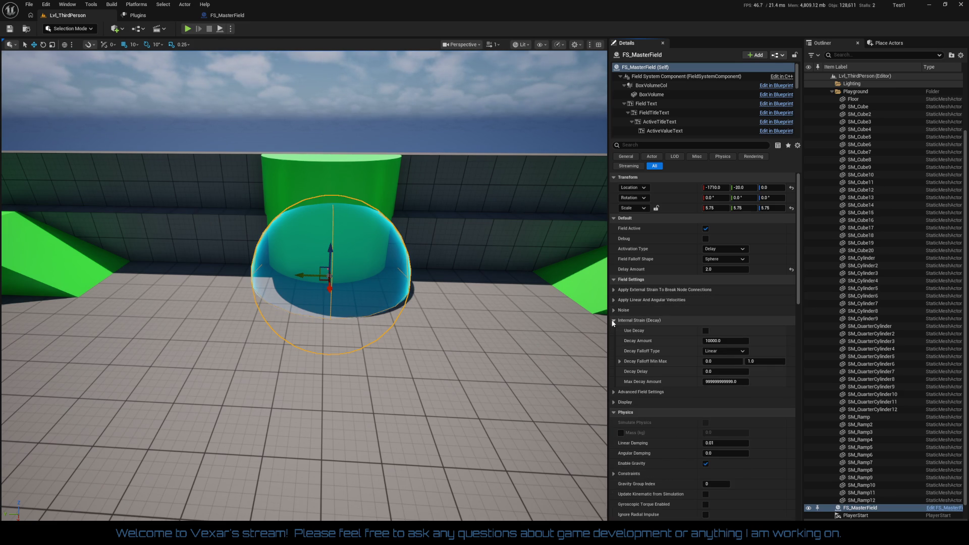
{"action": "left_click", "coordinate": [613, 320]}
{"action": "left_click", "coordinate": [613, 330]}
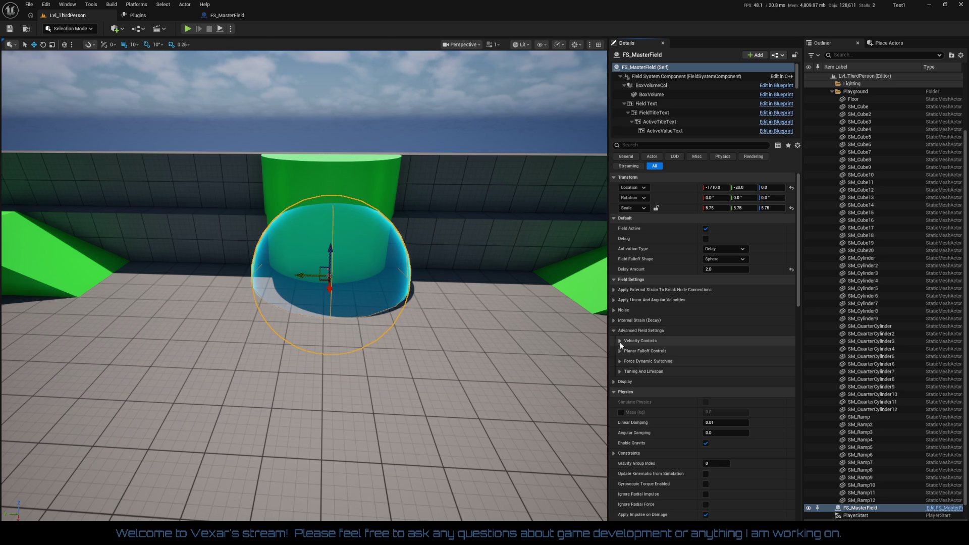
Step: Browse Advanced Field Settings: velocity control, force dynamic switching, timing and lifespan, and display
{"action": "left_click", "coordinate": [620, 341]}
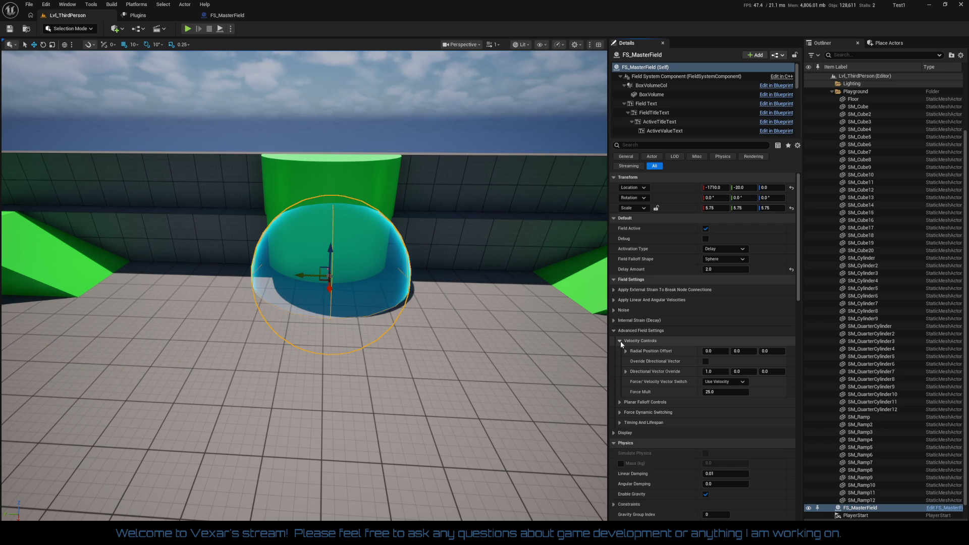
{"action": "left_click", "coordinate": [620, 341]}
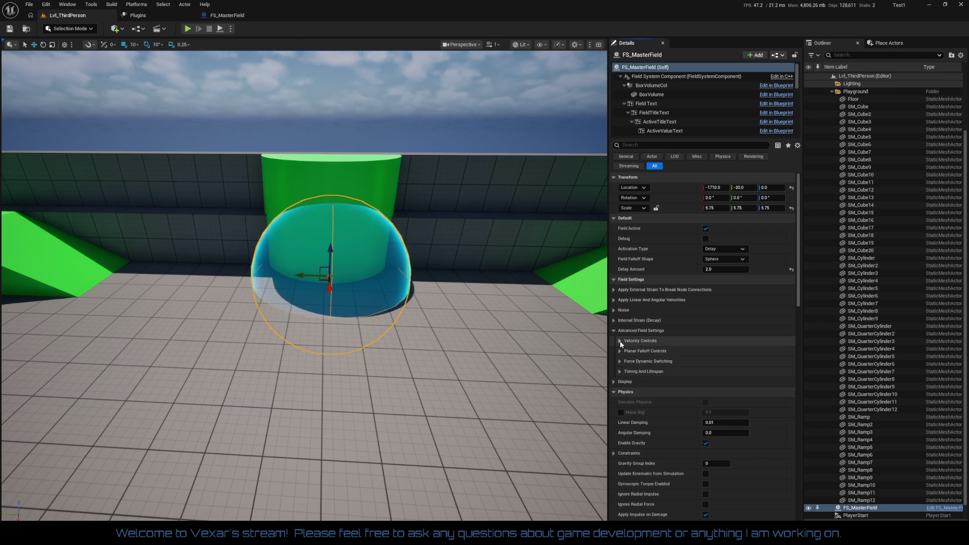
{"action": "left_click", "coordinate": [620, 361]}
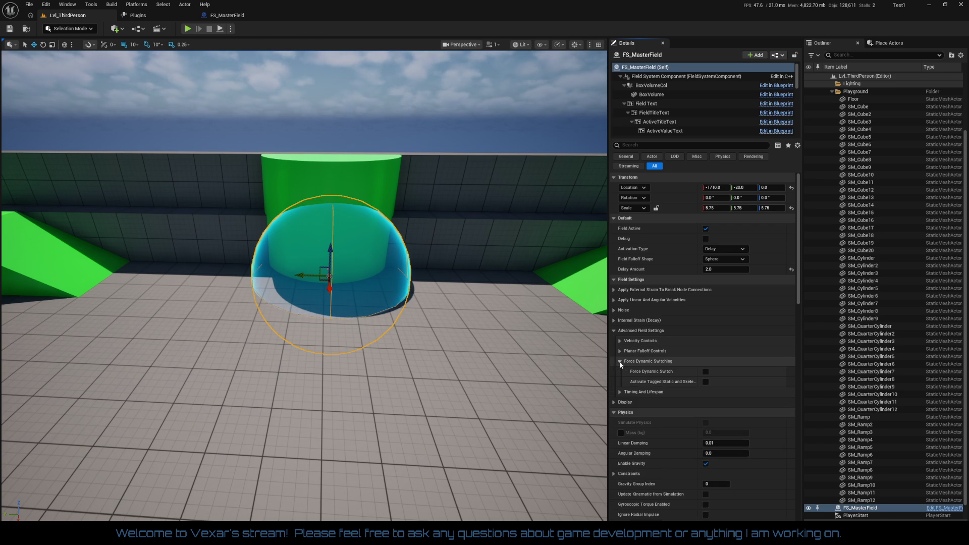
{"action": "left_click", "coordinate": [619, 361]}
{"action": "left_click", "coordinate": [619, 371]}
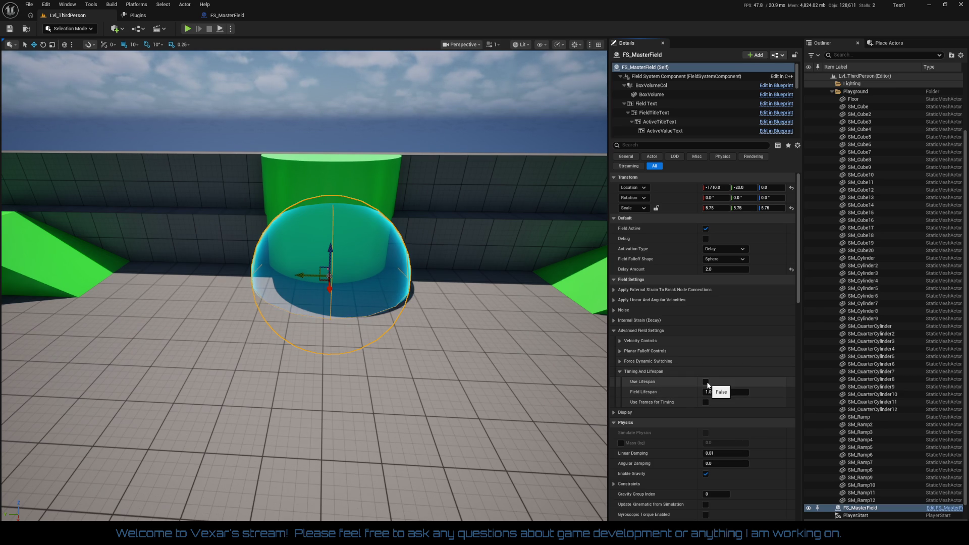
{"action": "left_click", "coordinate": [614, 413]}
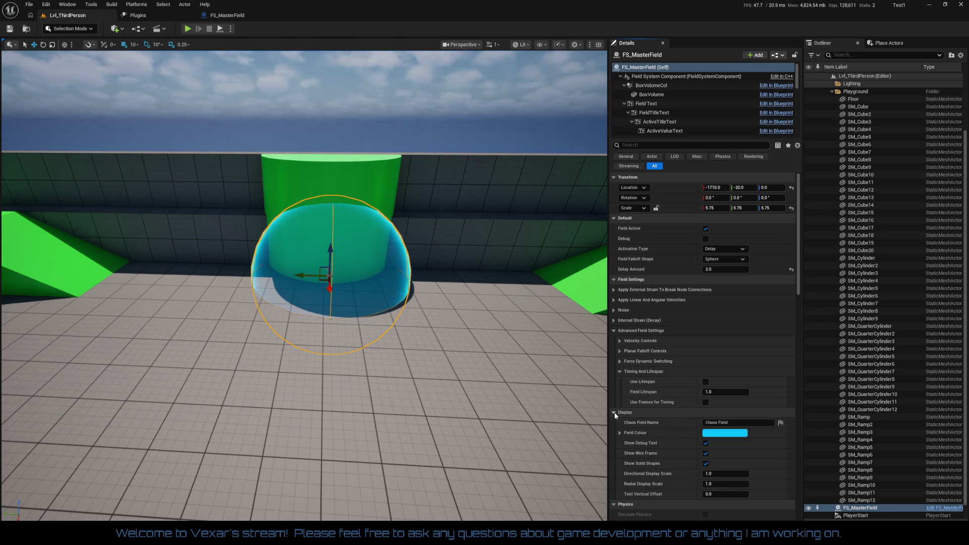
{"action": "scroll", "coordinate": [668, 372], "scroll_direction": "down", "scroll_amount": 2}
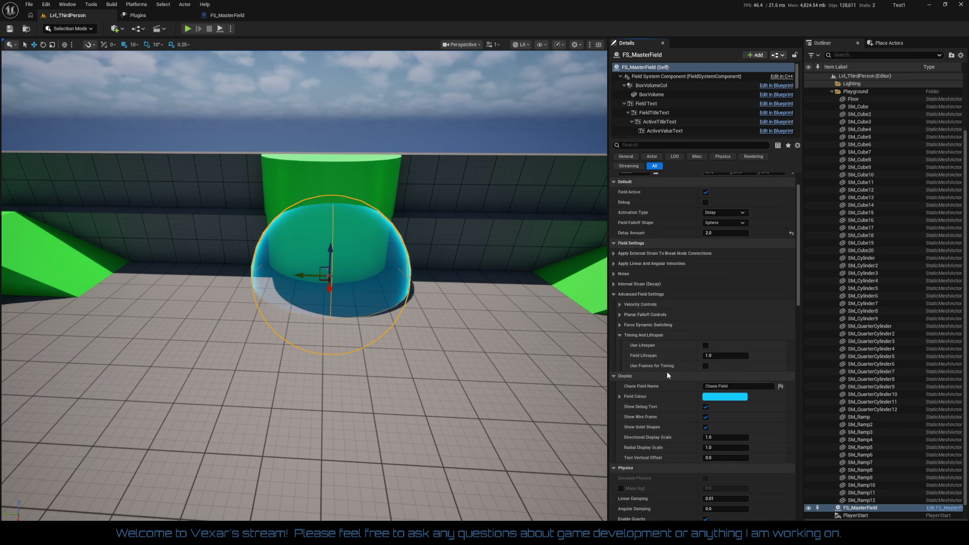
Step: Enable Use Lifespan with a Field Lifespan of 5.0 and start a play test
{"action": "left_click", "coordinate": [705, 347]}
{"action": "left_click", "coordinate": [712, 355]}
{"action": "type", "text": "5"}
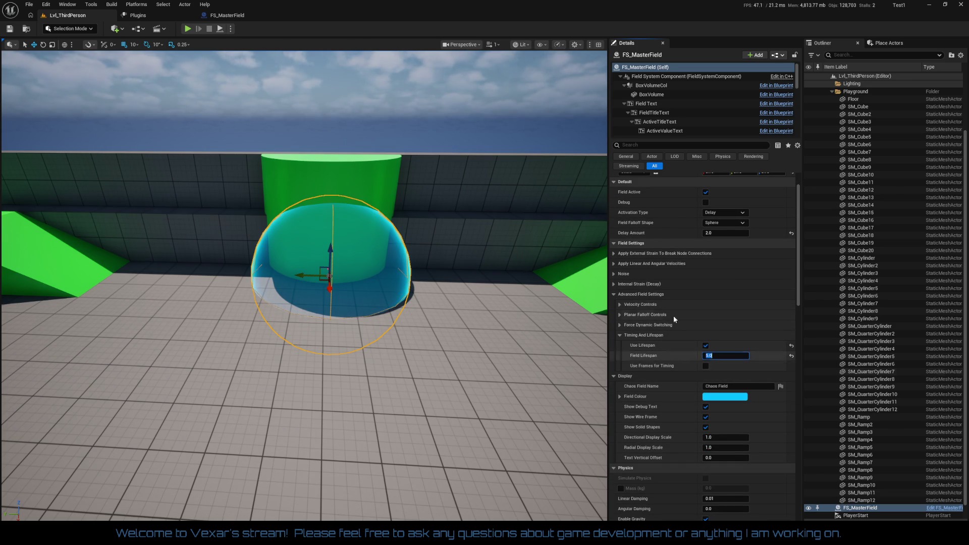
{"action": "left_click", "coordinate": [9, 41]}
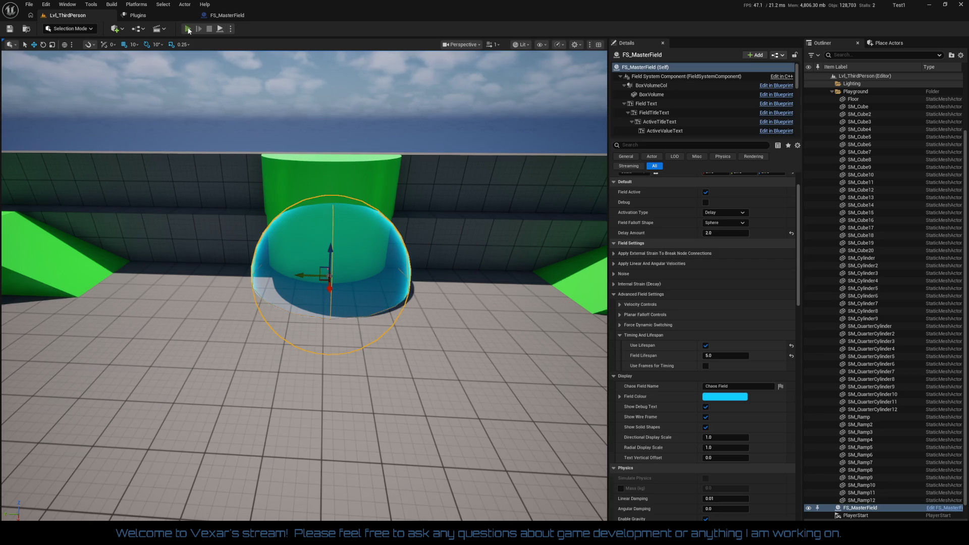
{"action": "left_click", "coordinate": [188, 29]}
Step: Walk the character up to the green cylinder, then end the play test with Esc
{"action": "key", "text": "w"}
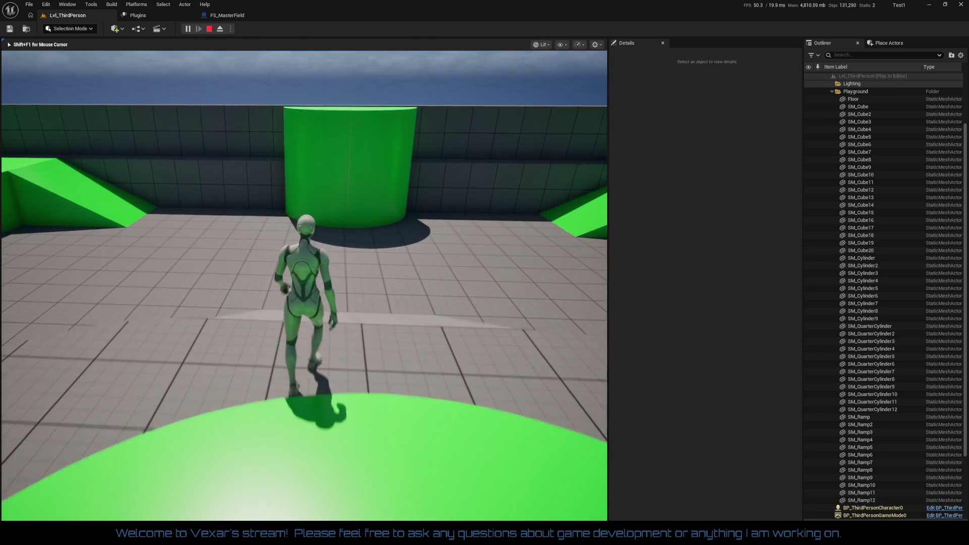
{"action": "key", "text": "w"}
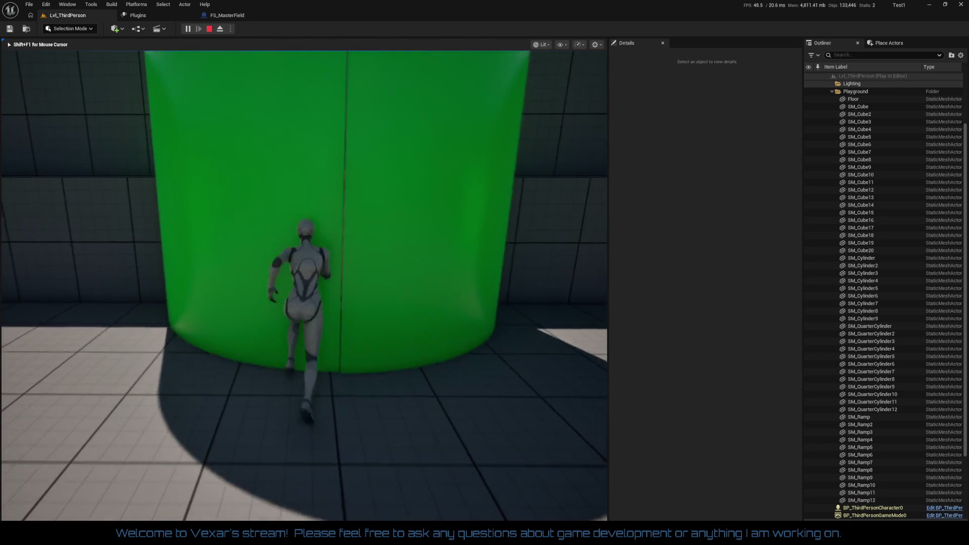
{"action": "key", "text": "s"}
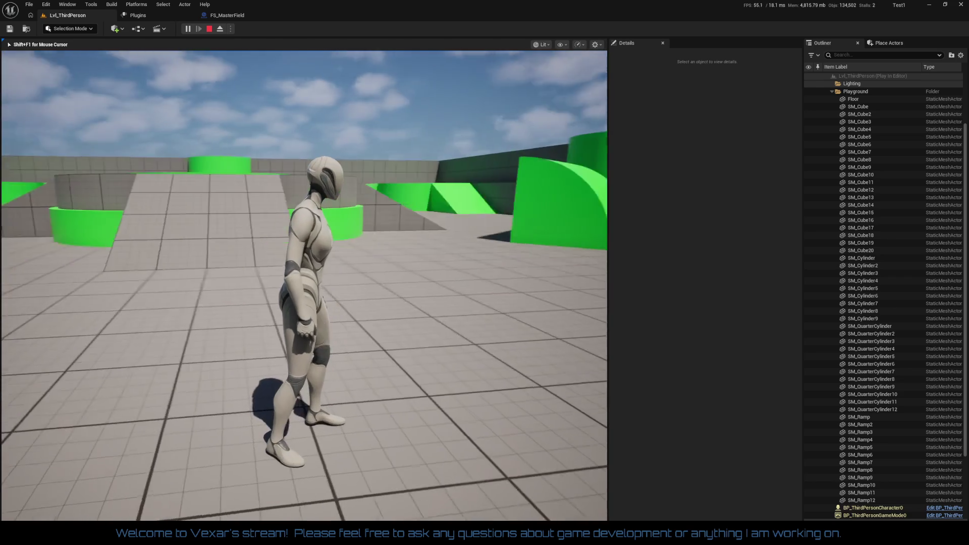
{"action": "key", "text": "Escape"}
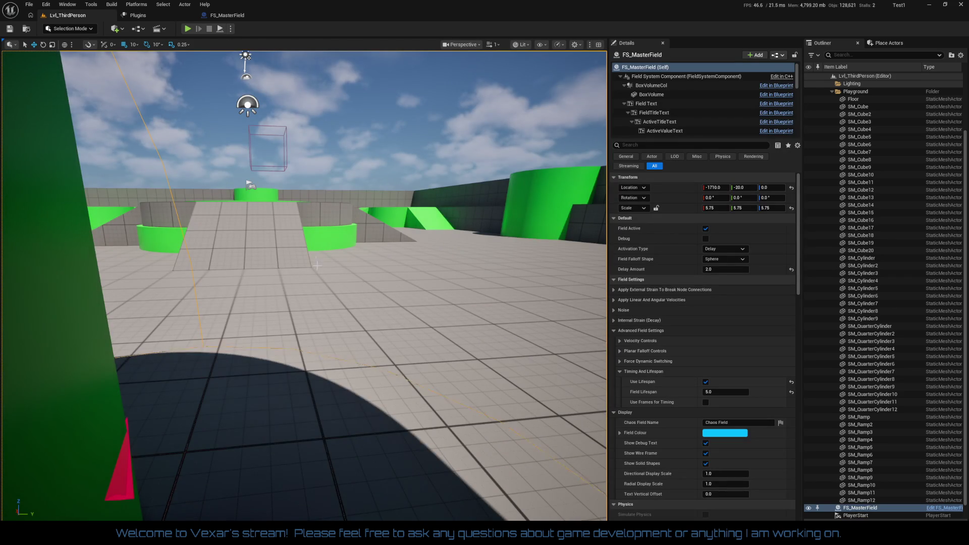
Step: Focus on FS_MasterField and lower it to Z -50
{"action": "key", "text": "f"}
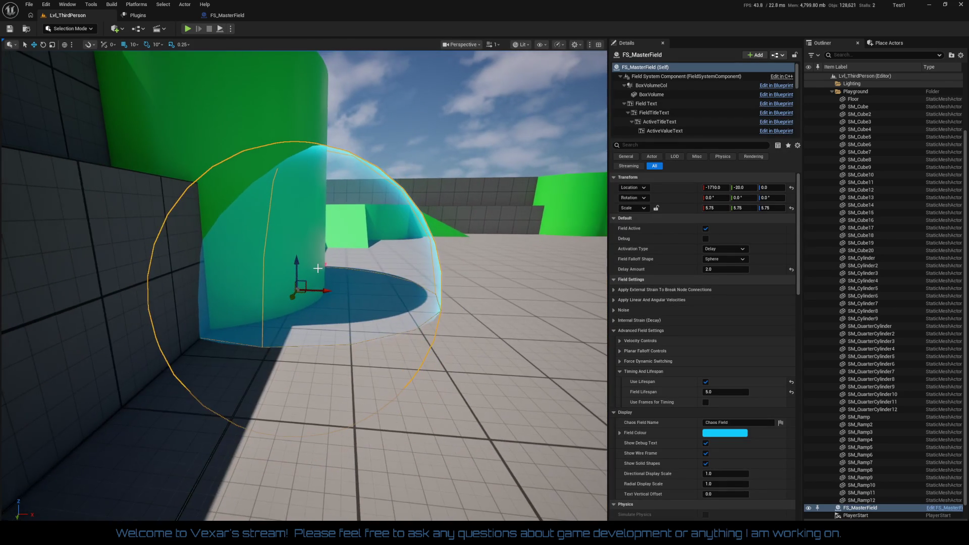
{"action": "scroll", "coordinate": [321, 277], "scroll_direction": "up", "scroll_amount": 5}
{"action": "scroll", "coordinate": [327, 289], "scroll_direction": "down", "scroll_amount": 2}
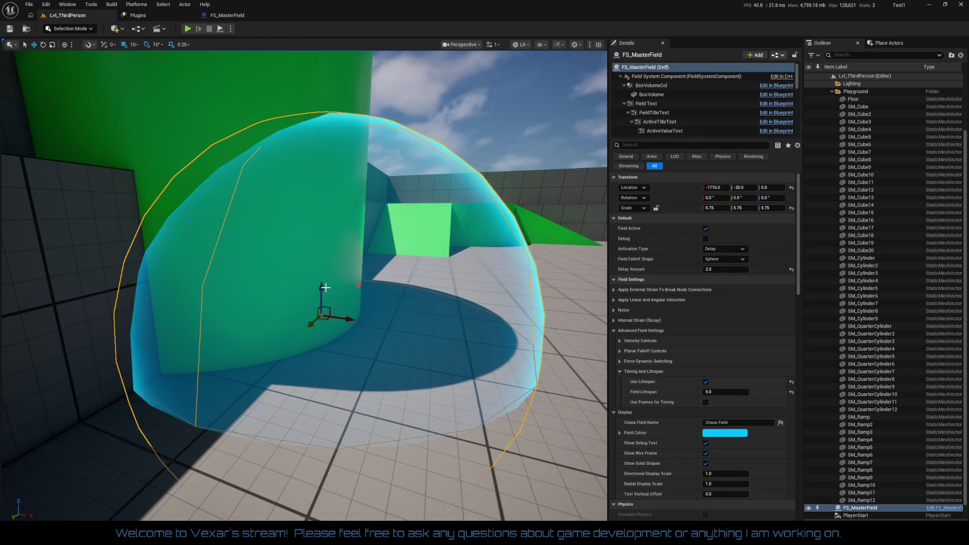
{"action": "mouse_move", "coordinate": [323, 288]}
{"action": "left_mouse_down"}
{"action": "mouse_move", "coordinate": [320, 342]}
{"action": "mouse_move", "coordinate": [237, 333]}
{"action": "mouse_move", "coordinate": [317, 342]}
{"action": "left_mouse_up"}
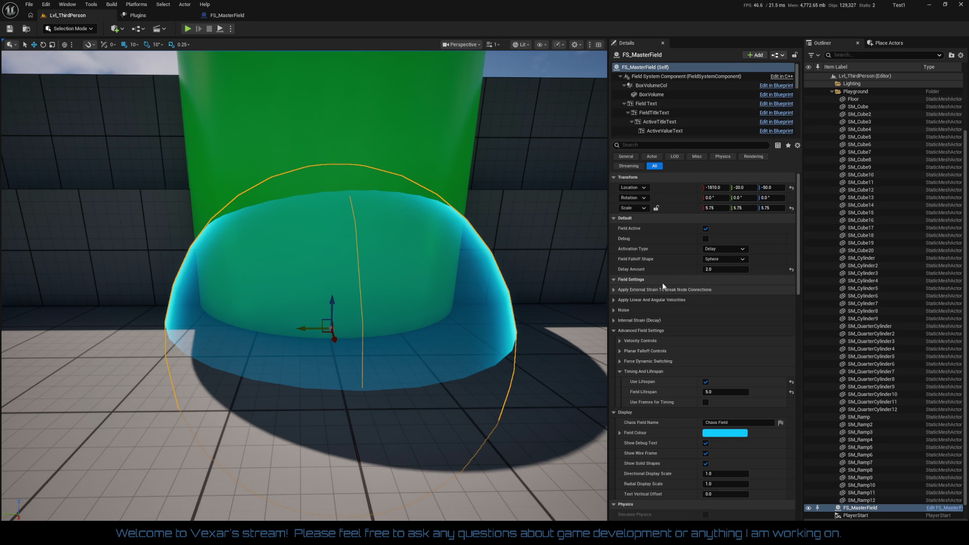
Step: Enable Use Directional Vector, set Radial Magnitude to 50000, and play-test the level
{"action": "left_click", "coordinate": [614, 301]}
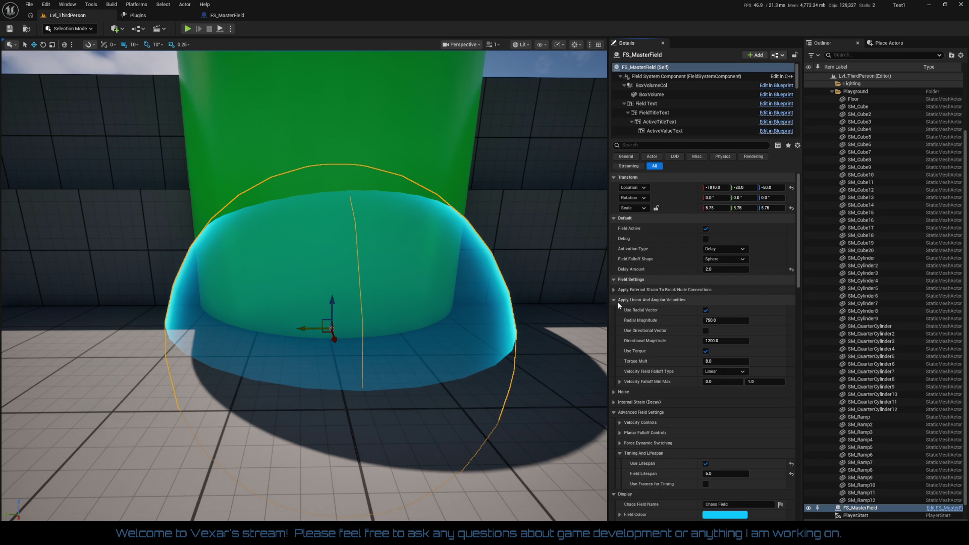
{"action": "left_click", "coordinate": [717, 320]}
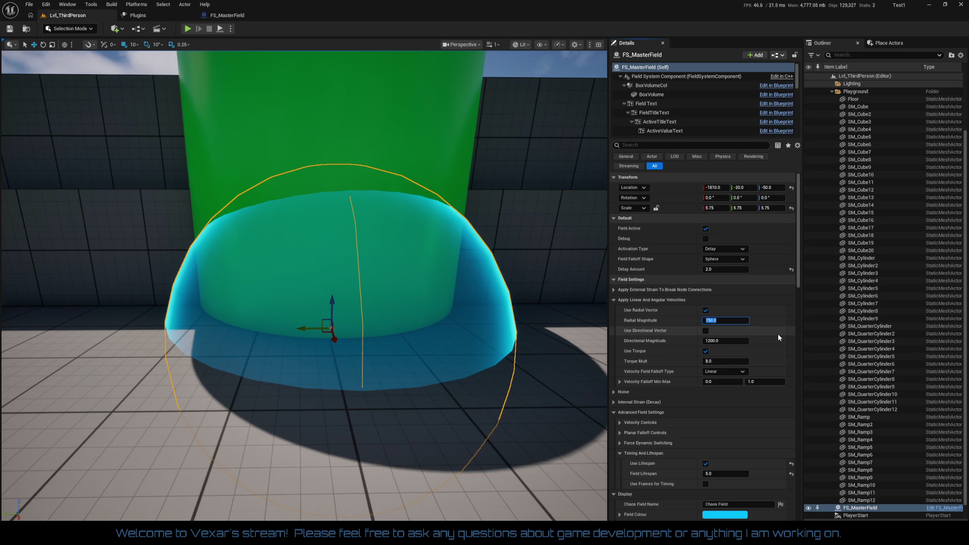
{"action": "left_click", "coordinate": [706, 330]}
{"action": "left_click", "coordinate": [730, 321]}
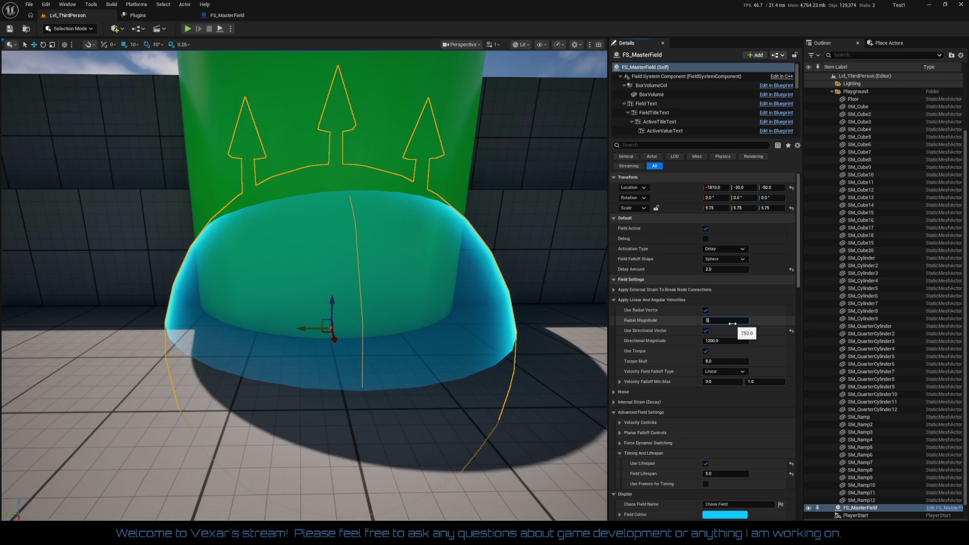
{"action": "type", "text": "0000.0"}
{"action": "key", "text": "Return"}
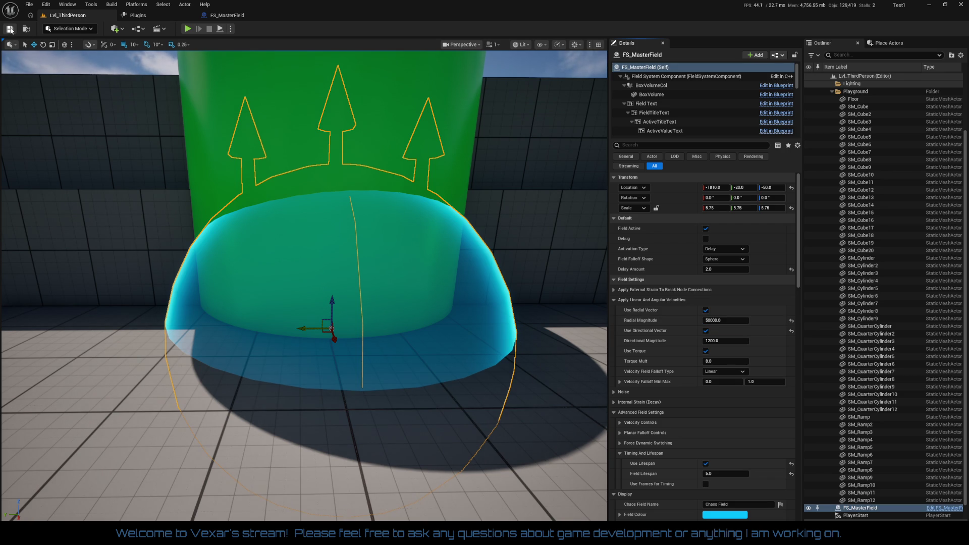
{"action": "left_click", "coordinate": [187, 29]}
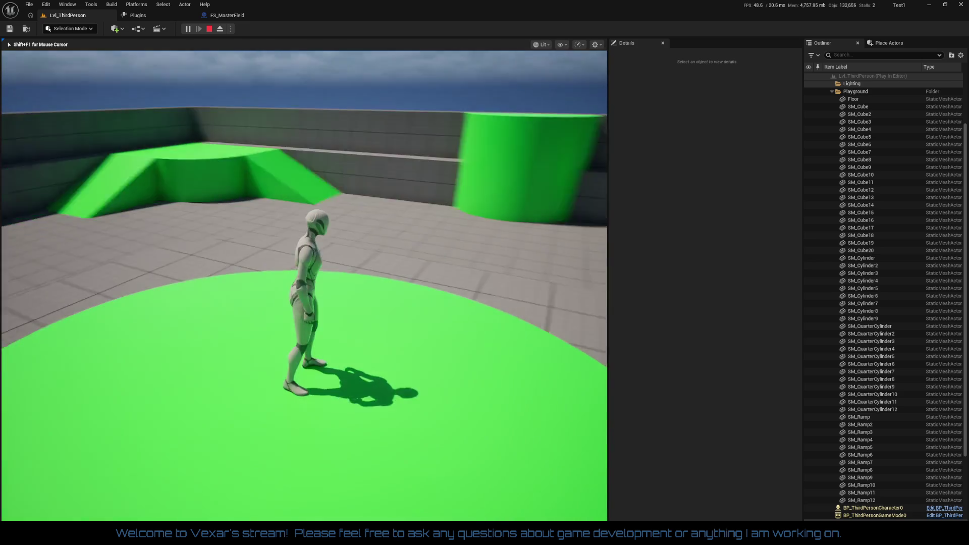
Step: Stop the play test and rotate the PlayerStart actor
{"action": "key", "text": "Escape"}
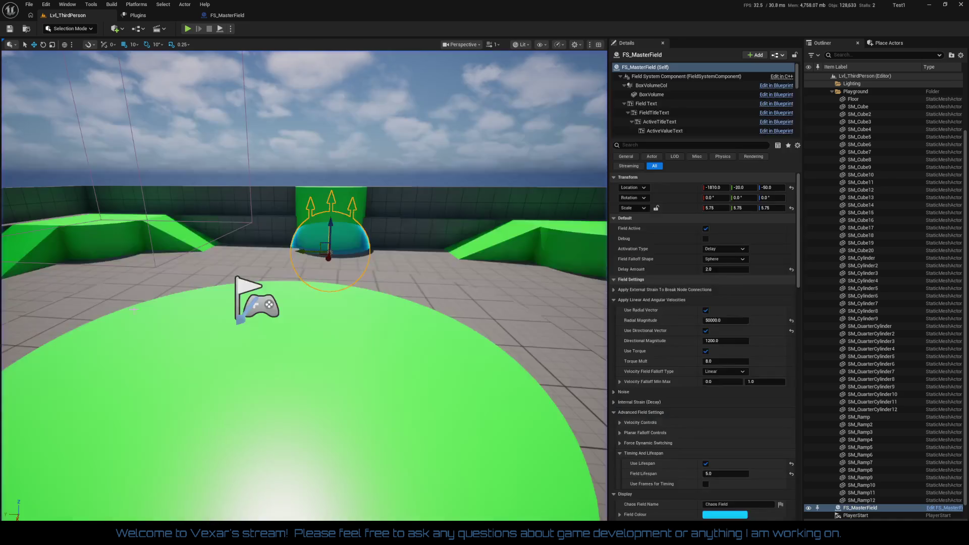
{"action": "mouse_move", "coordinate": [274, 352]}
{"action": "left_mouse_down"}
{"action": "mouse_move", "coordinate": [290, 324]}
{"action": "mouse_move", "coordinate": [269, 334]}
{"action": "left_mouse_up"}
{"action": "left_click", "coordinate": [254, 323]}
{"action": "key", "text": "e"}
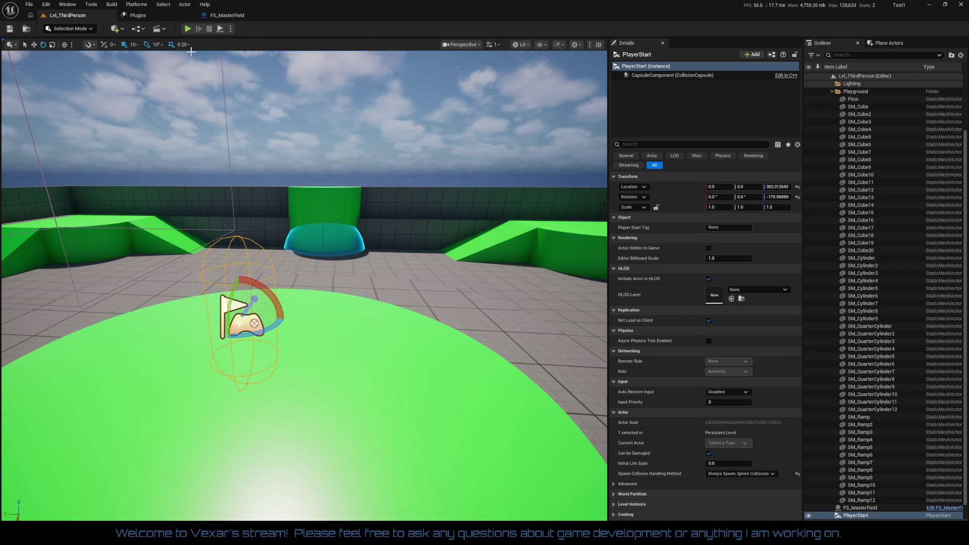
Step: Play-test again, running the character toward the green cylinder and back, then stop
{"action": "left_click", "coordinate": [190, 29]}
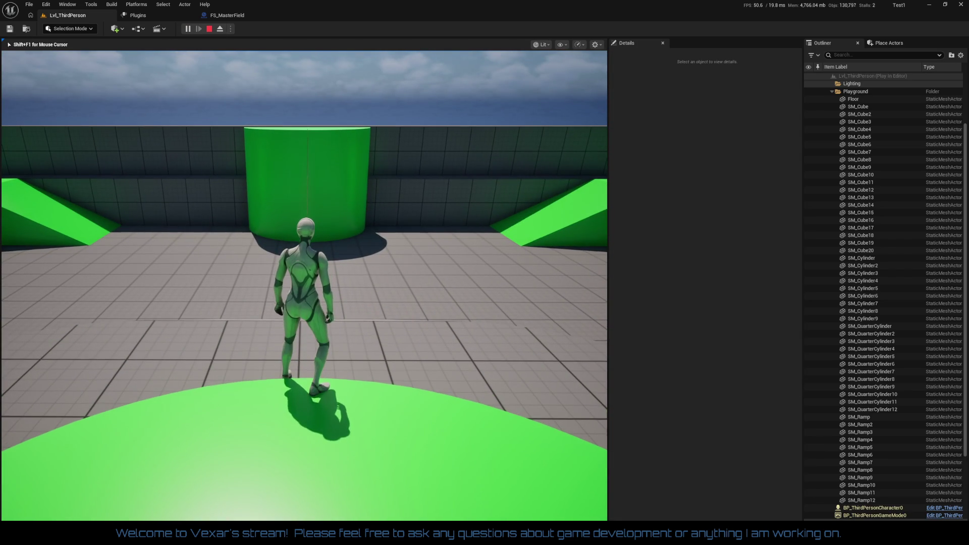
{"action": "key", "text": "w"}
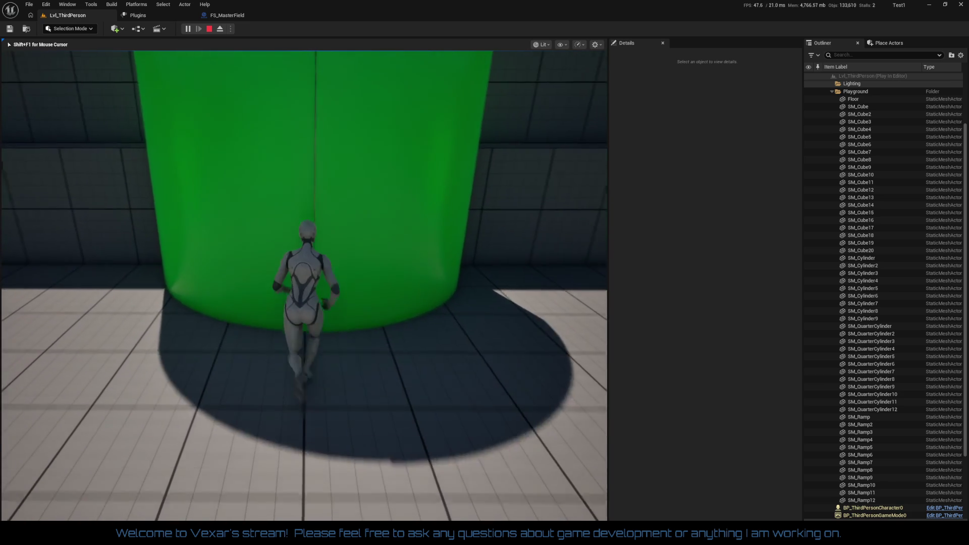
{"action": "key", "text": "s"}
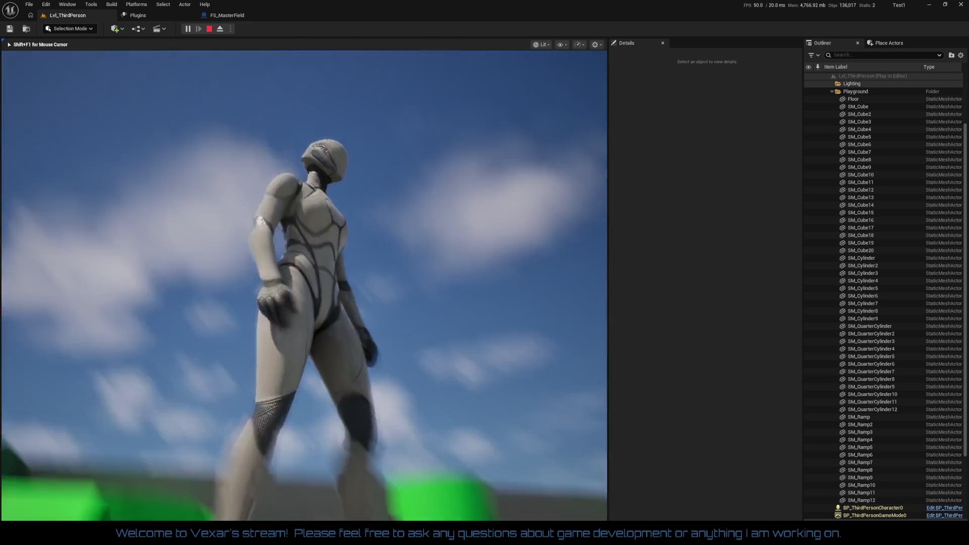
{"action": "key", "text": "w"}
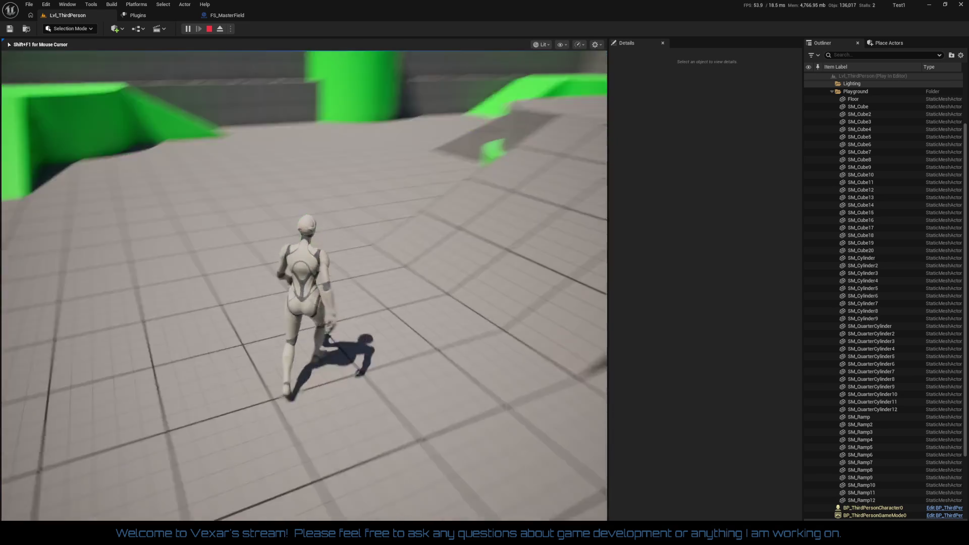
{"action": "key", "text": "Escape"}
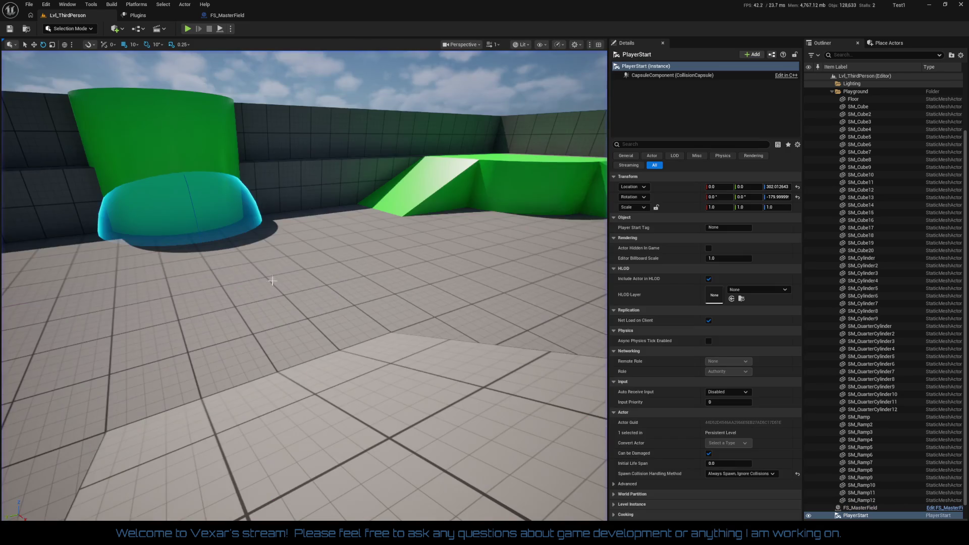
Step: On FS_MasterField, reset Radial Magnitude to 750.0 and turn off Use Directional Vector
{"action": "left_click", "coordinate": [219, 220]}
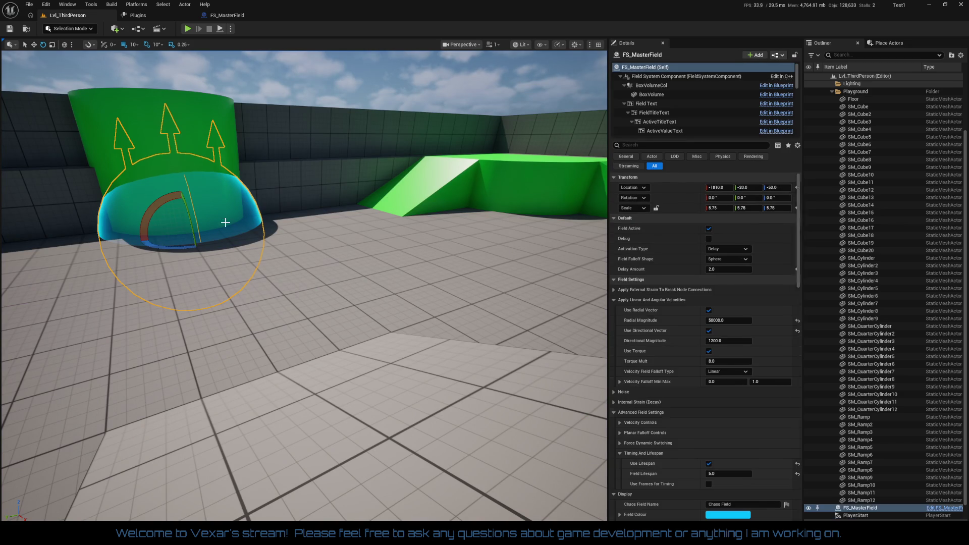
{"action": "left_click", "coordinate": [792, 320]}
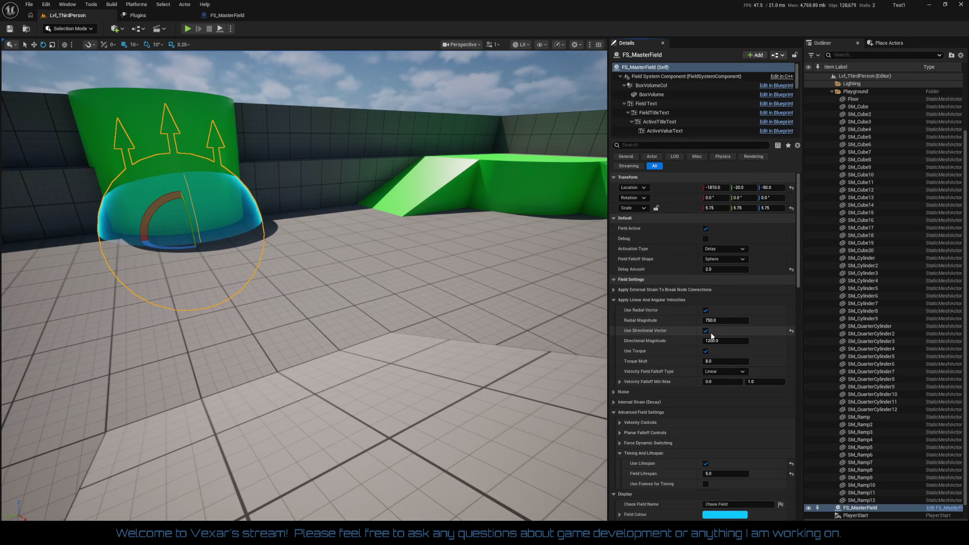
{"action": "left_click", "coordinate": [706, 330]}
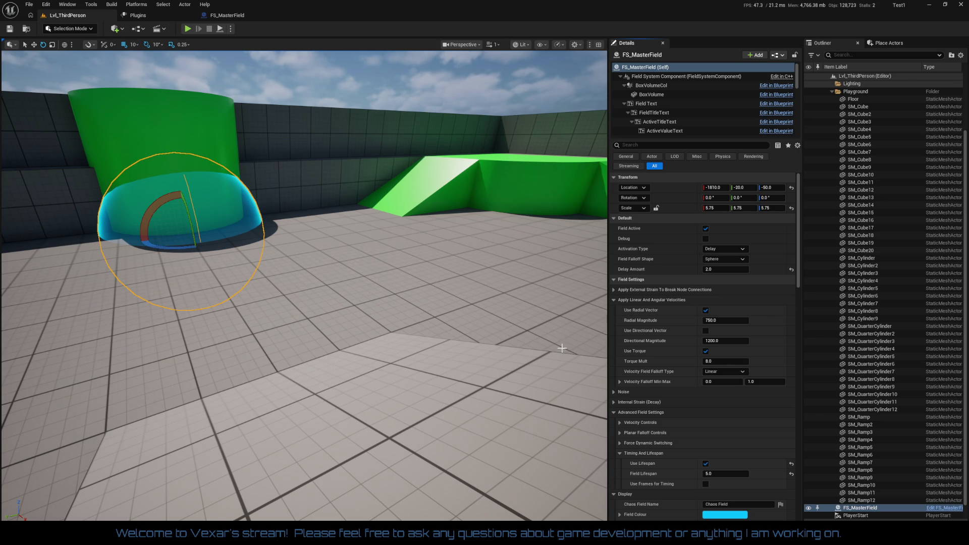
Step: Reset Field Lifespan, turn off Use Lifespan, and set Activation Type to OnTickWithDelay
{"action": "left_click", "coordinate": [791, 474]}
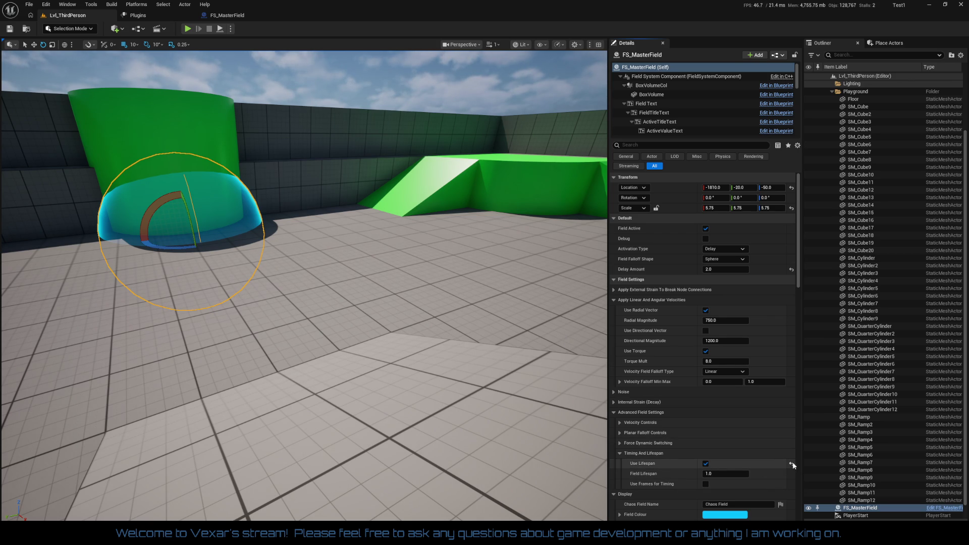
{"action": "left_click", "coordinate": [791, 463]}
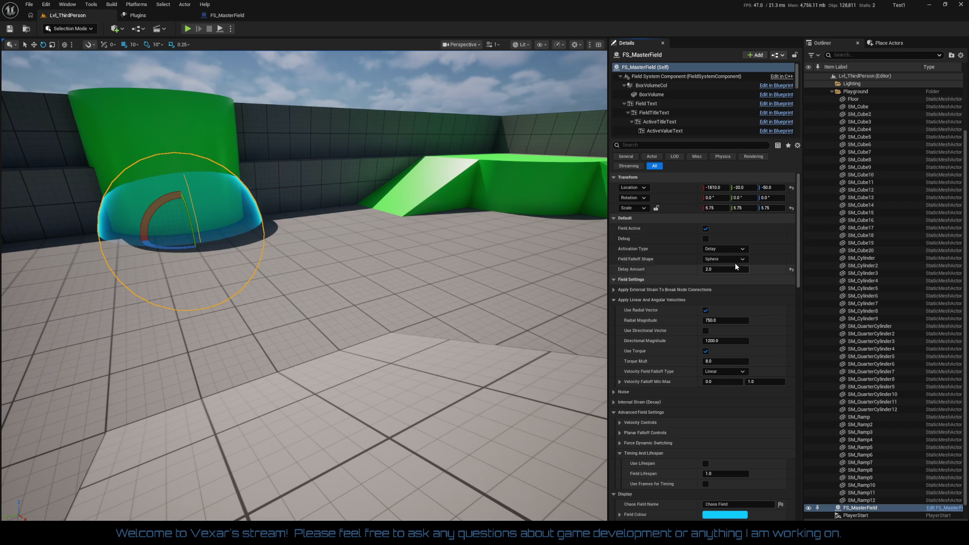
{"action": "left_click", "coordinate": [725, 249]}
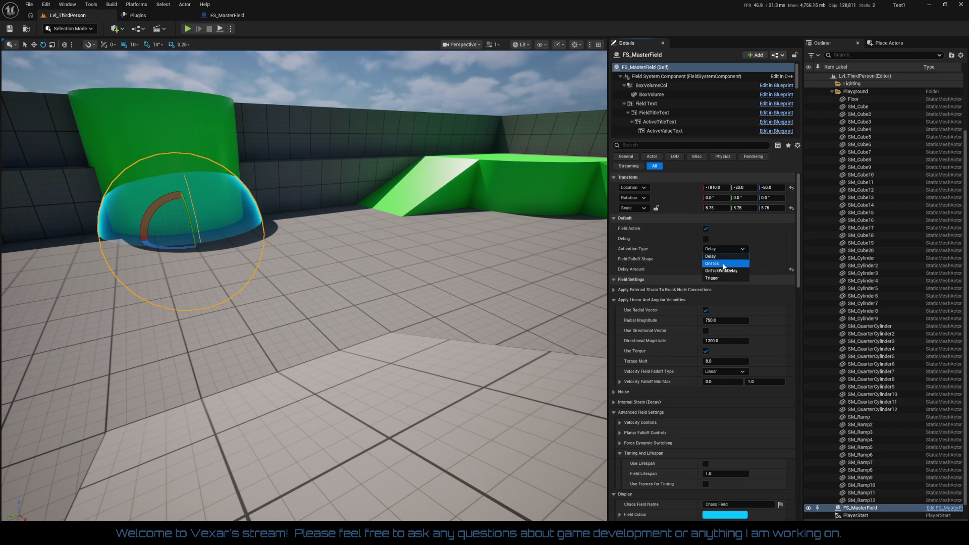
{"action": "left_click", "coordinate": [722, 271]}
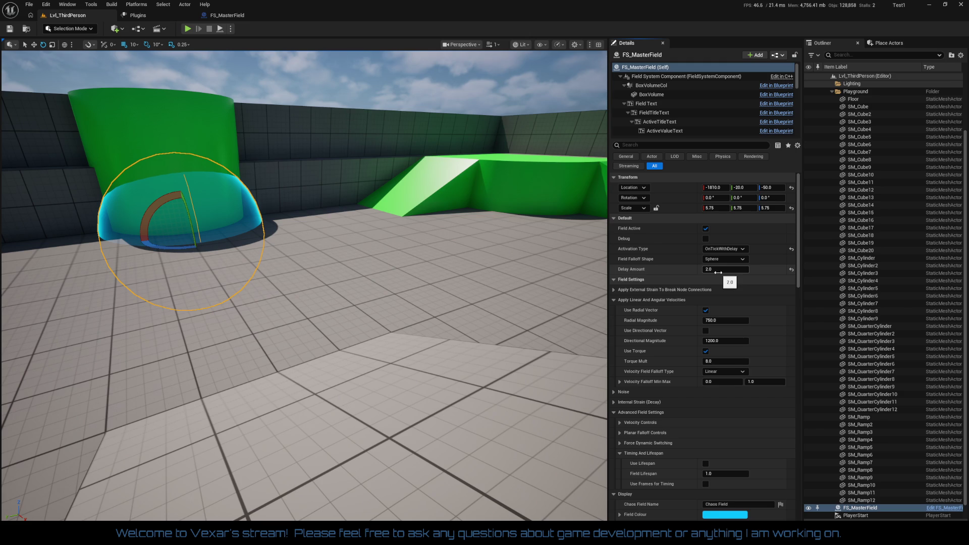
Step: Set the field's Delay Amount to 3.0 and start a play test
{"action": "left_click", "coordinate": [715, 271]}
{"action": "type", "text": "3"}
{"action": "key", "text": "Return"}
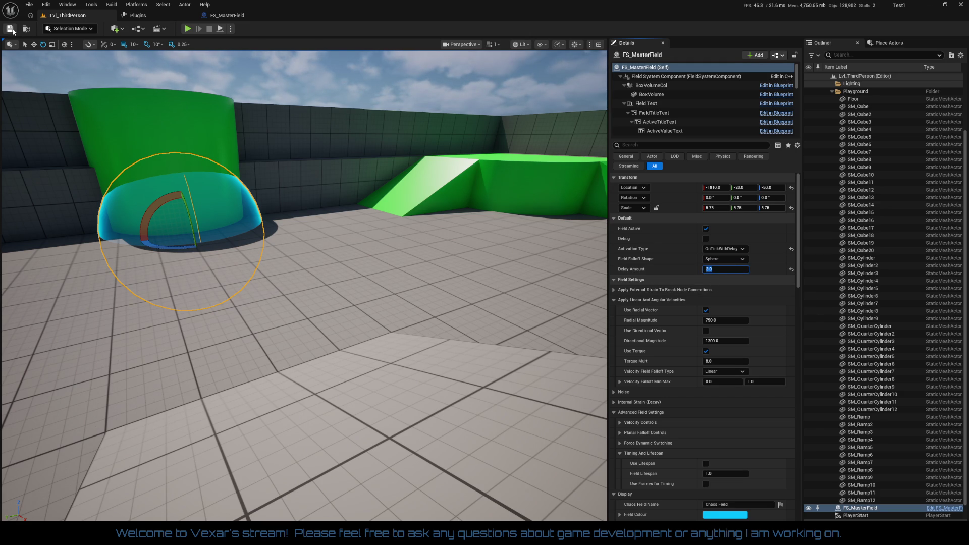
{"action": "left_click", "coordinate": [187, 29]}
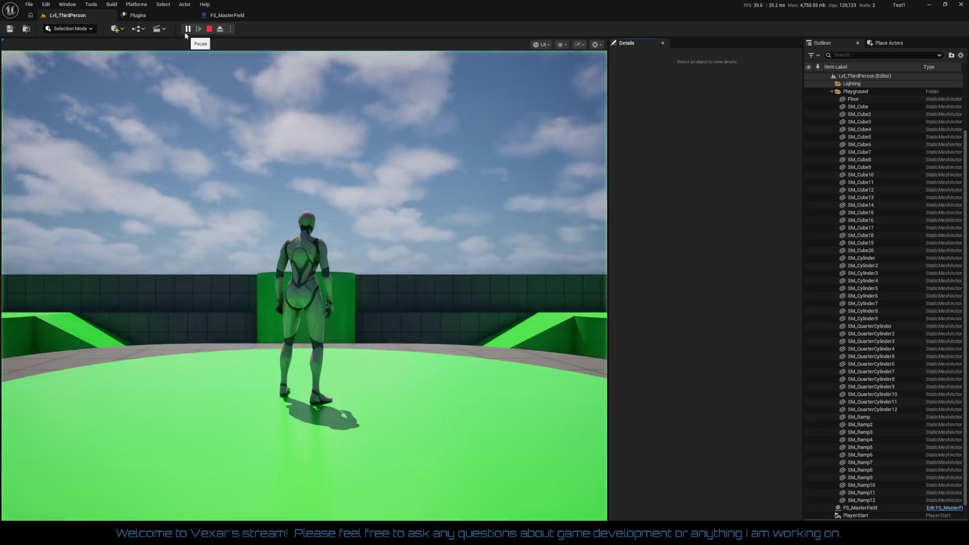
Step: Run the character past the green cylinder toward the ramp, then stop playing
{"action": "key", "text": "w"}
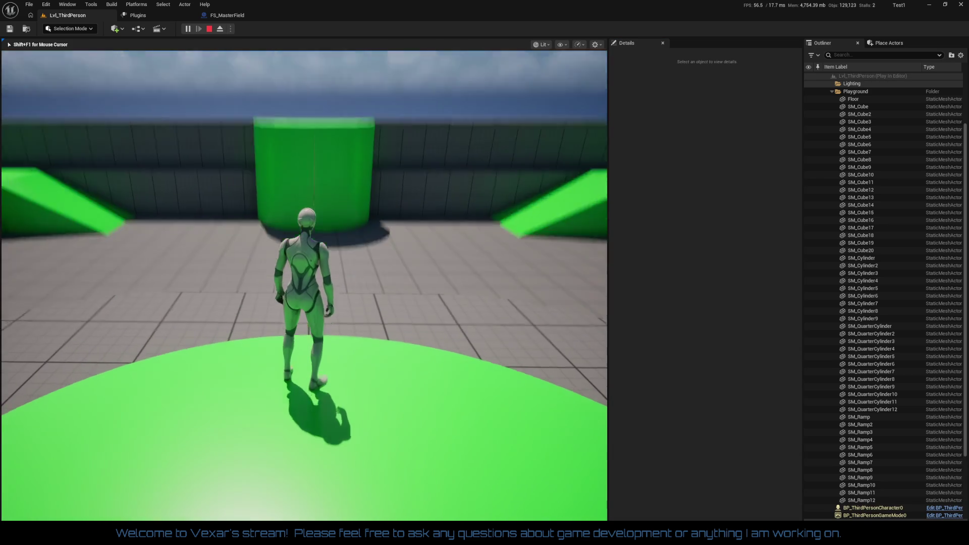
{"action": "key", "text": "w"}
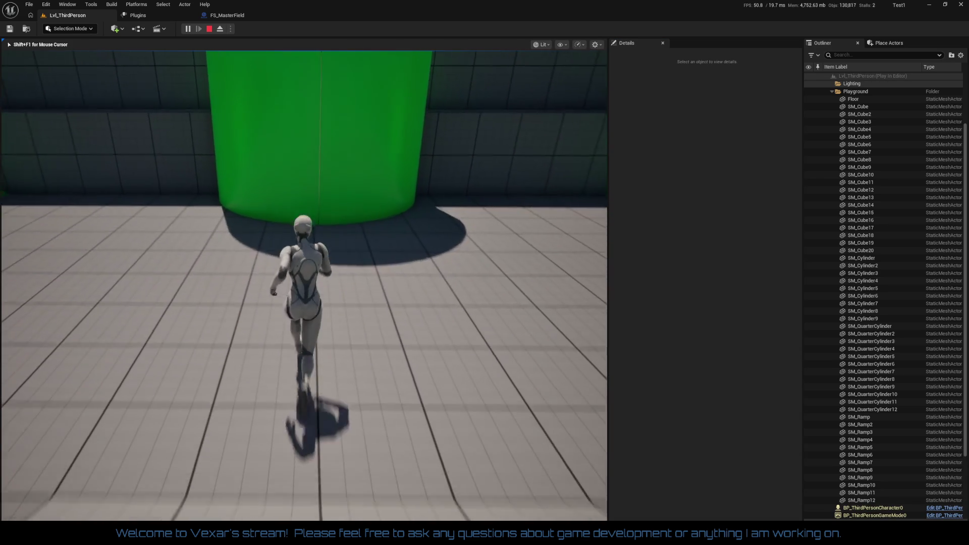
{"action": "mouse_move", "coordinate": [304, 285]}
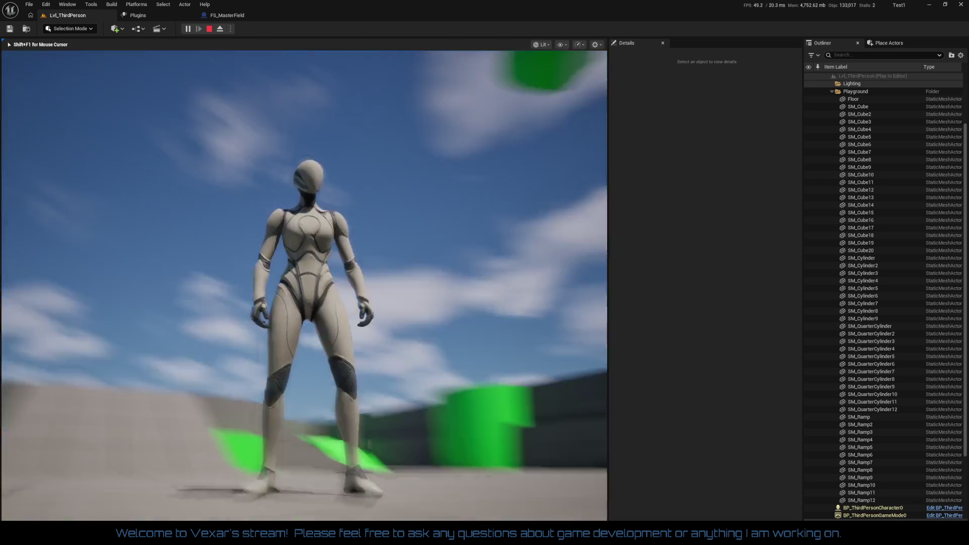
{"action": "key", "text": "w"}
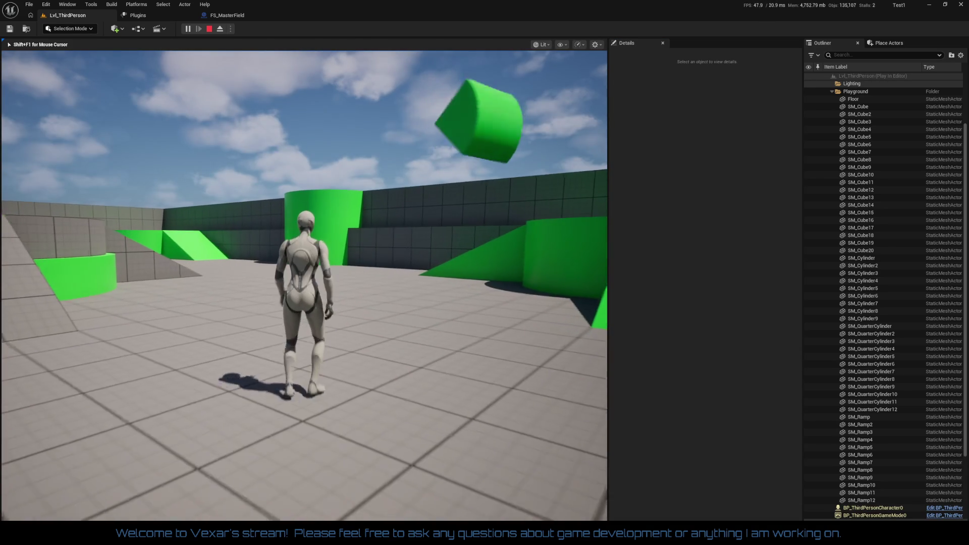
{"action": "key", "text": "w"}
{"action": "key", "text": "w"}
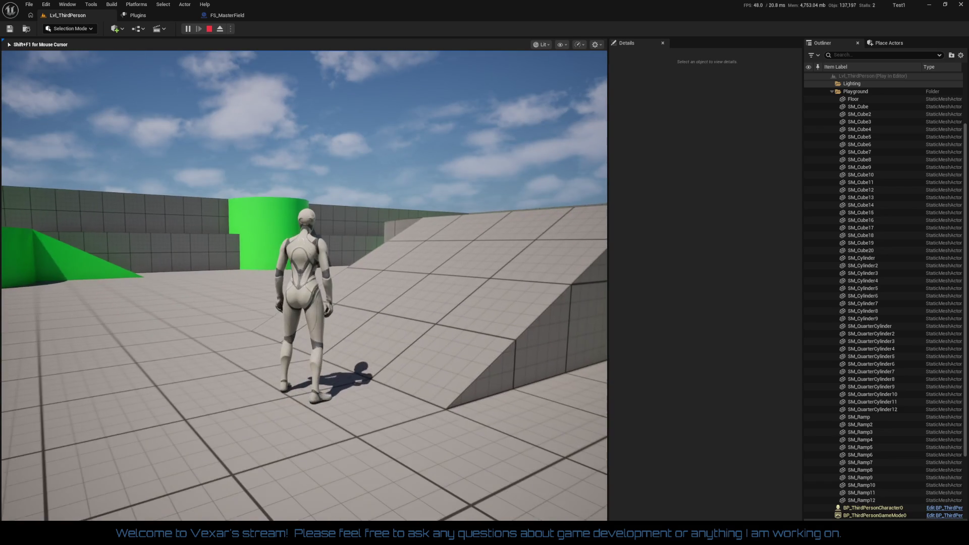
{"action": "key", "text": "Escape"}
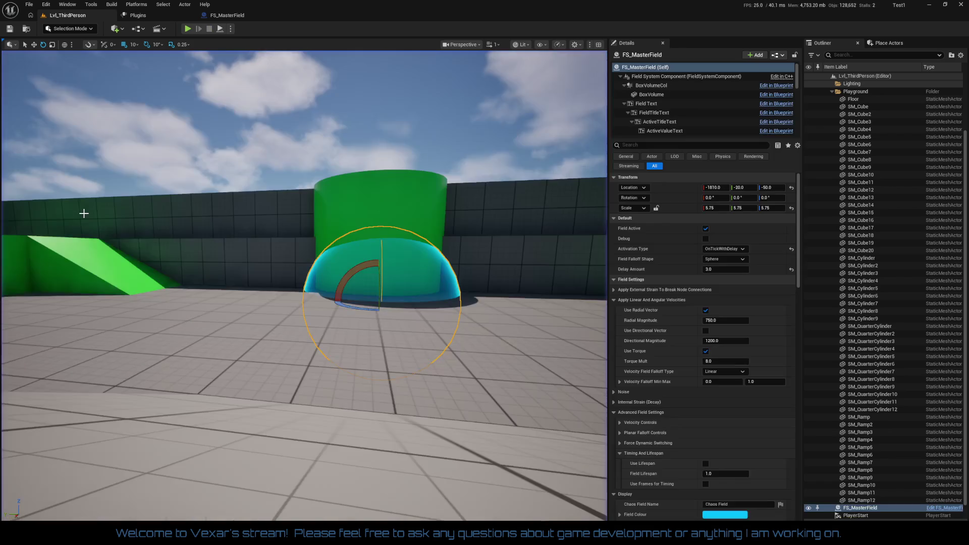
Step: Enable Simulation Generates Hit Events on SM_Cylinder7 and SM_Cylinder6, then start a play test
{"action": "left_click", "coordinate": [397, 208]}
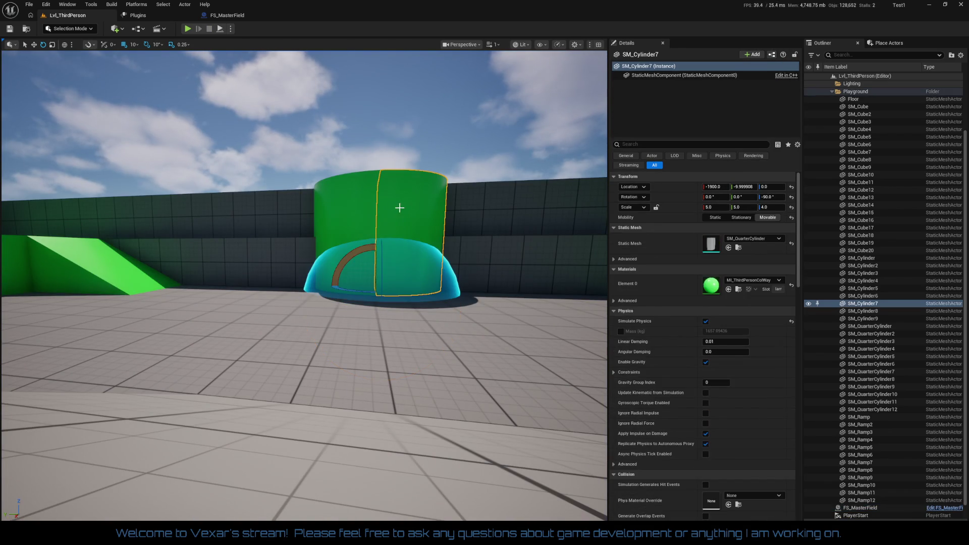
{"action": "left_click", "coordinate": [338, 202], "text": "ctrl"}
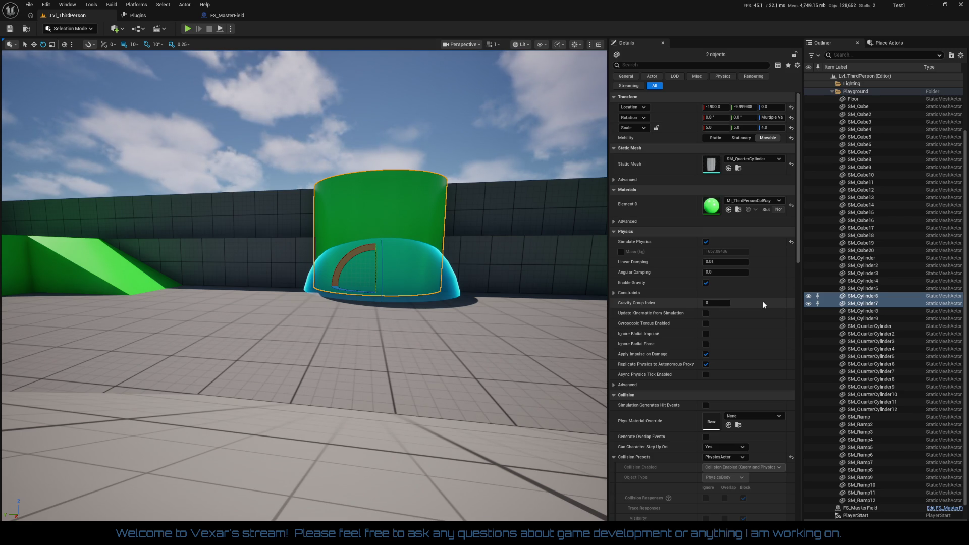
{"action": "scroll", "coordinate": [764, 304], "scroll_direction": "down", "scroll_amount": 4}
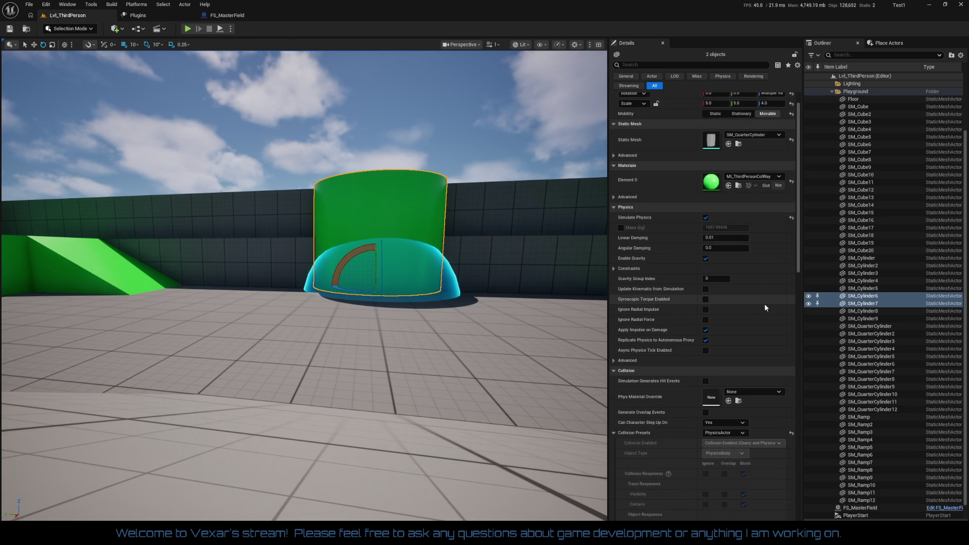
{"action": "scroll", "coordinate": [760, 310], "scroll_direction": "down", "scroll_amount": 1}
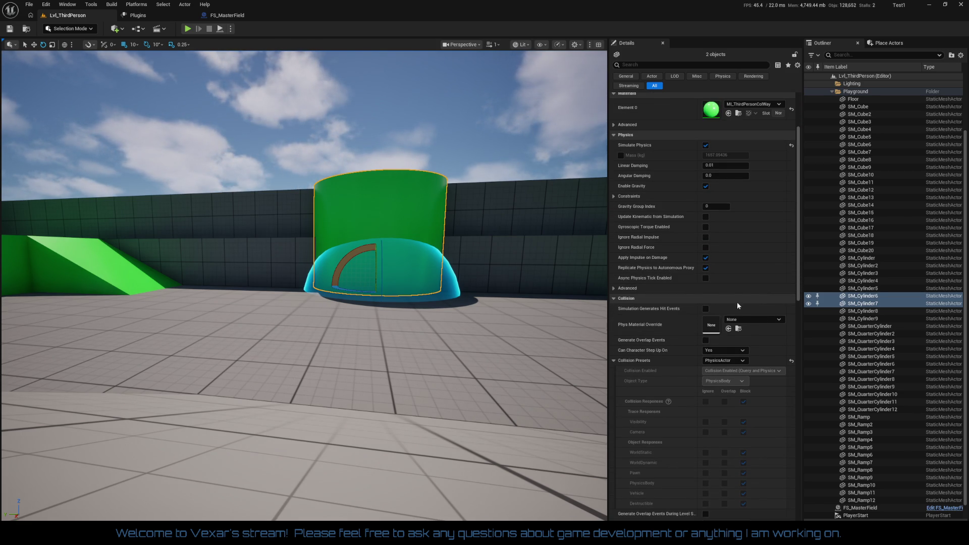
{"action": "left_click", "coordinate": [705, 308]}
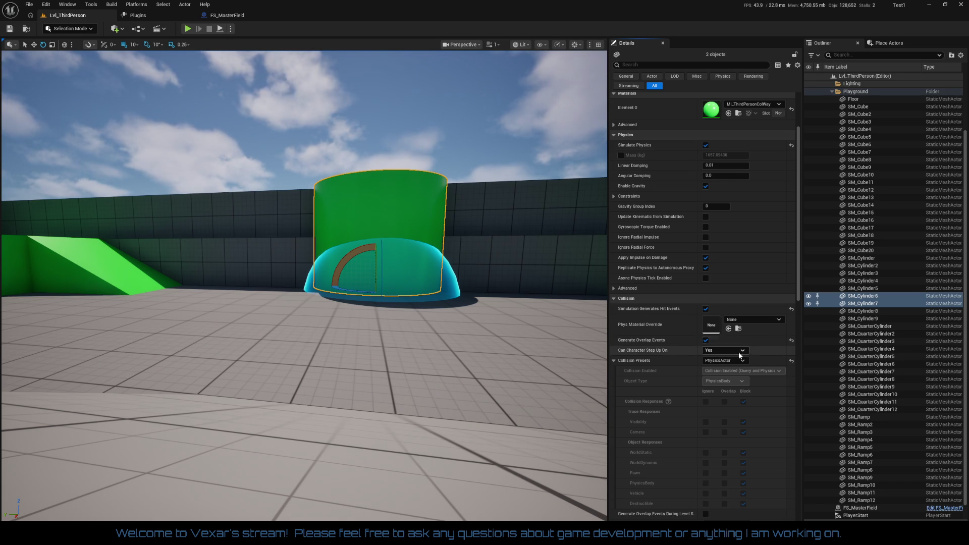
{"action": "scroll", "coordinate": [756, 347], "scroll_direction": "down", "scroll_amount": 15}
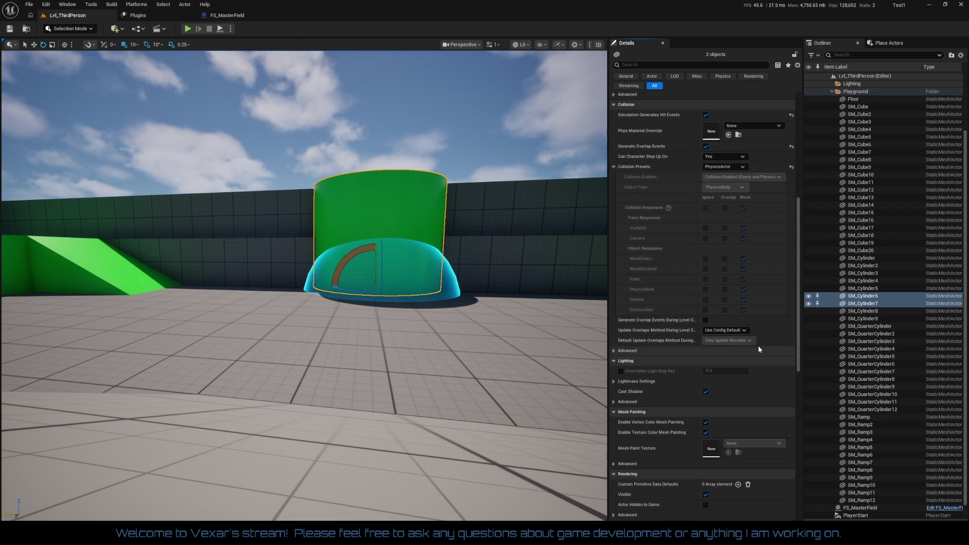
{"action": "scroll", "coordinate": [755, 342], "scroll_direction": "down", "scroll_amount": 9}
{"action": "scroll", "coordinate": [744, 344], "scroll_direction": "down", "scroll_amount": 14}
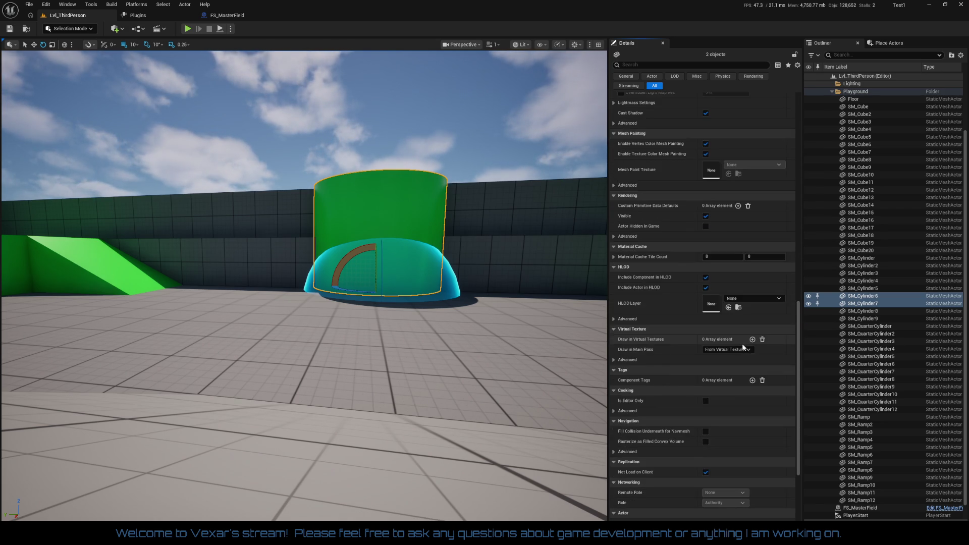
{"action": "scroll", "coordinate": [742, 343], "scroll_direction": "up", "scroll_amount": 7}
{"action": "scroll", "coordinate": [736, 263], "scroll_direction": "up", "scroll_amount": 20}
{"action": "scroll", "coordinate": [737, 260], "scroll_direction": "up", "scroll_amount": 18}
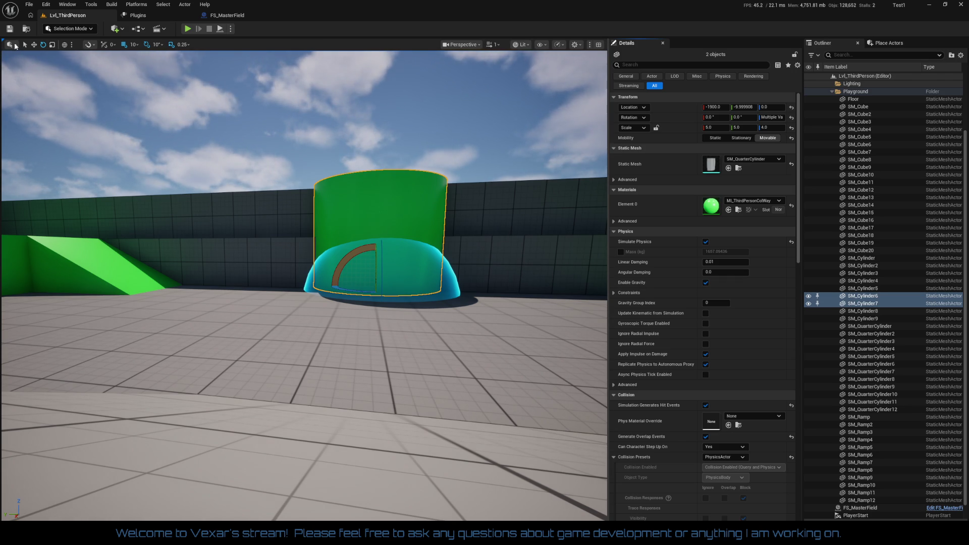
{"action": "left_click", "coordinate": [188, 29]}
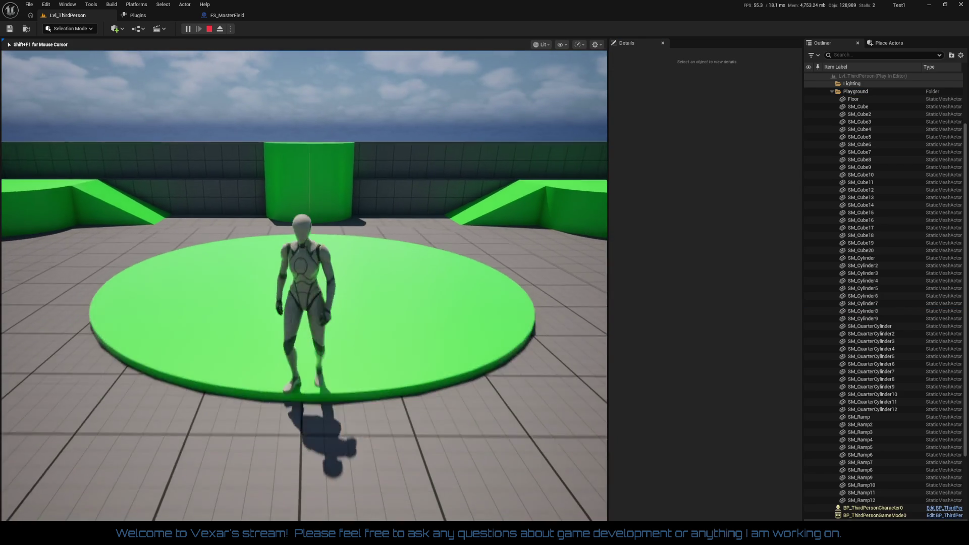
{"action": "key", "text": "w"}
{"action": "key", "text": "w"}
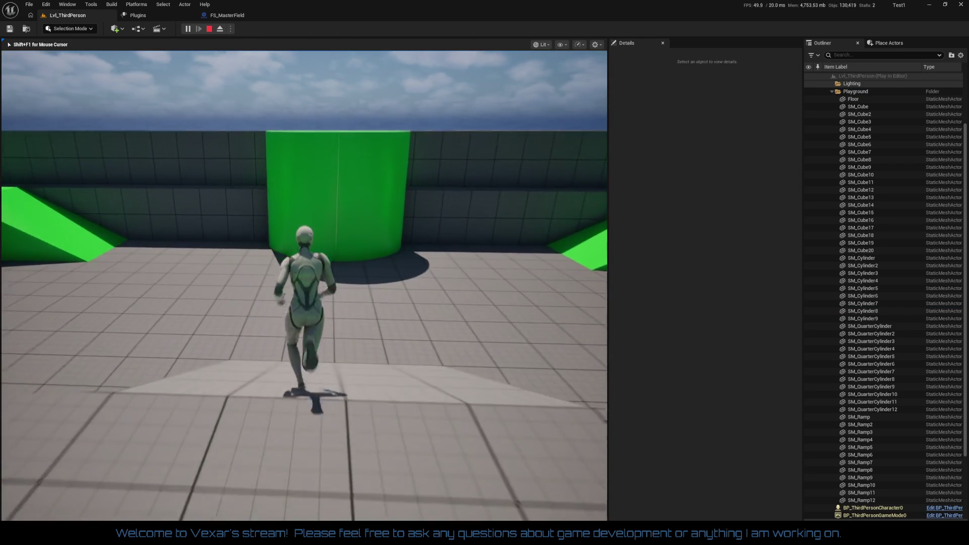
{"action": "key", "text": "w"}
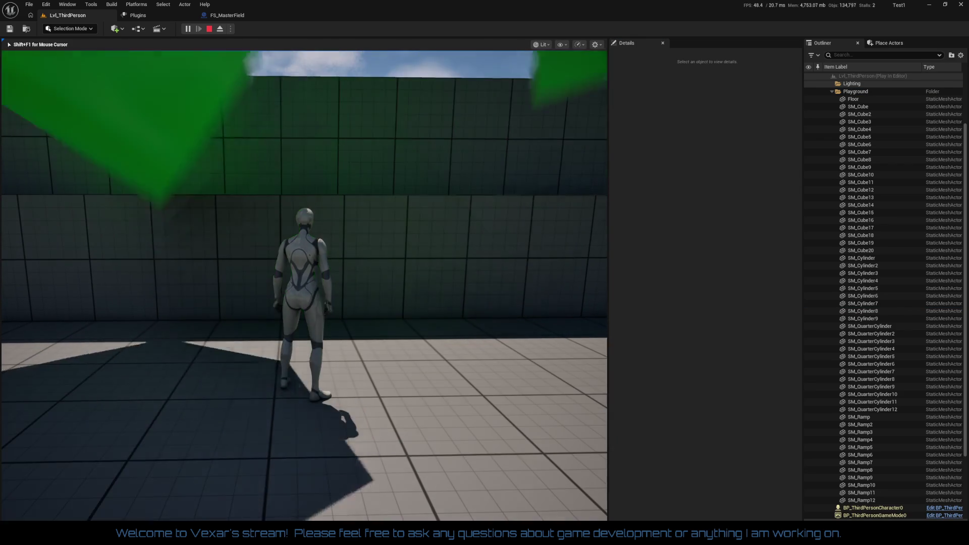
{"action": "key", "text": "w"}
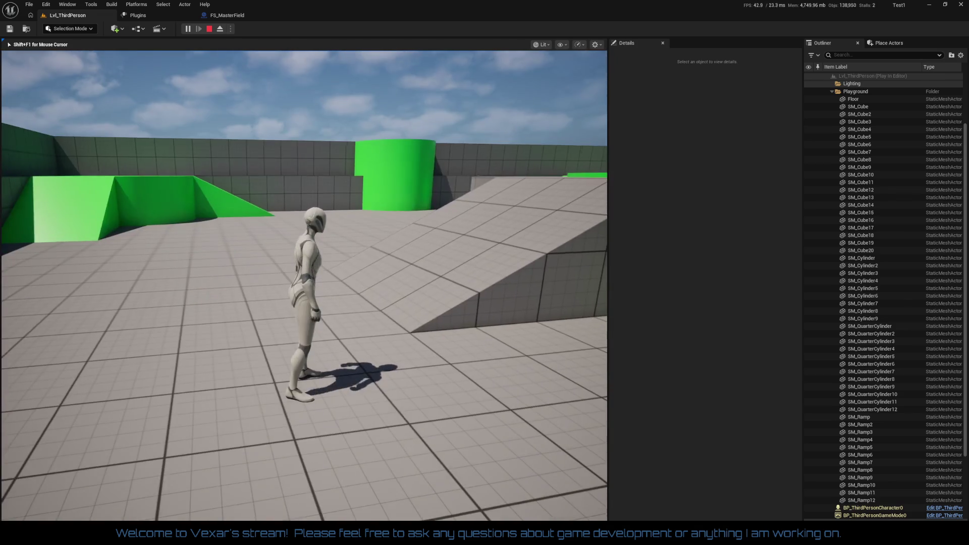
{"action": "key", "text": "Escape"}
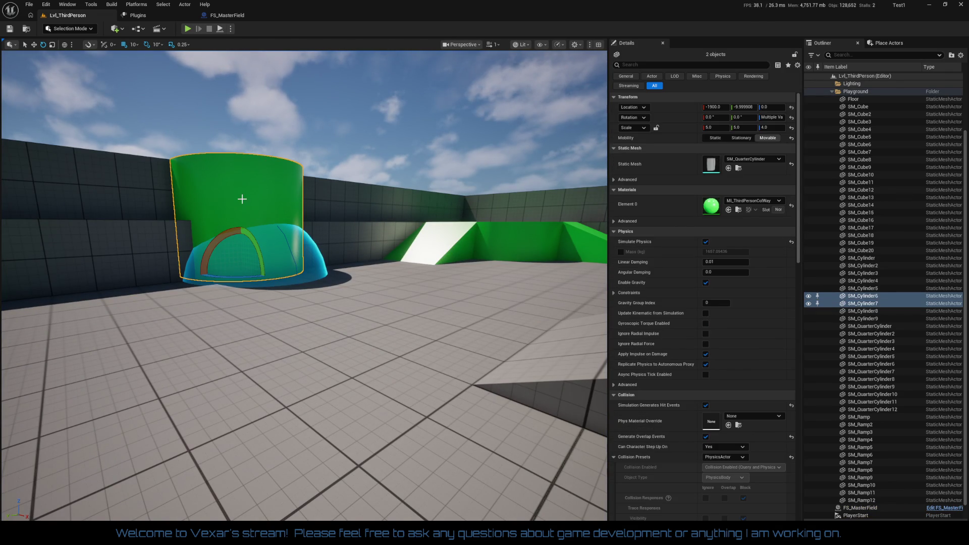
{"action": "left_click_drag", "start_coordinate": [229, 328], "coordinate": [229, 328]}
Step: Raise both green cylinders 70 units and start a play test
{"action": "key", "text": "w"}
{"action": "left_click_drag", "start_coordinate": [314, 275], "coordinate": [315, 260]}
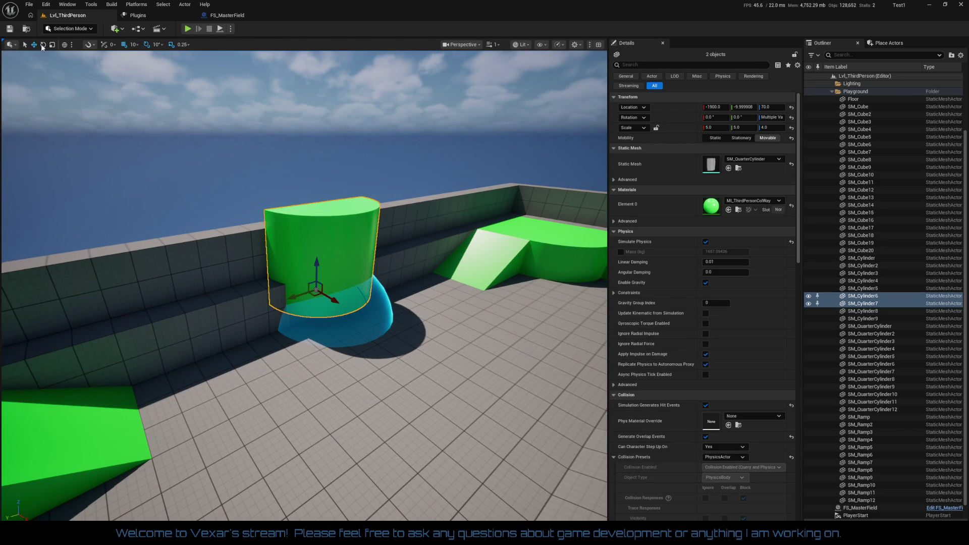
{"action": "left_click", "coordinate": [187, 30]}
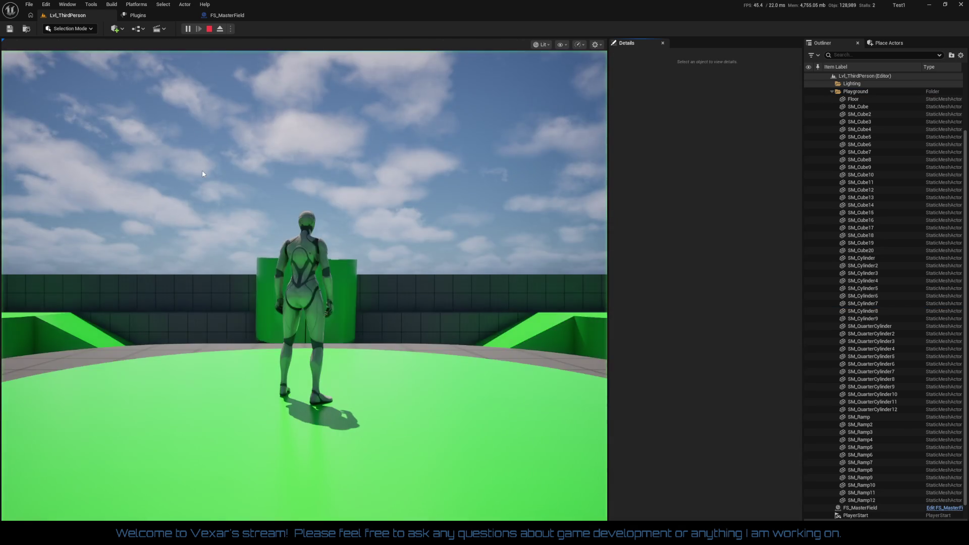
Step: Run the character toward the raised green cylinders, then stop the test
{"action": "left_click", "coordinate": [215, 229]}
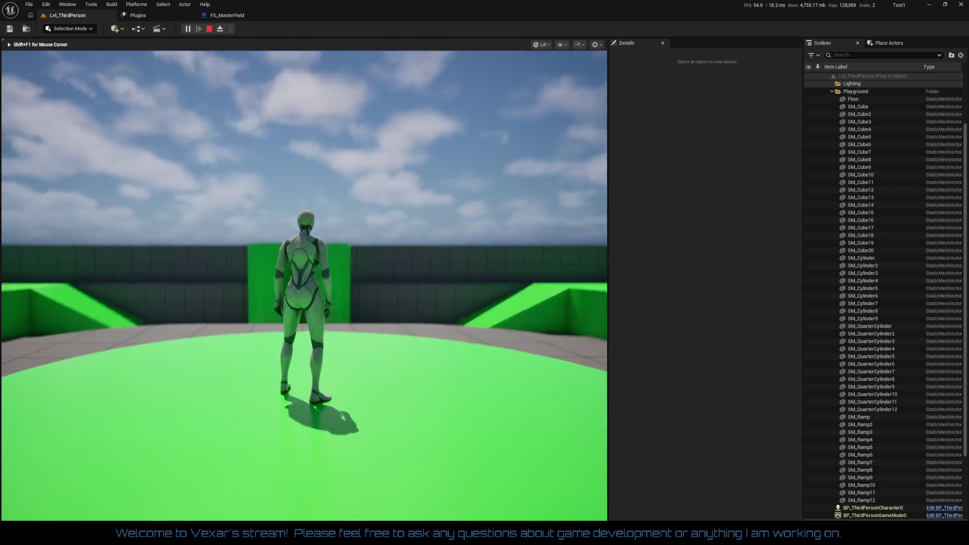
{"action": "key", "text": "w"}
{"action": "key", "text": "w"}
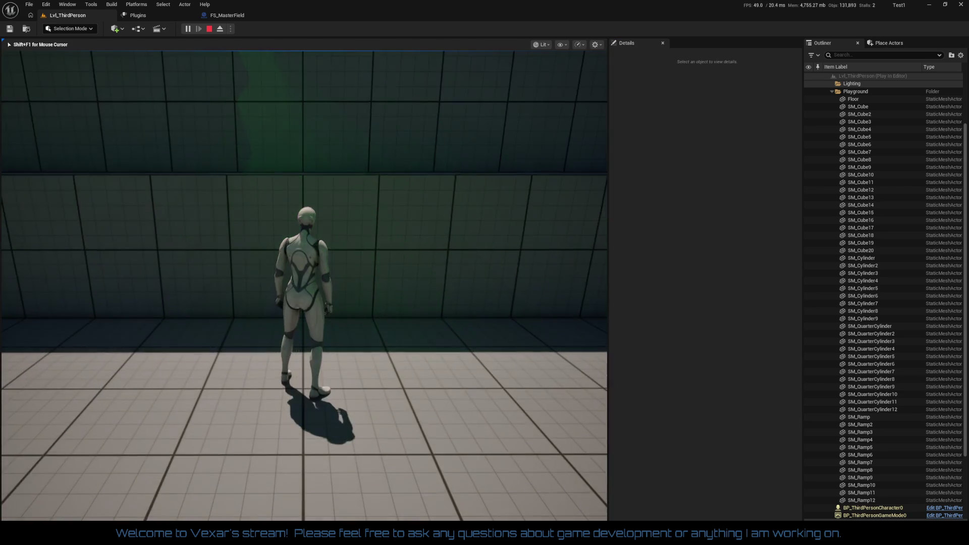
{"action": "mouse_move", "coordinate": [304, 286]}
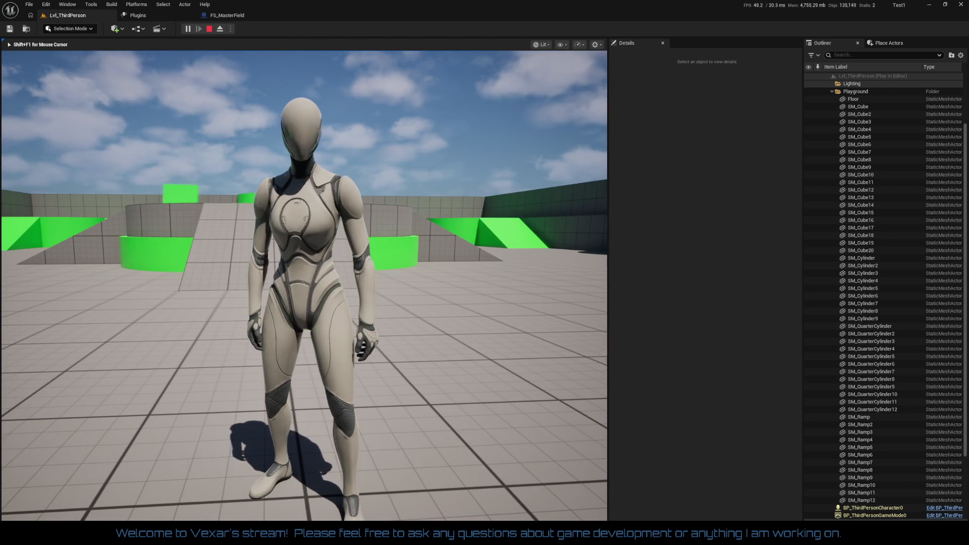
{"action": "key", "text": "w"}
{"action": "key", "text": "w"}
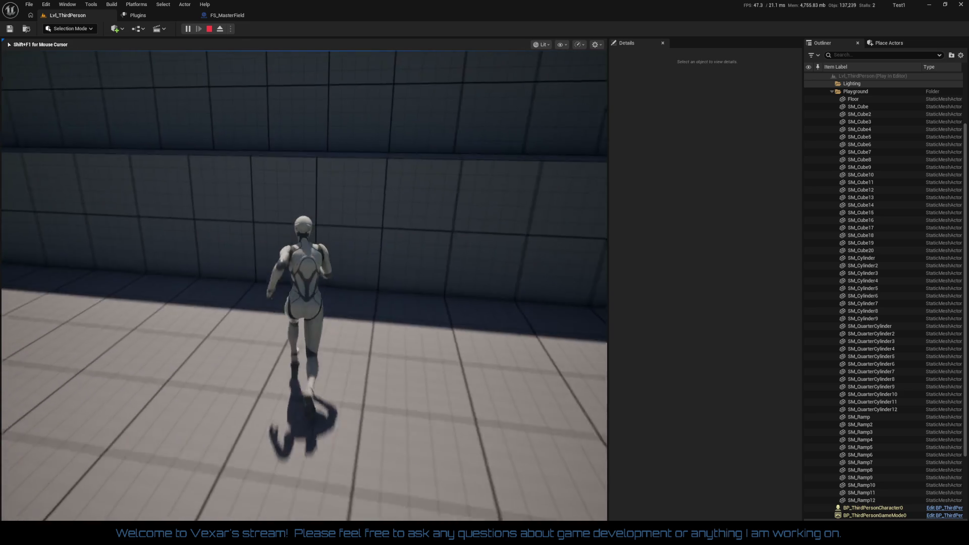
{"action": "key", "text": "w"}
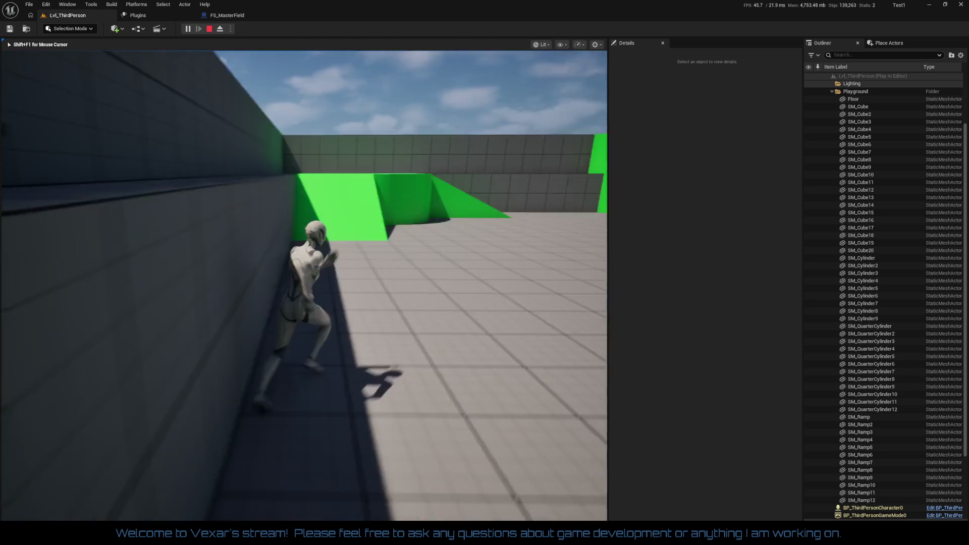
{"action": "key", "text": "Escape"}
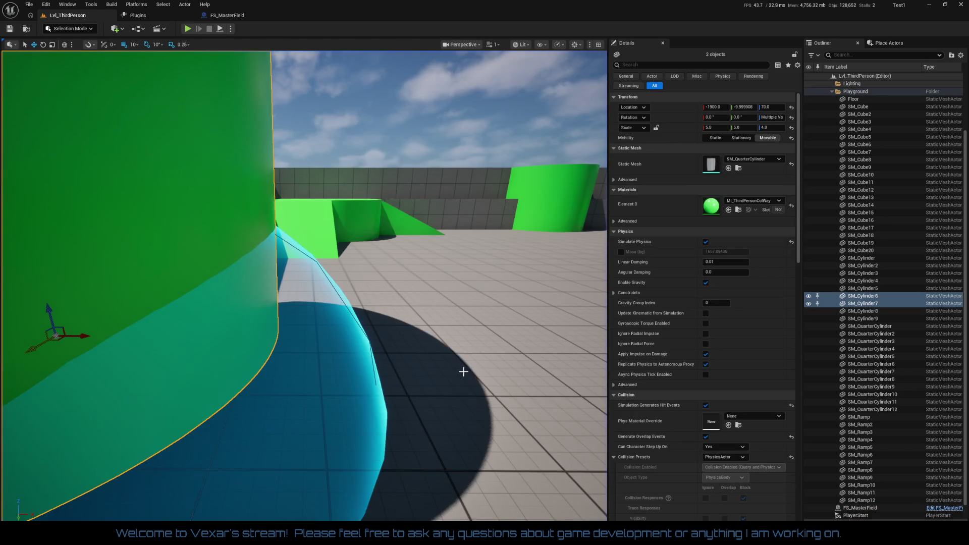
Step: Scale the FS_MasterField sphere up from 5.75 to 14.5
{"action": "key", "text": "f"}
{"action": "left_click", "coordinate": [386, 270]}
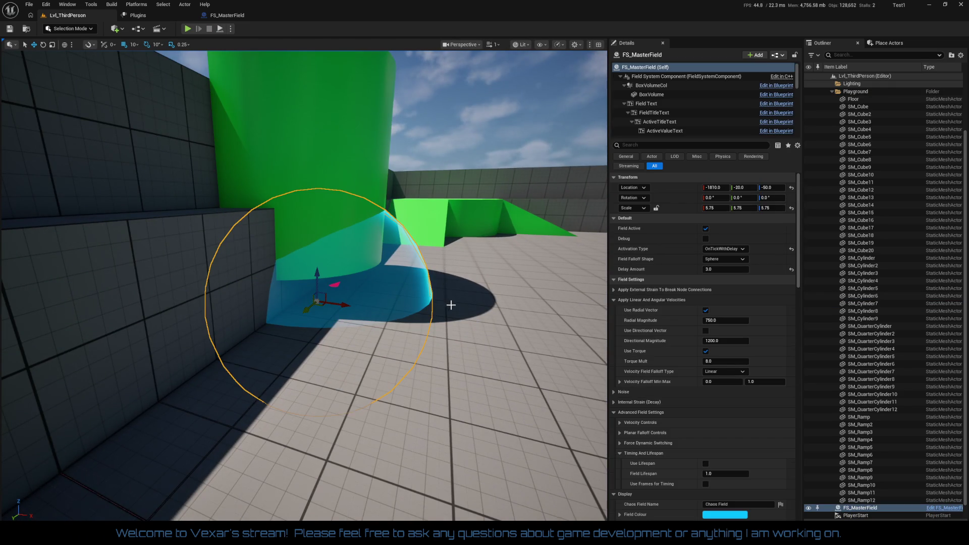
{"action": "key", "text": "f"}
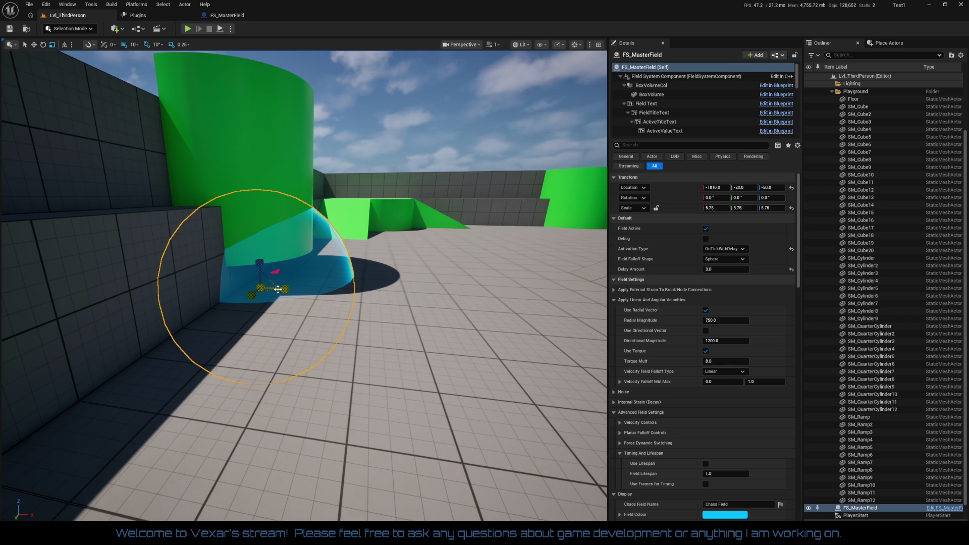
{"action": "mouse_move", "coordinate": [259, 286]}
{"action": "left_mouse_down"}
{"action": "mouse_move", "coordinate": [273, 267]}
{"action": "mouse_move", "coordinate": [283, 277]}
{"action": "left_mouse_up"}
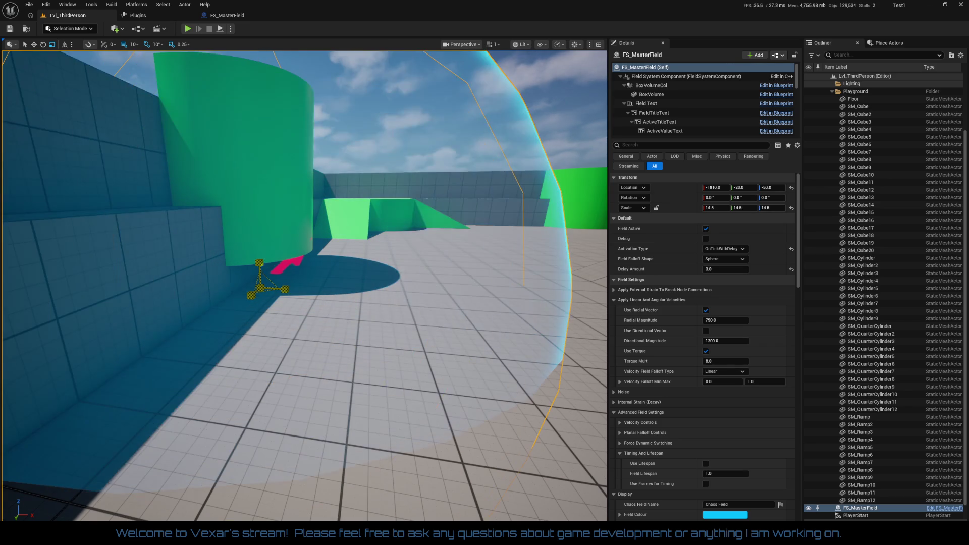
{"action": "key", "text": "f"}
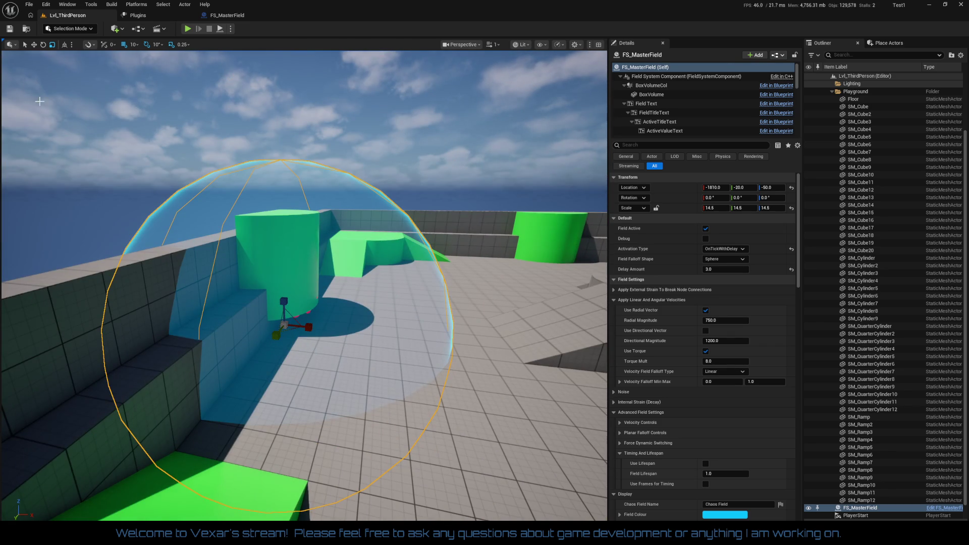
Step: Play-test, running the character toward the cylinders and ramp, then stop
{"action": "left_click", "coordinate": [184, 31]}
{"action": "left_click", "coordinate": [333, 362]}
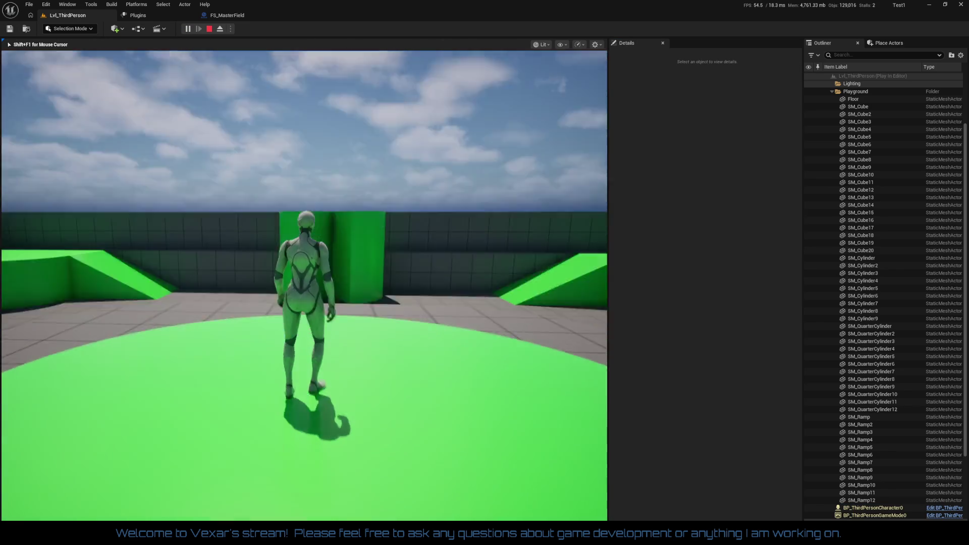
{"action": "key", "text": "w"}
{"action": "key", "text": "w"}
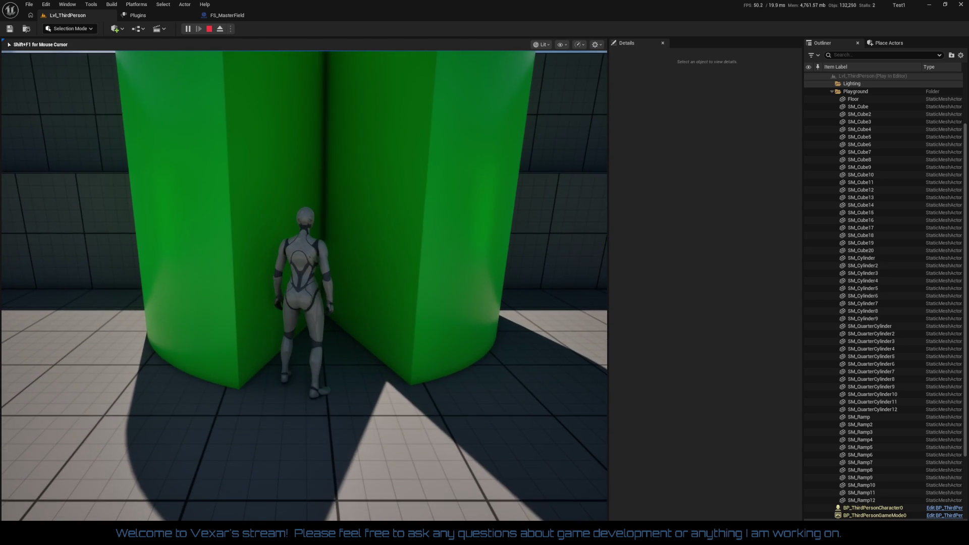
{"action": "key", "text": "s"}
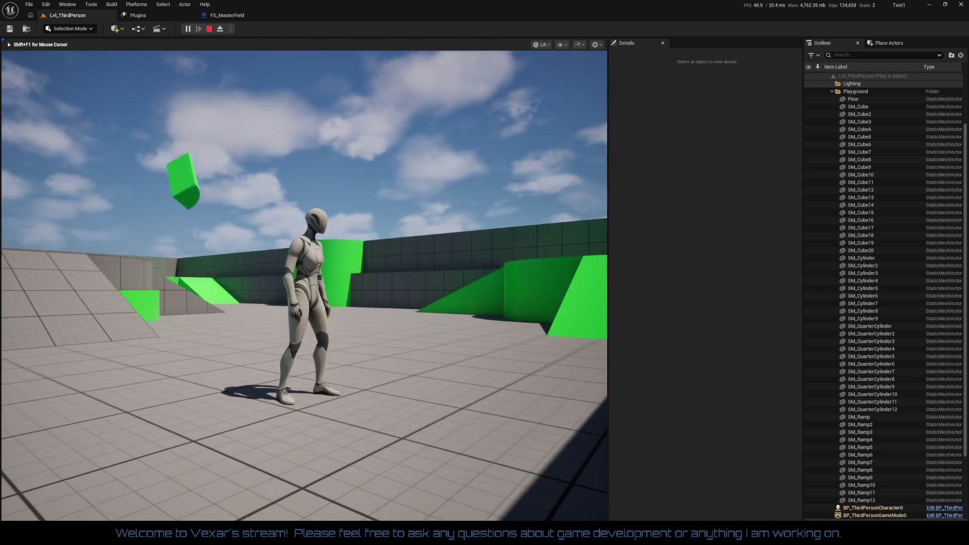
{"action": "key", "text": "w"}
{"action": "key", "text": "shift+F1"}
{"action": "key", "text": "Escape"}
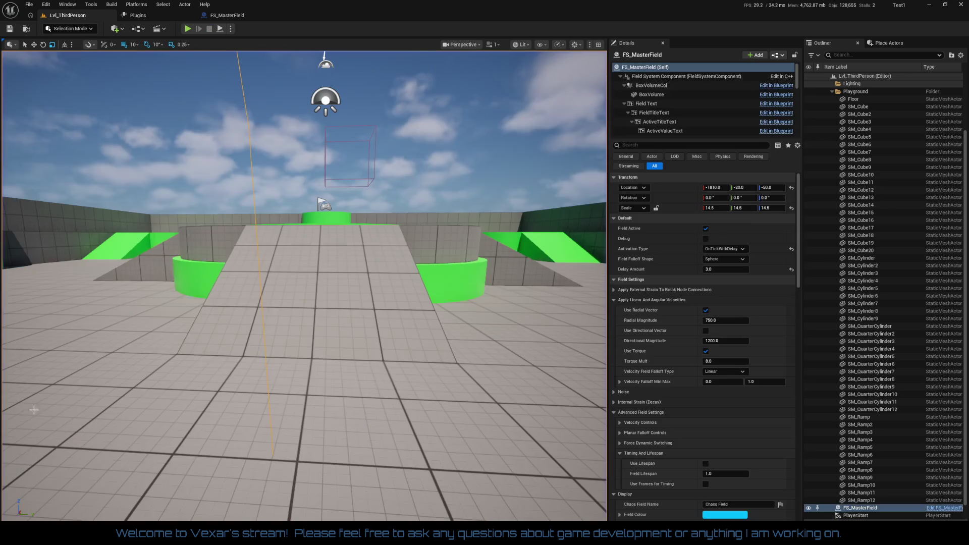
Step: Frame FS_MasterField, check its Velocity Controls, and open a Content Browser with Ctrl+B
{"action": "key", "text": "w"}
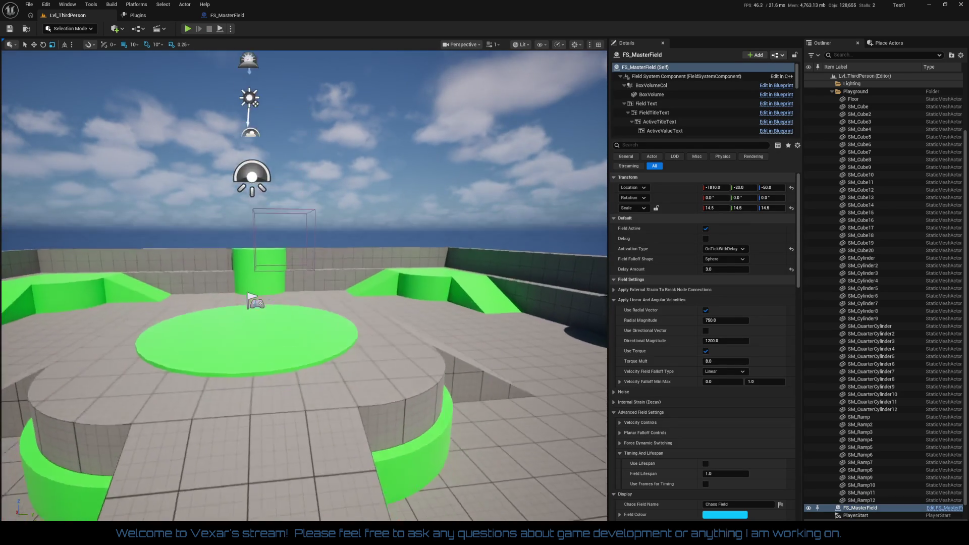
{"action": "key", "text": "f"}
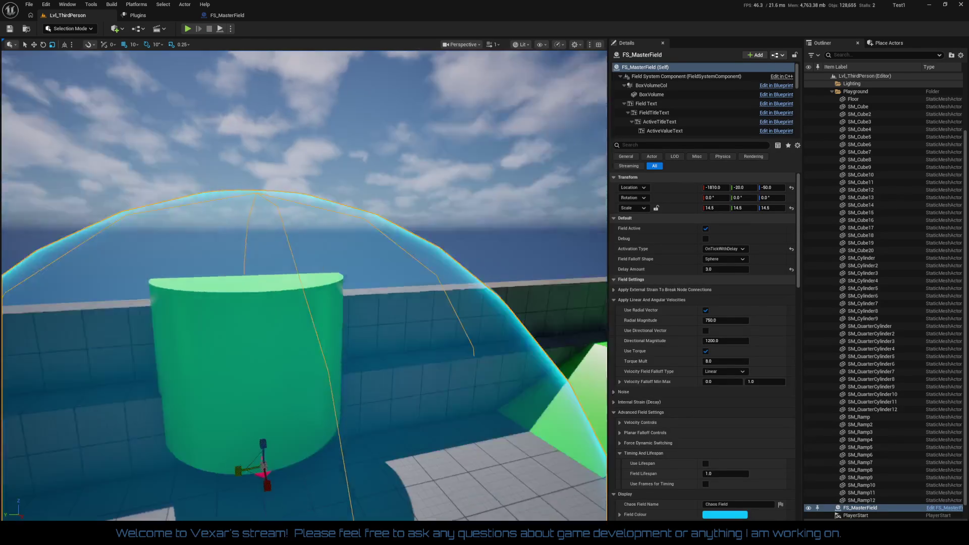
{"action": "key", "text": "f"}
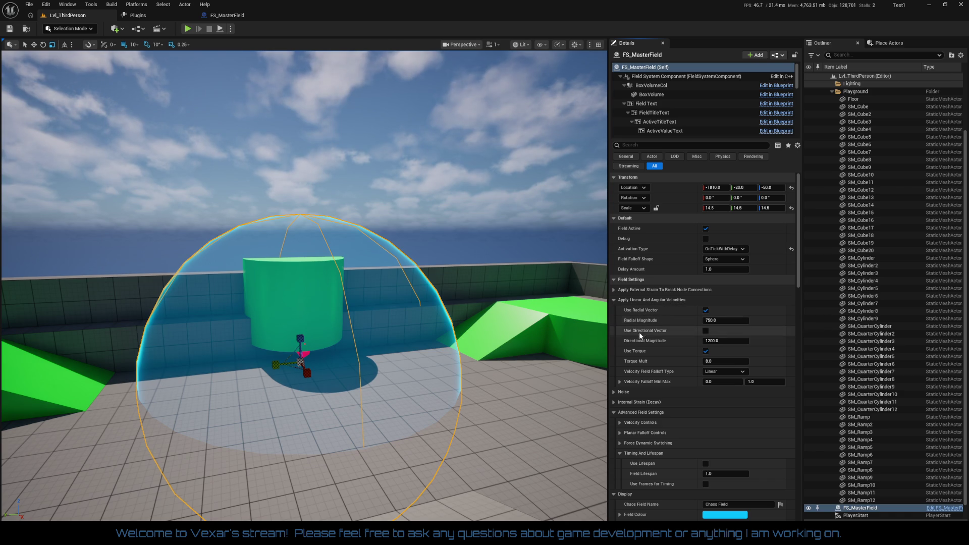
{"action": "scroll", "coordinate": [687, 381], "scroll_direction": "down", "scroll_amount": 1}
{"action": "scroll", "coordinate": [689, 381], "scroll_direction": "down", "scroll_amount": 2}
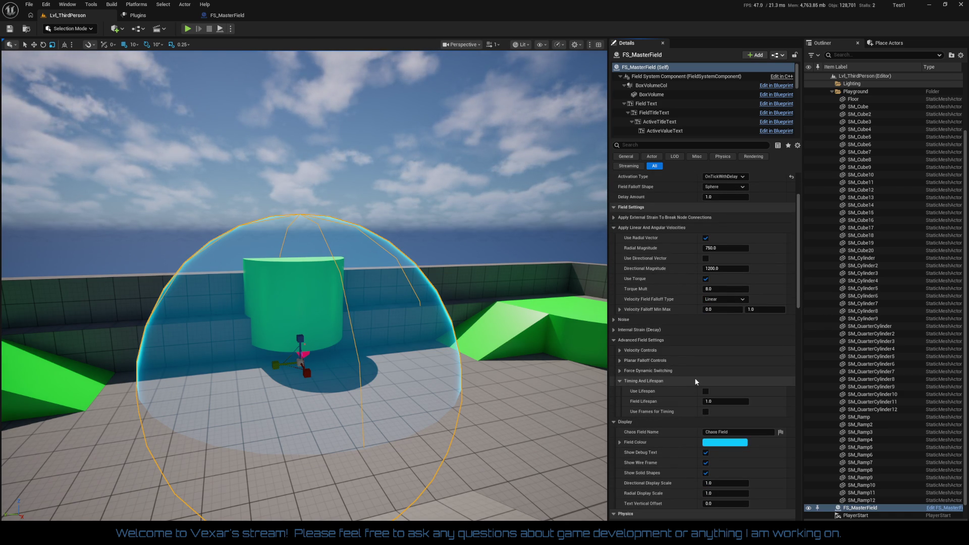
{"action": "left_click", "coordinate": [621, 350]}
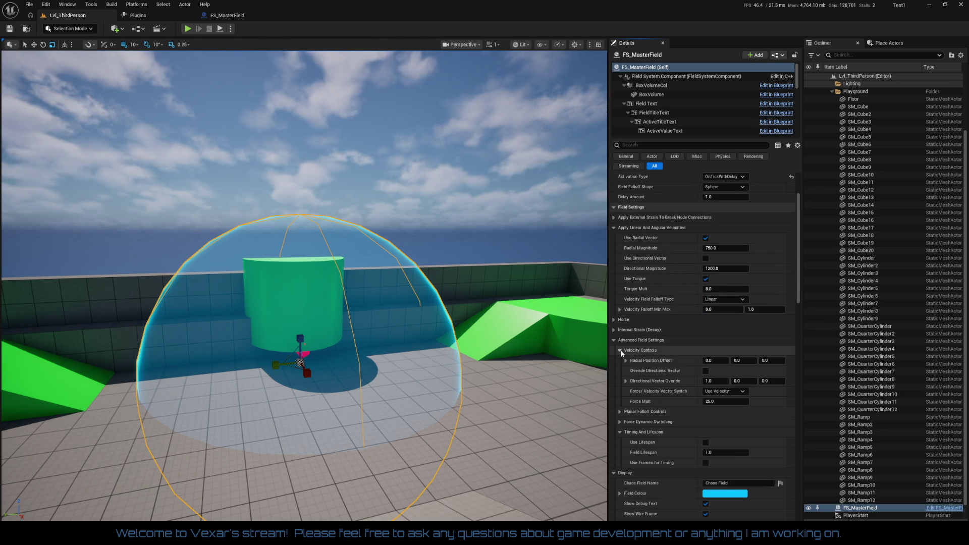
{"action": "left_click", "coordinate": [620, 350]}
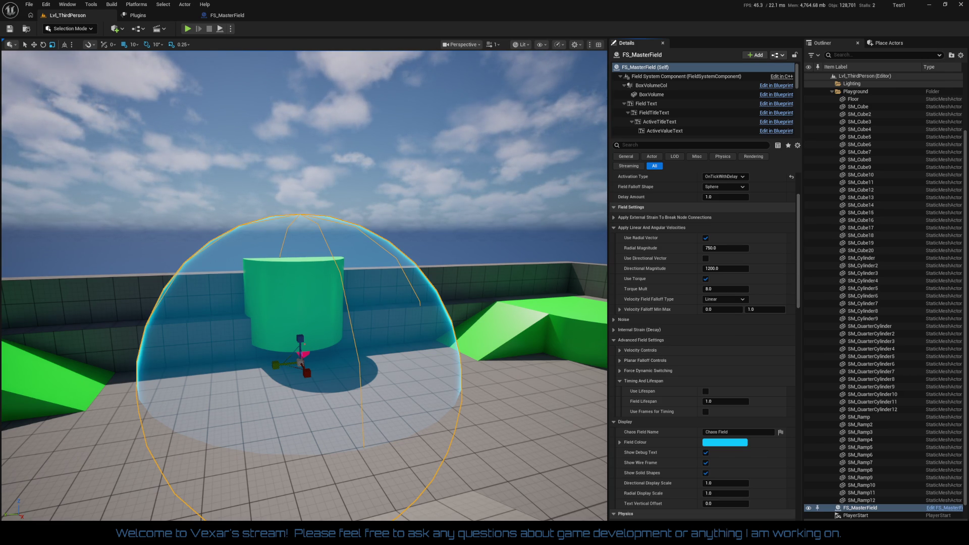
{"action": "key", "text": "ctrl+b"}
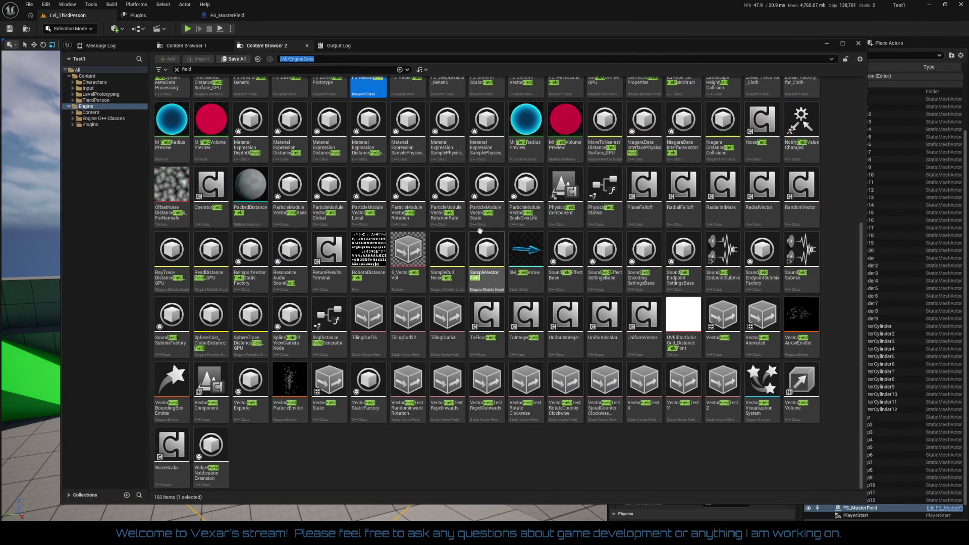
{"action": "scroll", "coordinate": [479, 217], "scroll_direction": "up", "scroll_amount": 5}
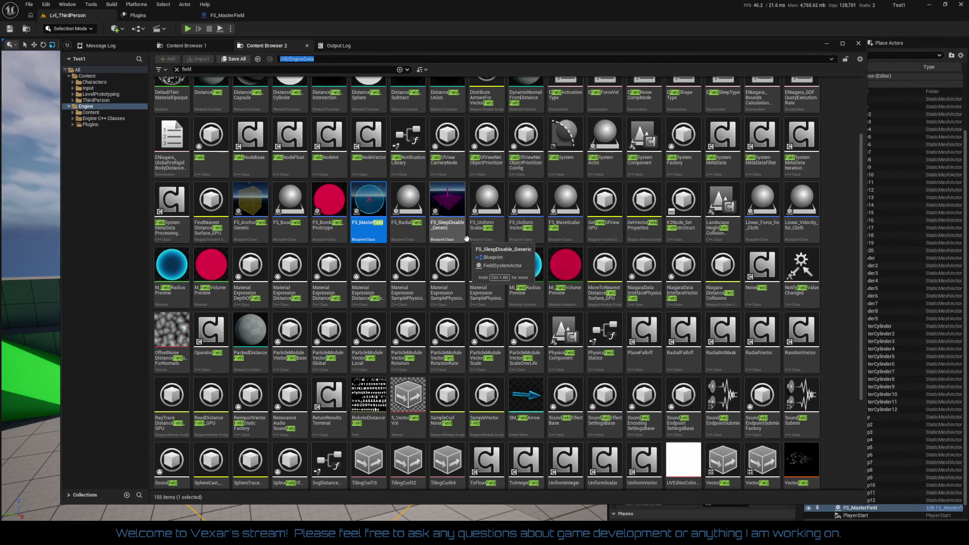
{"action": "left_click", "coordinate": [402, 219]}
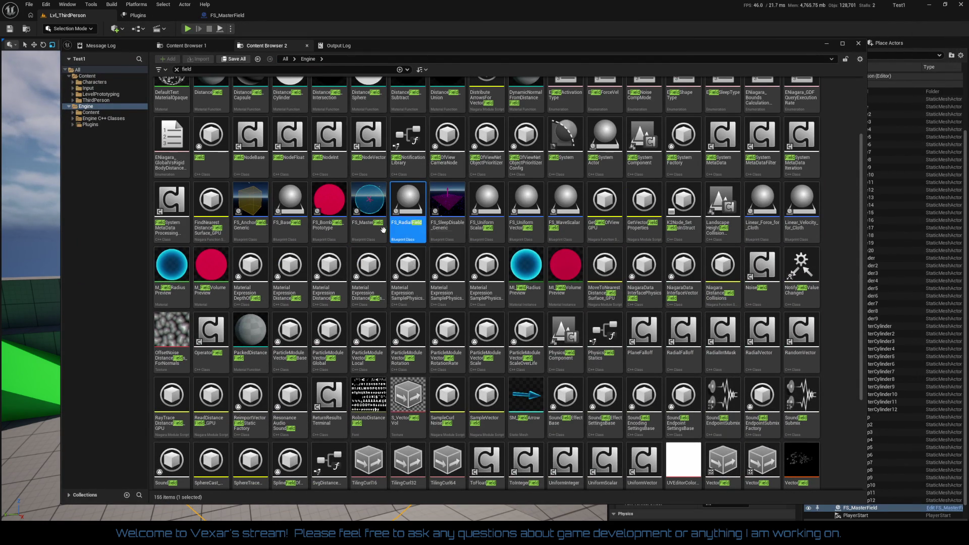
{"action": "left_click", "coordinate": [324, 242]}
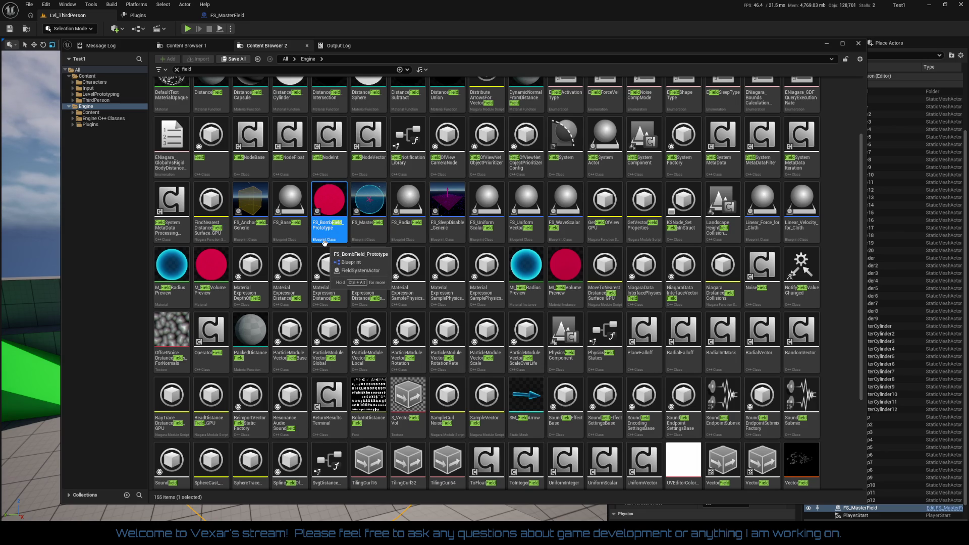
{"action": "left_click_drag", "start_coordinate": [485, 39], "coordinate": [887, 43]}
{"action": "left_click", "coordinate": [586, 37]}
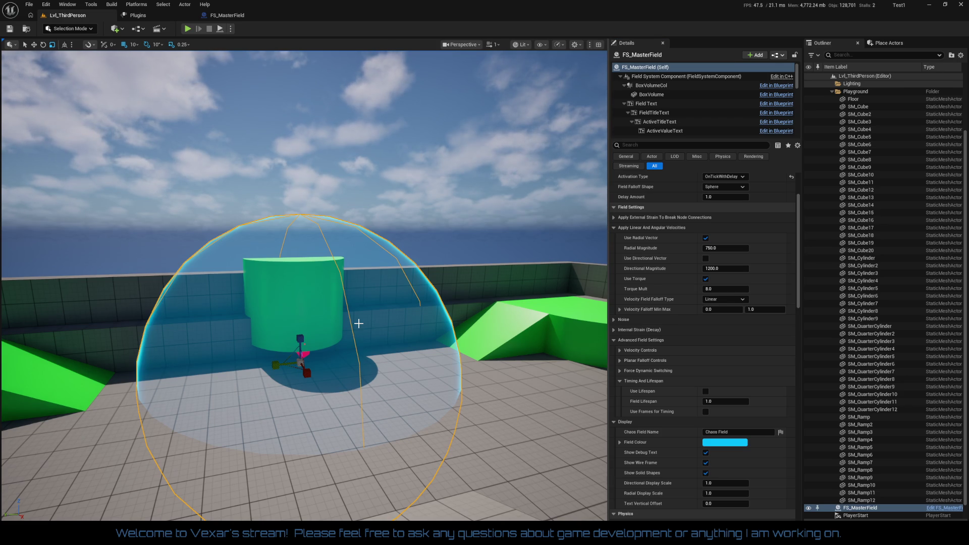
Step: Swap FS_MasterField for an FS_BombField_Prototype and lower both cylinders to the floor
{"action": "key", "text": "Delete"}
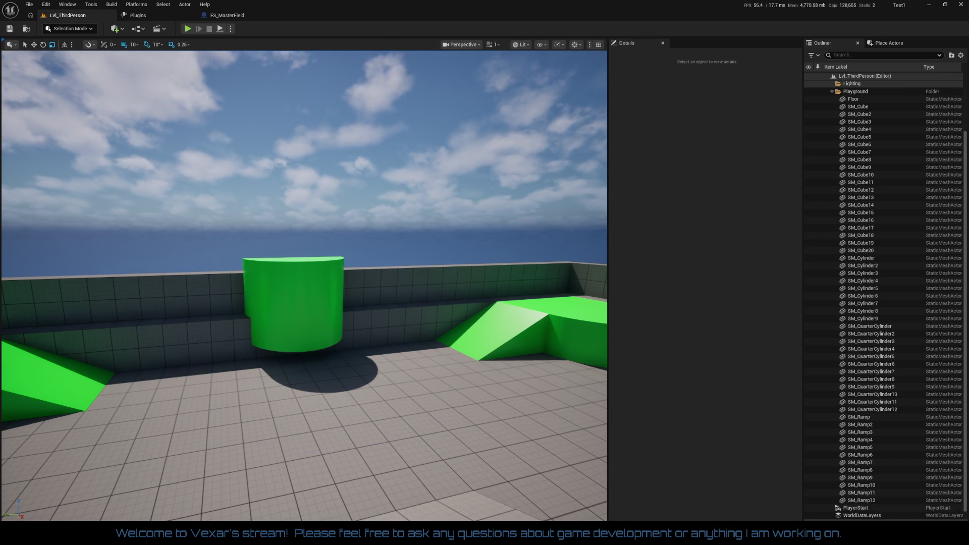
{"action": "mouse_move", "coordinate": [514, 349]}
{"action": "left_mouse_down"}
{"action": "mouse_move", "coordinate": [446, 379]}
{"action": "mouse_move", "coordinate": [320, 393]}
{"action": "mouse_move", "coordinate": [316, 366]}
{"action": "left_mouse_up"}
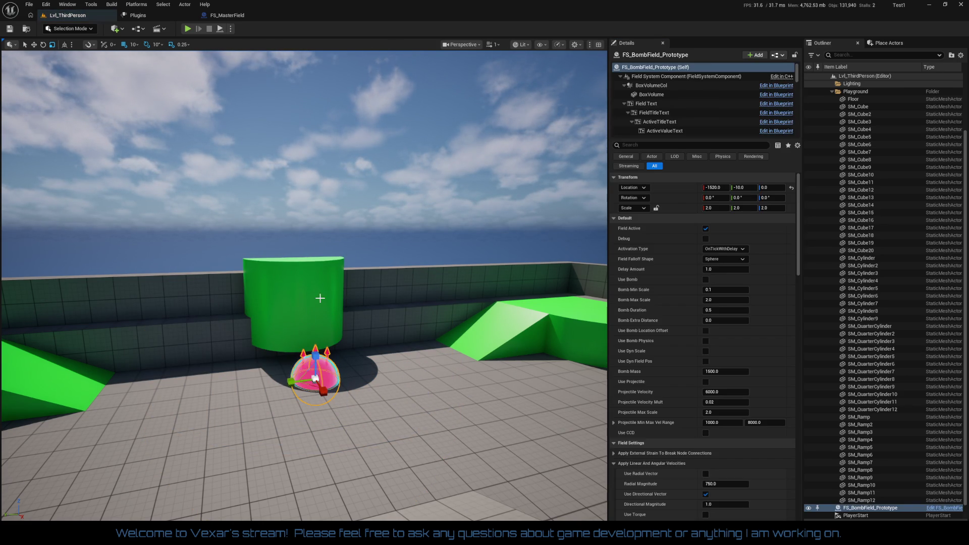
{"action": "left_click", "coordinate": [318, 299]}
{"action": "left_click", "coordinate": [278, 296], "text": "ctrl"}
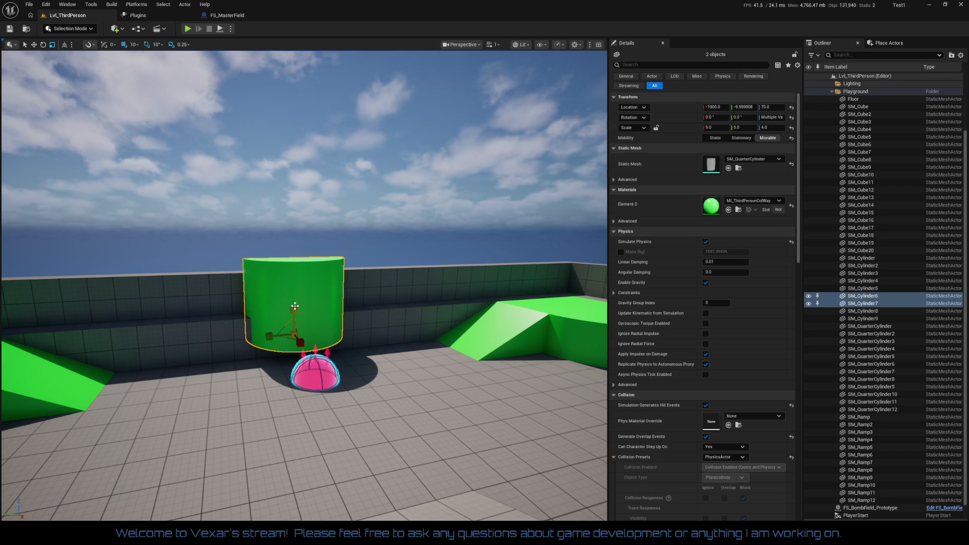
{"action": "left_click_drag", "start_coordinate": [294, 305], "coordinate": [291, 320]}
Step: Shift the bomb field dome along X to -1600 beside the cylinder
{"action": "key", "text": "w"}
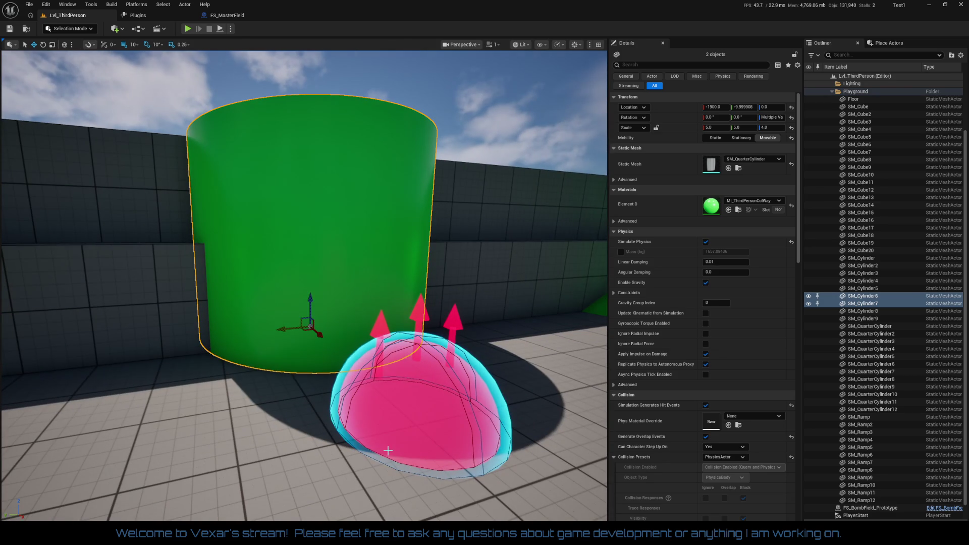
{"action": "left_click", "coordinate": [416, 399]}
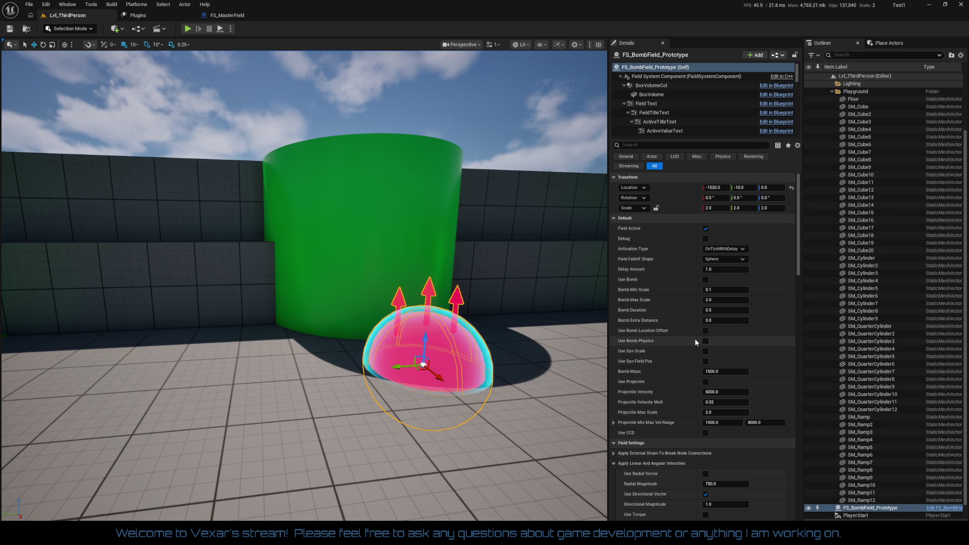
{"action": "left_click_drag", "start_coordinate": [438, 377], "coordinate": [393, 346]}
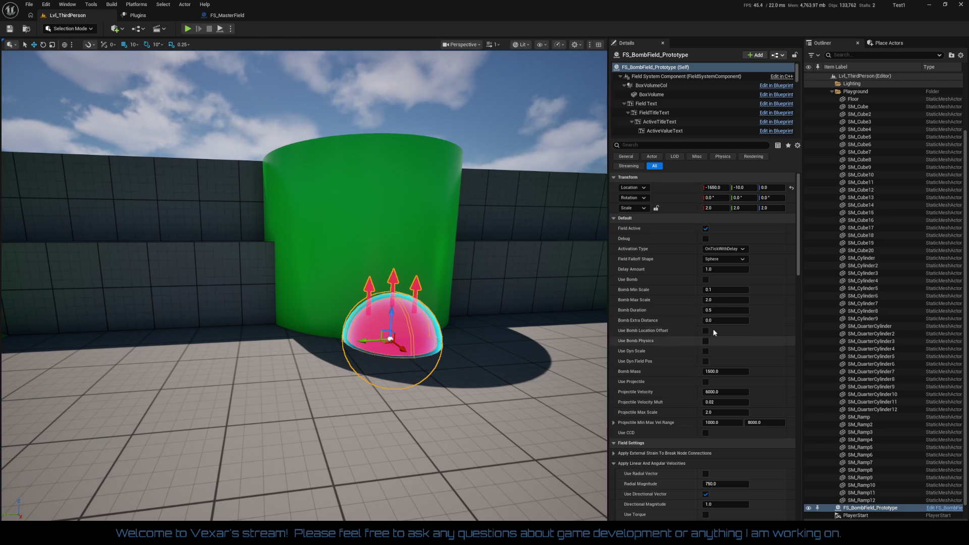
{"action": "left_click", "coordinate": [725, 269]}
Step: Set the bomb field's Delay Amount to 2.0 and turn on its bomb behaviour
{"action": "type", "text": "2"}
{"action": "key", "text": "Return"}
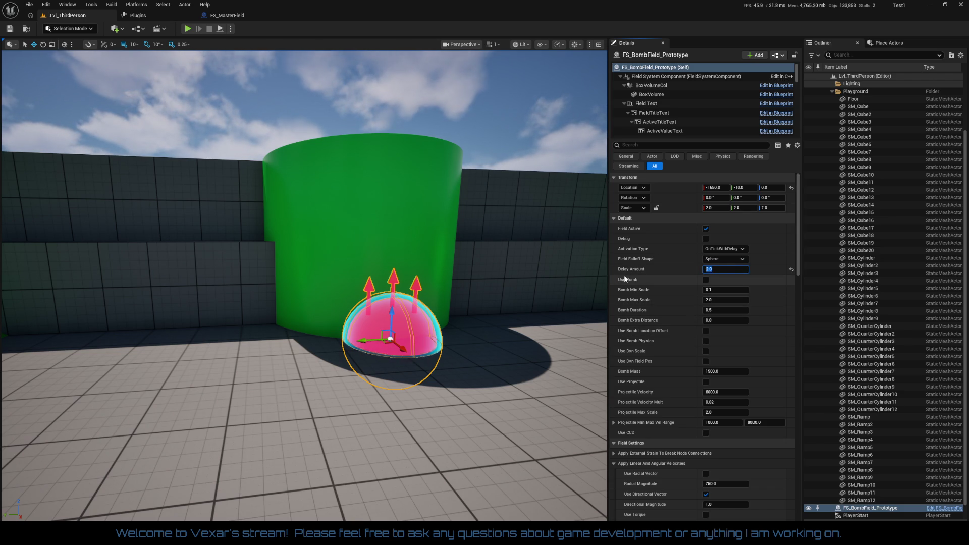
{"action": "left_click", "coordinate": [706, 279]}
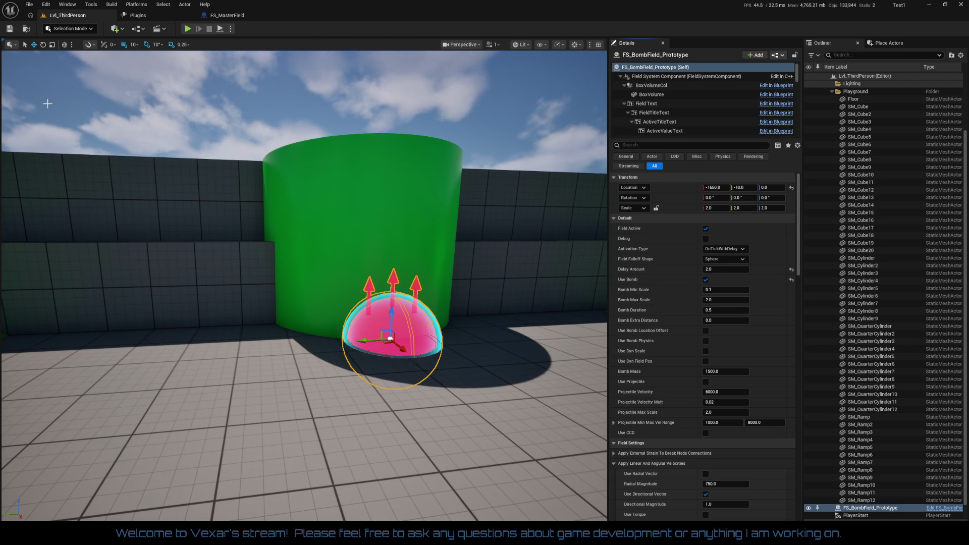
Step: Play-test, walking the character past the green pillar to the red blast sphere, then stop
{"action": "left_click", "coordinate": [190, 29]}
{"action": "left_click", "coordinate": [253, 210]}
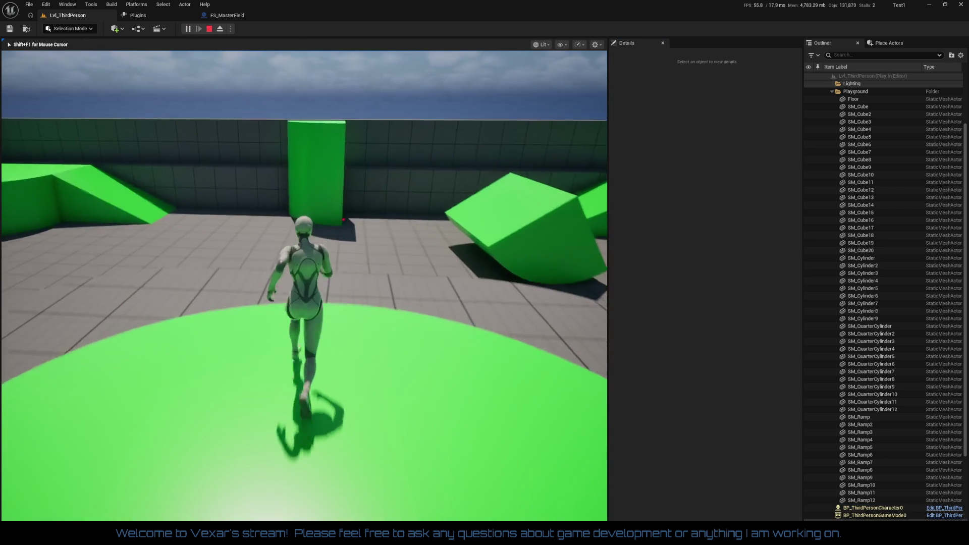
{"action": "key", "text": "w"}
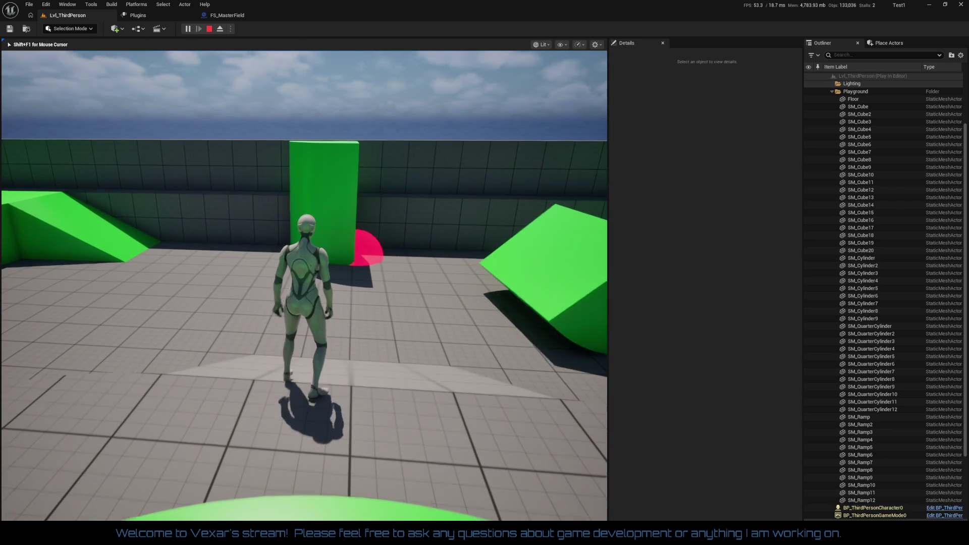
{"action": "key", "text": "w"}
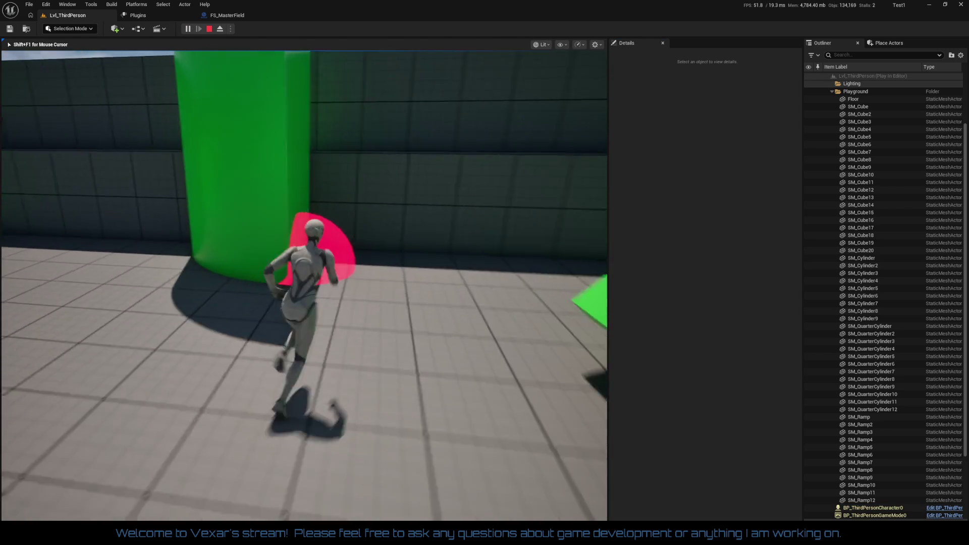
{"action": "key", "text": "w"}
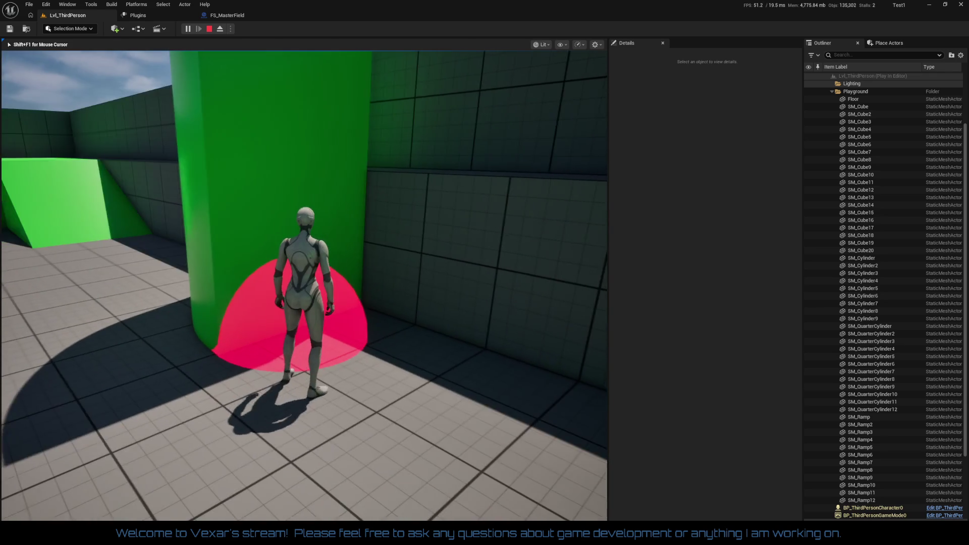
{"action": "key", "text": "s"}
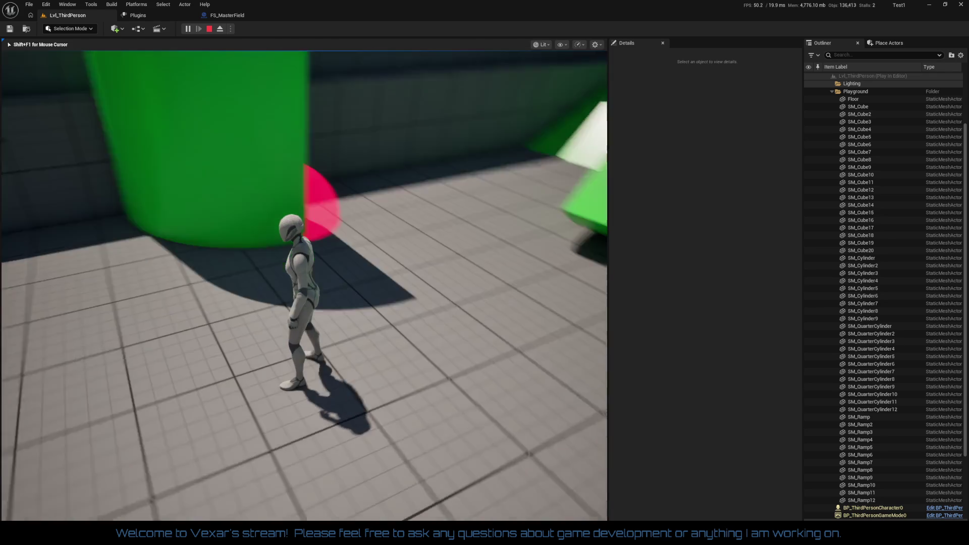
{"action": "key", "text": "Escape"}
{"action": "key", "text": "r"}
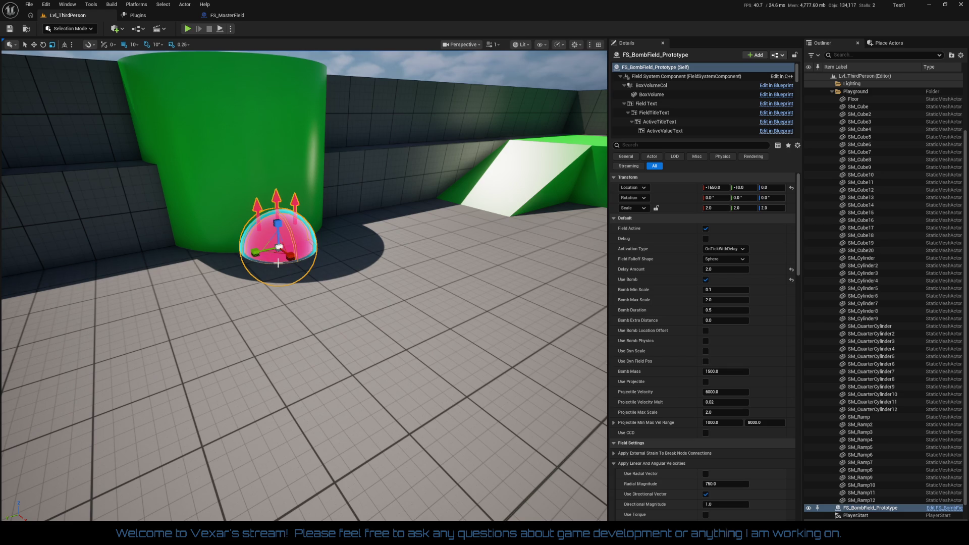
Step: Select FS_BombField_Prototype and raise its Bomb Max Scale to 6.0
{"action": "left_click", "coordinate": [392, 237]}
{"action": "left_click", "coordinate": [306, 236]}
{"action": "left_click", "coordinate": [292, 233]}
{"action": "left_click", "coordinate": [722, 208]}
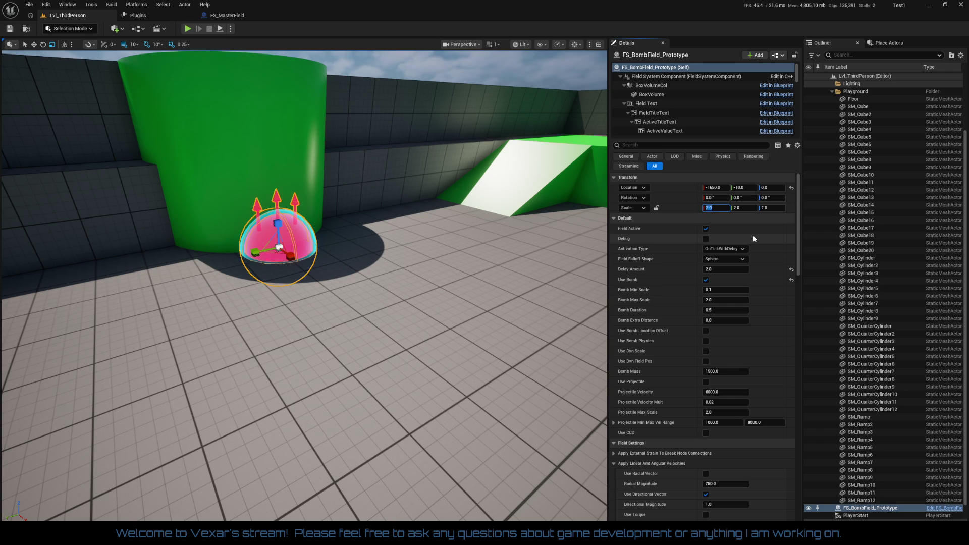
{"action": "left_click", "coordinate": [726, 300]}
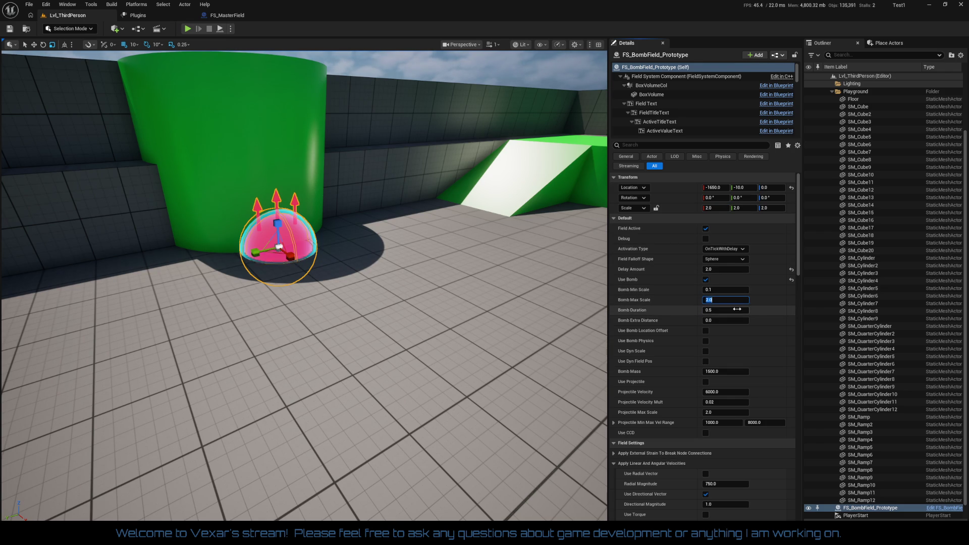
{"action": "type", "text": "5"}
{"action": "key", "text": "Return"}
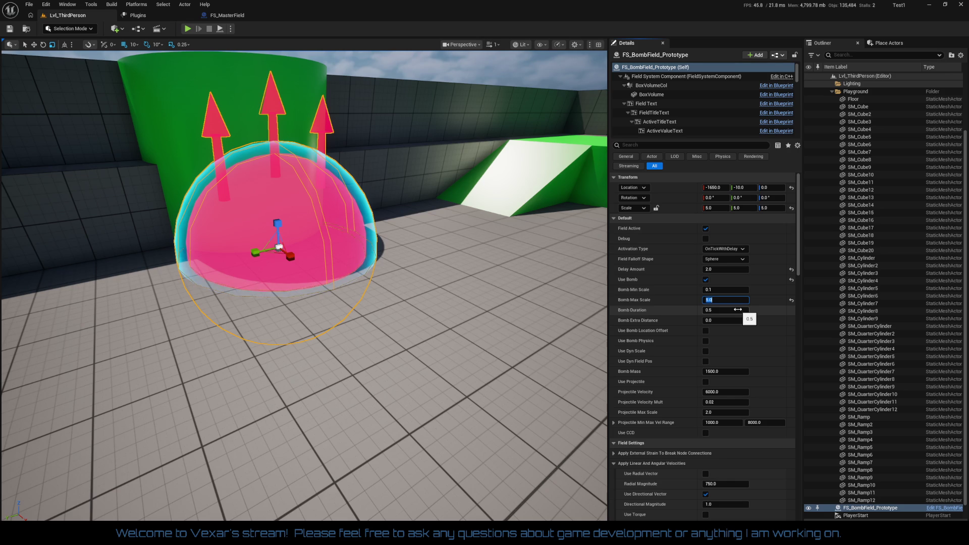
{"action": "type", "text": "6"}
{"action": "key", "text": "Return"}
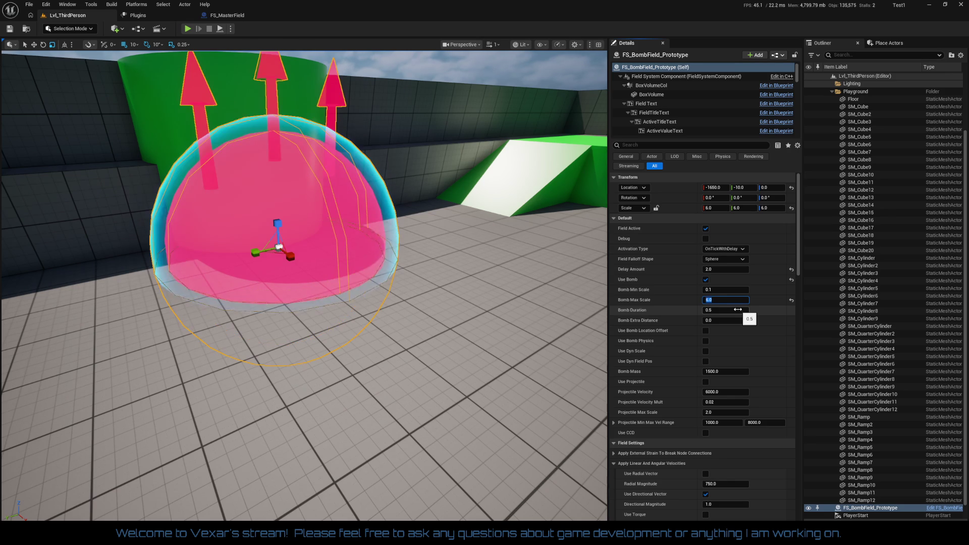
Step: Move the bomb field along X to -1860 so it overlaps the green cylinder
{"action": "scroll", "coordinate": [303, 283], "scroll_direction": "up", "scroll_amount": 5}
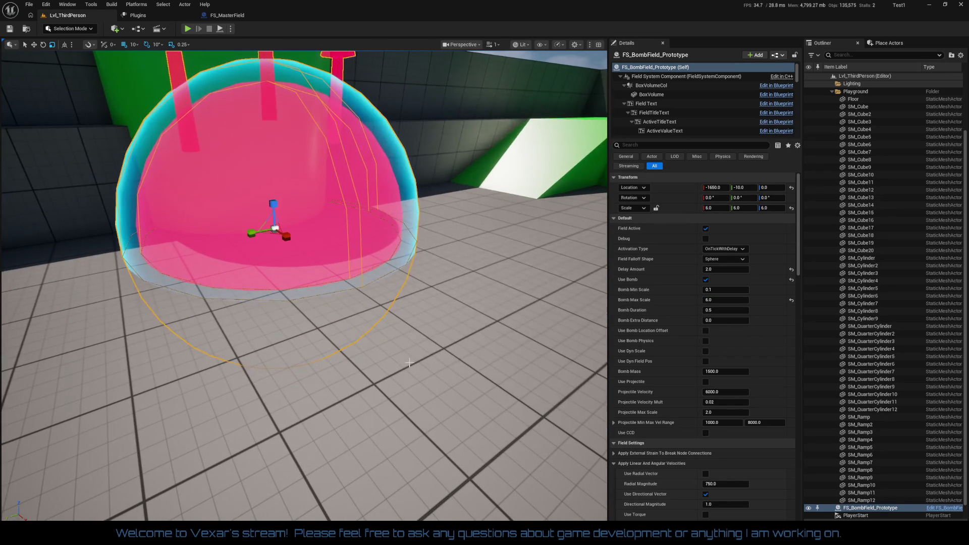
{"action": "right_click", "coordinate": [391, 192]}
{"action": "scroll", "coordinate": [316, 278], "scroll_direction": "down", "scroll_amount": 5}
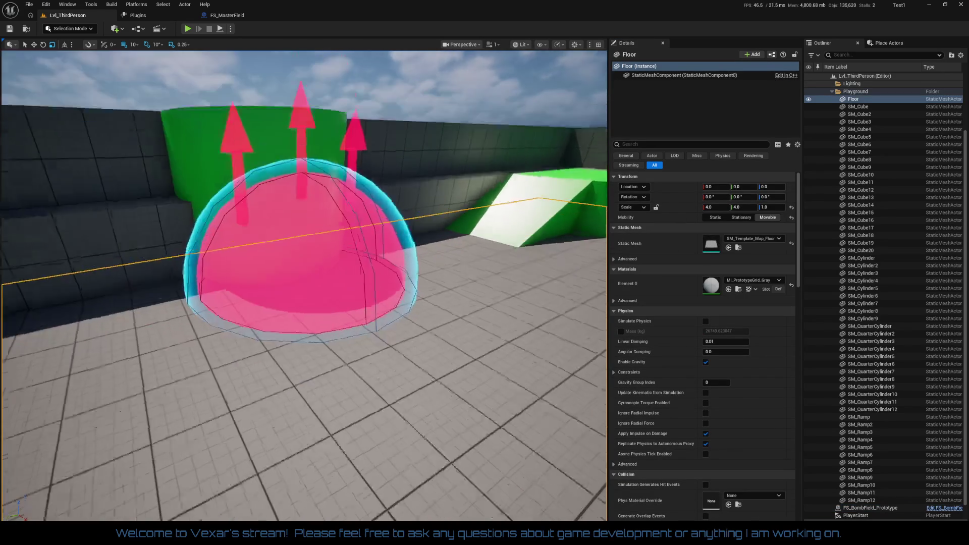
{"action": "left_click", "coordinate": [316, 278]}
{"action": "key", "text": "w"}
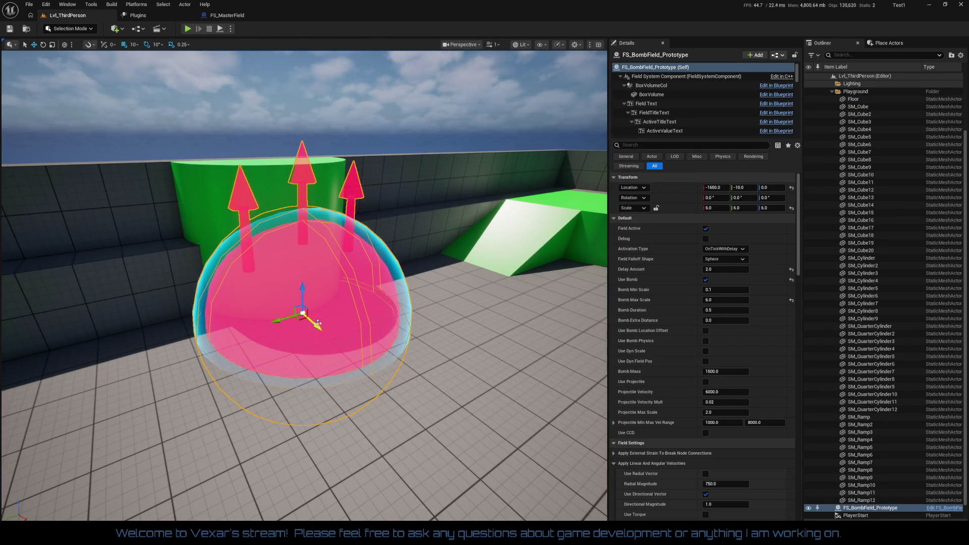
{"action": "left_click_drag", "start_coordinate": [317, 325], "coordinate": [284, 305]}
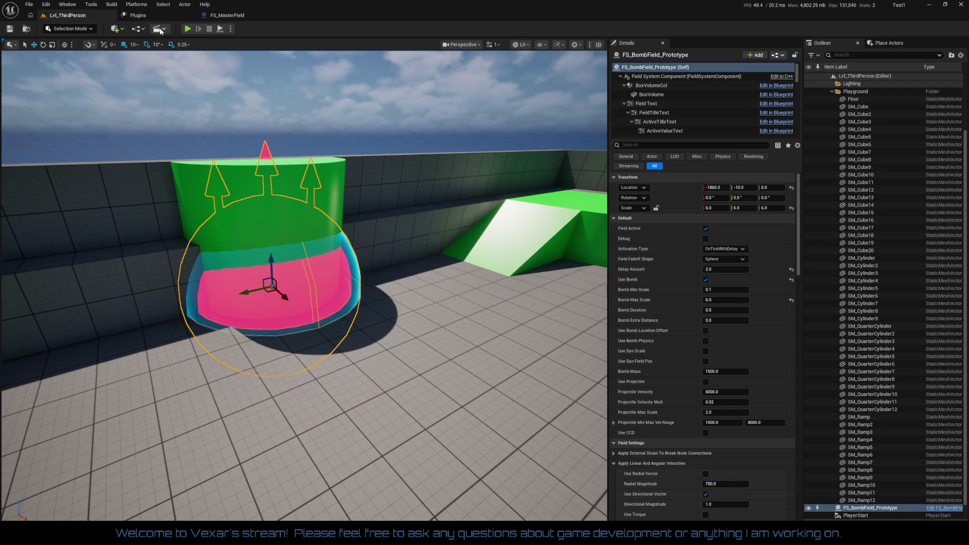
{"action": "left_click", "coordinate": [185, 30]}
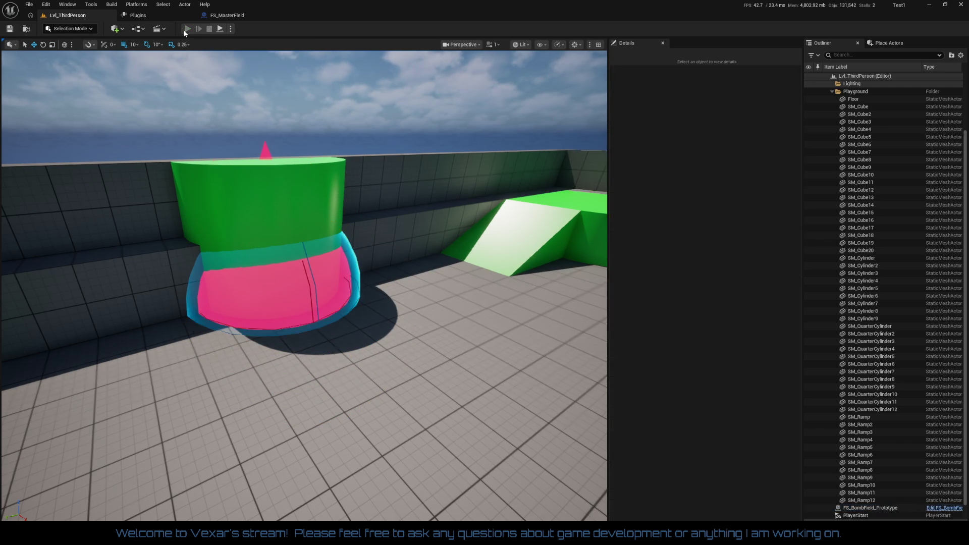
Step: Play-test the level, running the character toward the green wall and back
{"action": "key", "text": "w"}
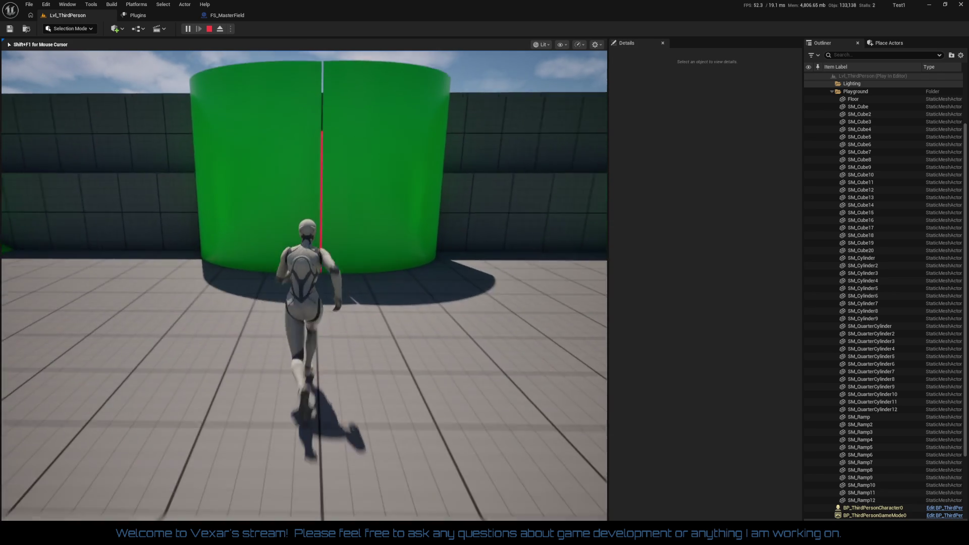
{"action": "key", "text": "s"}
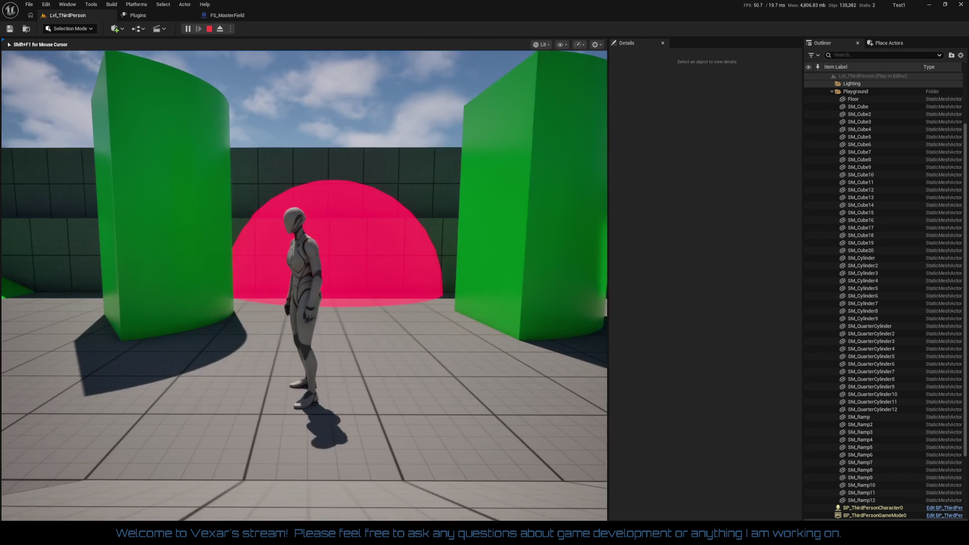
{"action": "key", "text": "Escape"}
Step: Play-test the bomb field at -1720, -10, 70 by running into the green cylinders
{"action": "mouse_move", "coordinate": [225, 336]}
{"action": "left_mouse_down"}
{"action": "mouse_move", "coordinate": [260, 401]}
{"action": "mouse_move", "coordinate": [251, 403]}
{"action": "mouse_move", "coordinate": [245, 343]}
{"action": "left_mouse_up"}
{"action": "scroll", "coordinate": [356, 360], "scroll_direction": "down", "scroll_amount": 3}
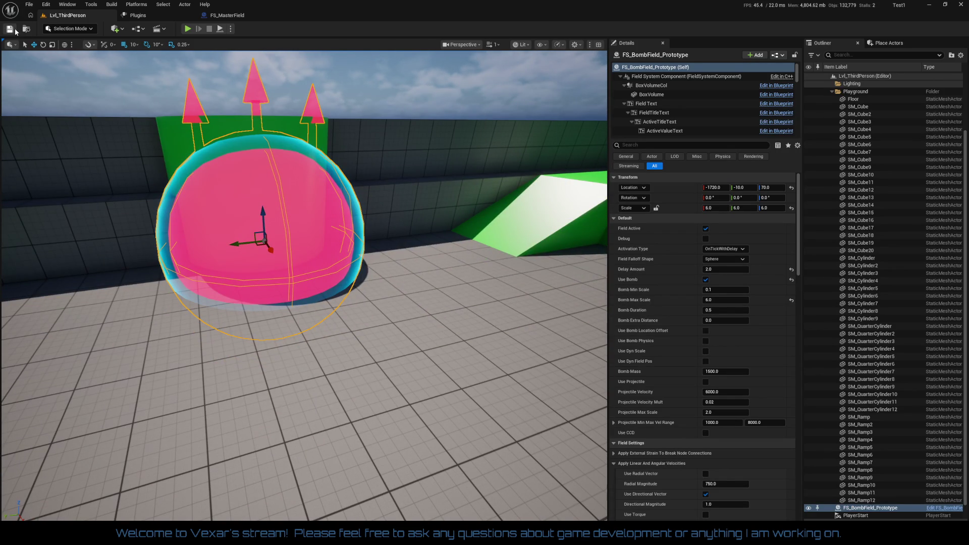
{"action": "left_click", "coordinate": [187, 28]}
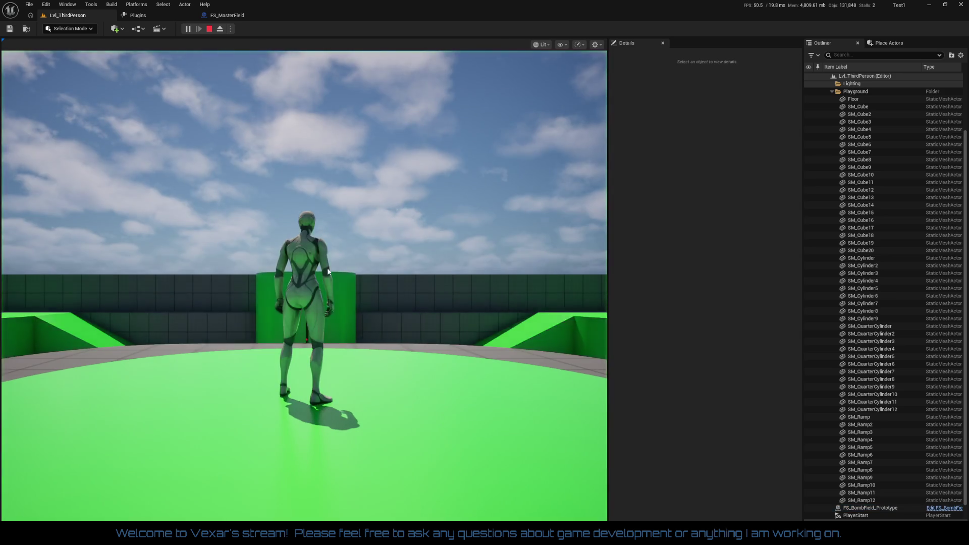
{"action": "key", "text": "w"}
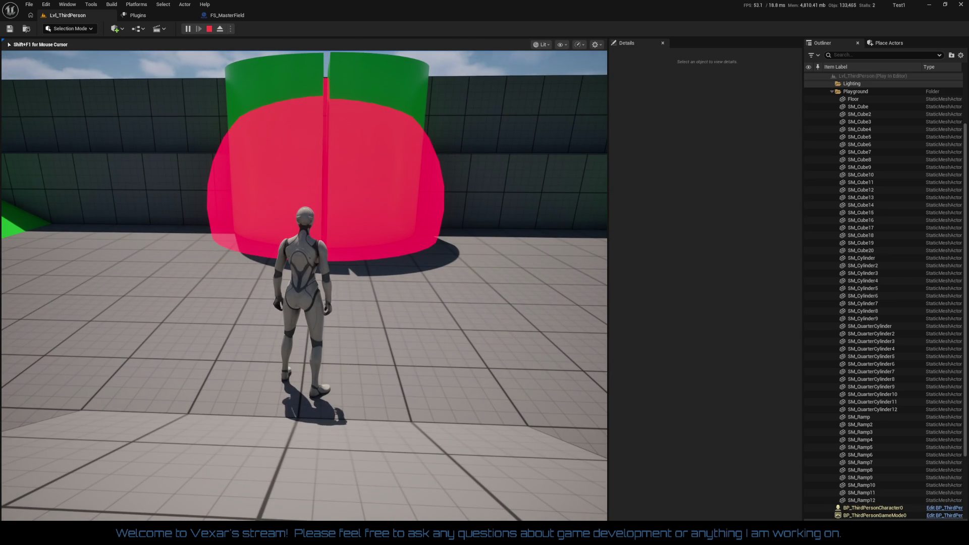
{"action": "key", "text": "w"}
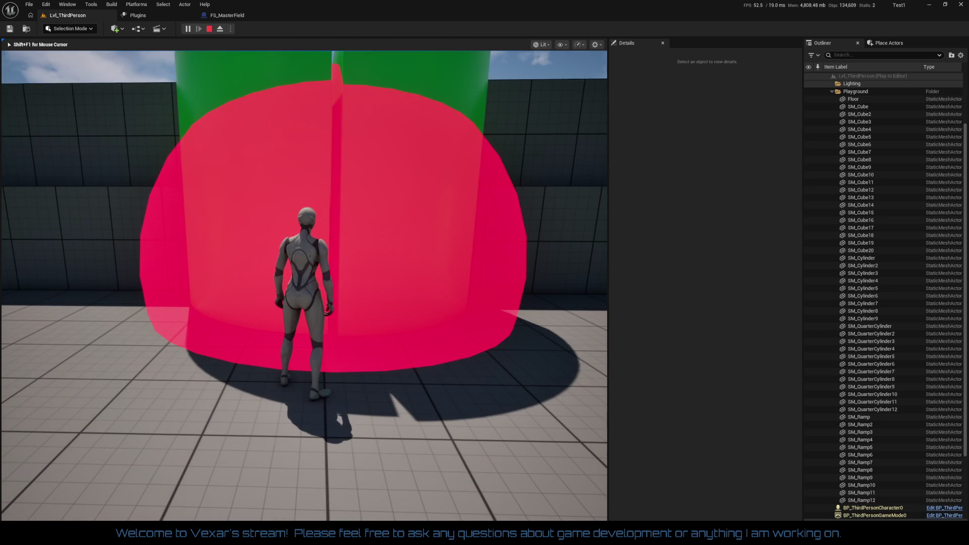
{"action": "key", "text": "Escape"}
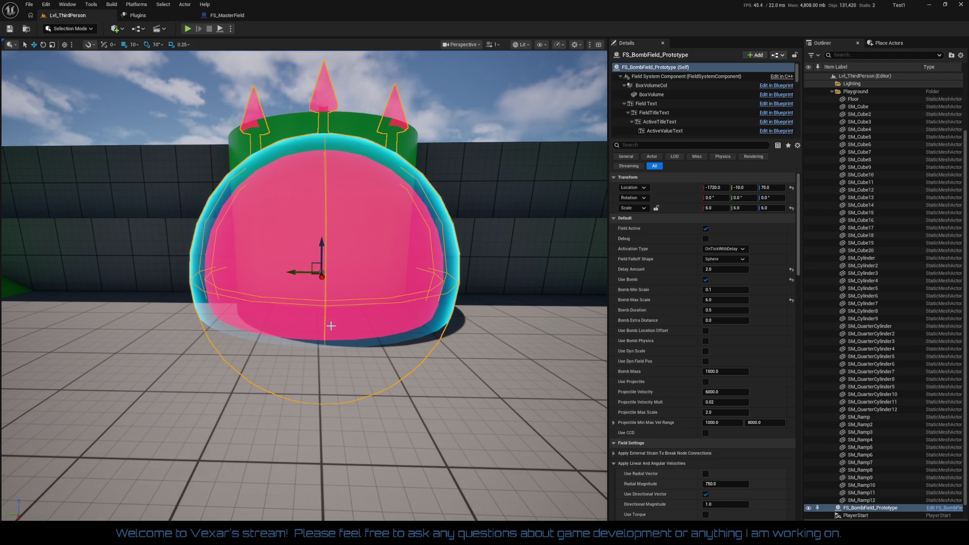
Step: Set the bomb field's Bomb Max Scale to 3.0 and lower it to the floor
{"action": "left_click", "coordinate": [727, 270]}
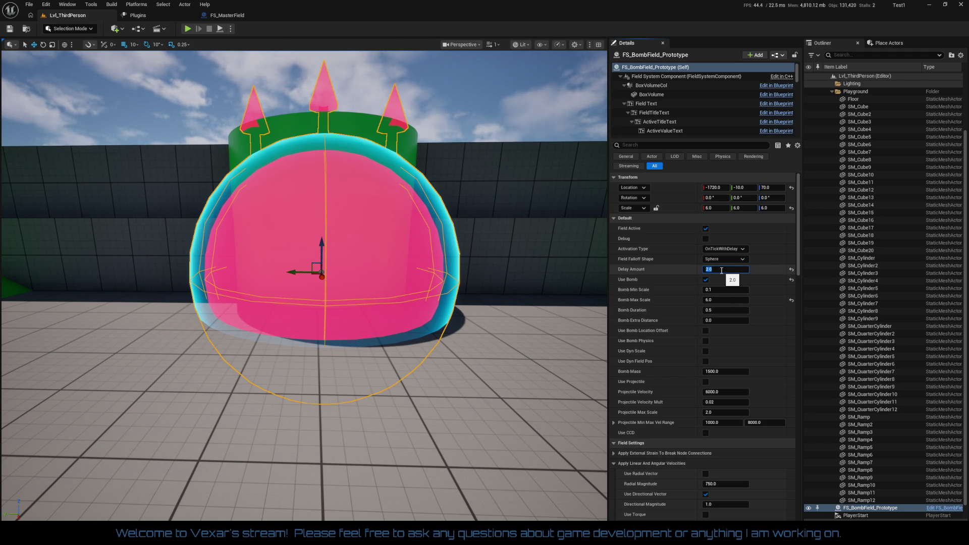
{"action": "left_click", "coordinate": [717, 299]}
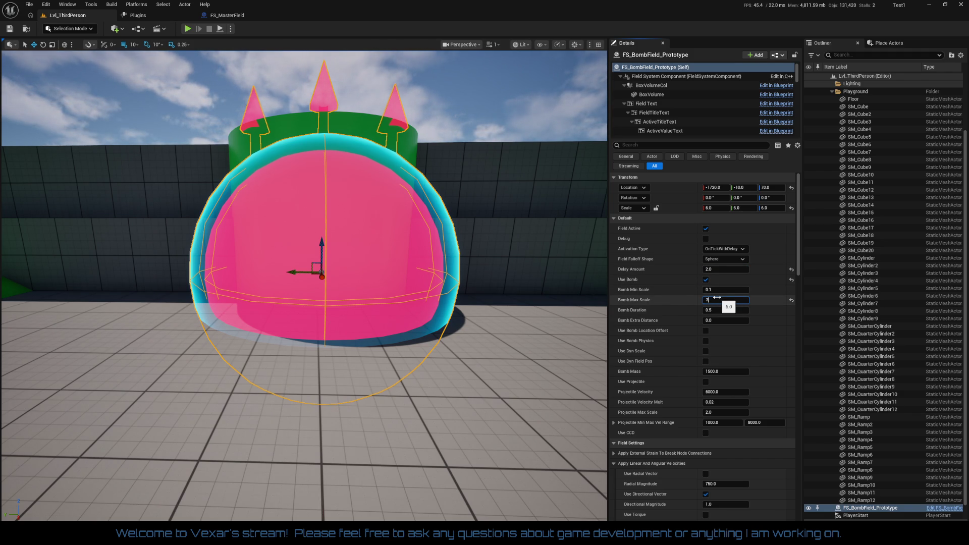
{"action": "type", "text": "3"}
{"action": "key", "text": "Return"}
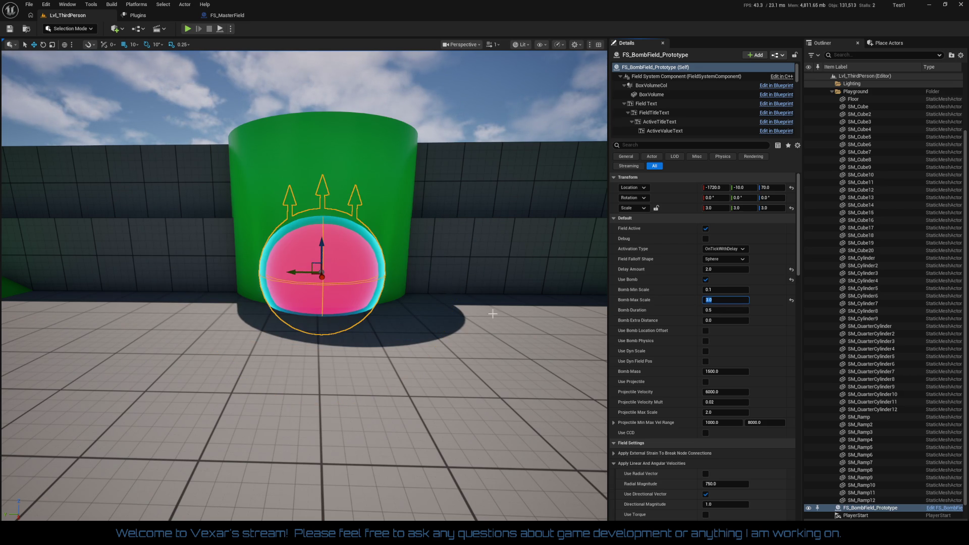
{"action": "left_click_drag", "start_coordinate": [324, 244], "coordinate": [319, 271]}
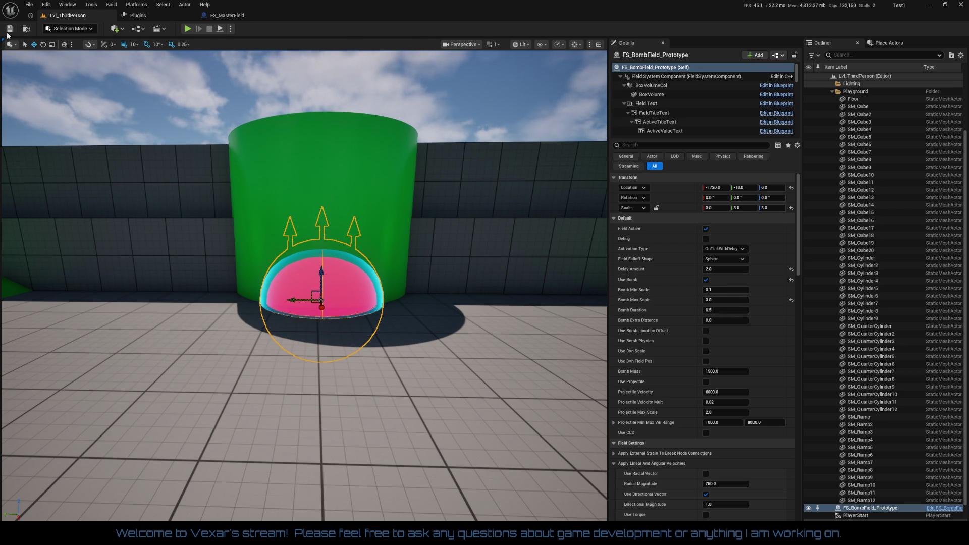
Step: Play-test the smaller blast by running the character across the floor
{"action": "left_click", "coordinate": [188, 28]}
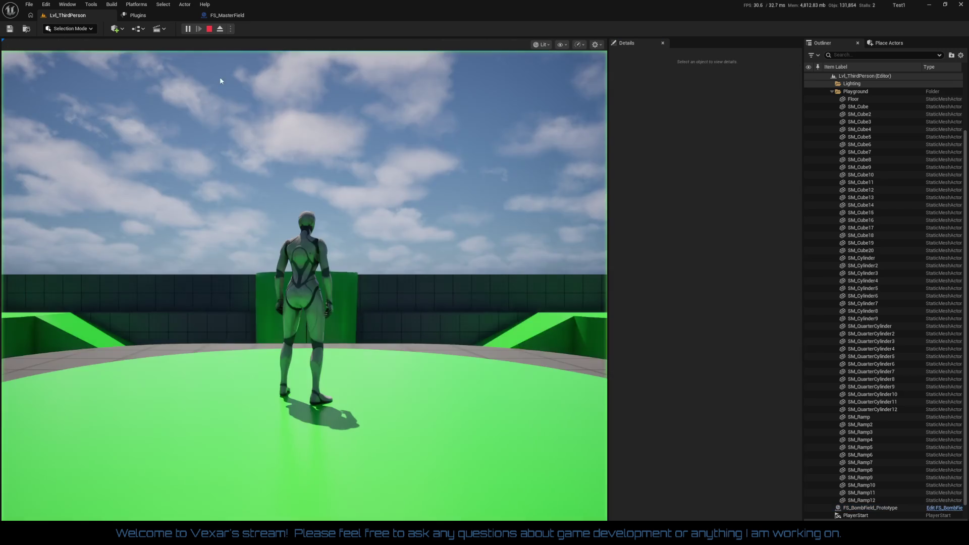
{"action": "key", "text": "w"}
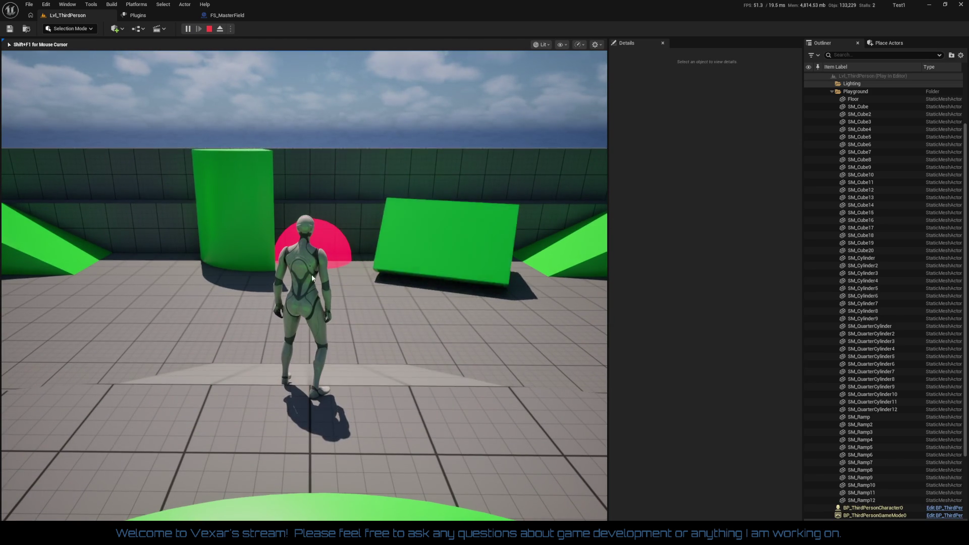
{"action": "key", "text": "Escape"}
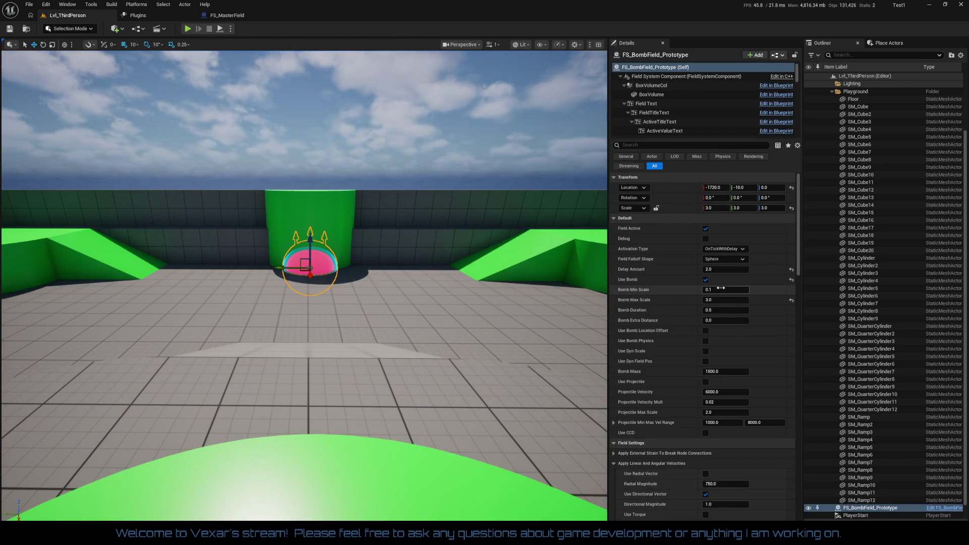
Step: Set Projectile Velocity to 16000 and play-test firing the bomb at the green cylinder
{"action": "left_click", "coordinate": [713, 391]}
{"action": "type", "text": "16000"}
{"action": "key", "text": "Return"}
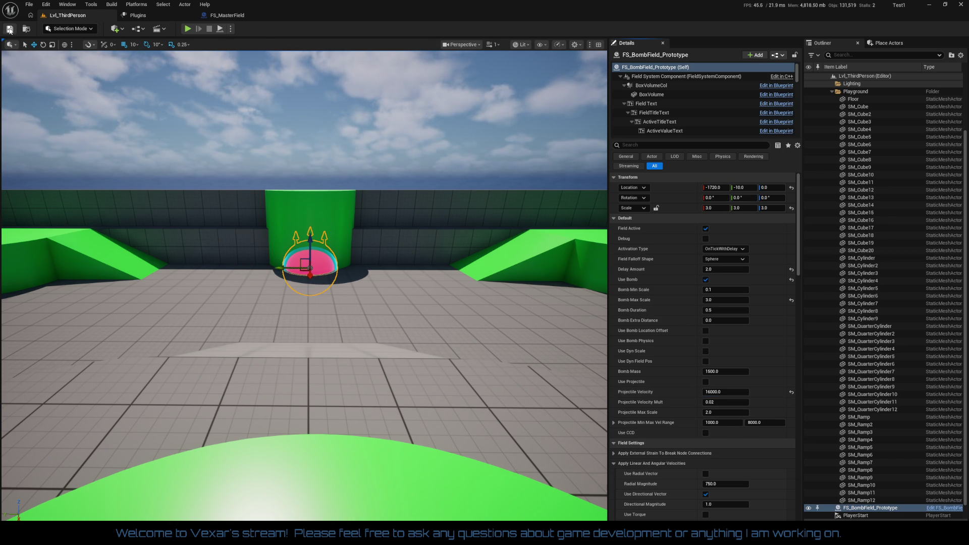
{"action": "left_click", "coordinate": [189, 29]}
{"action": "key", "text": "w"}
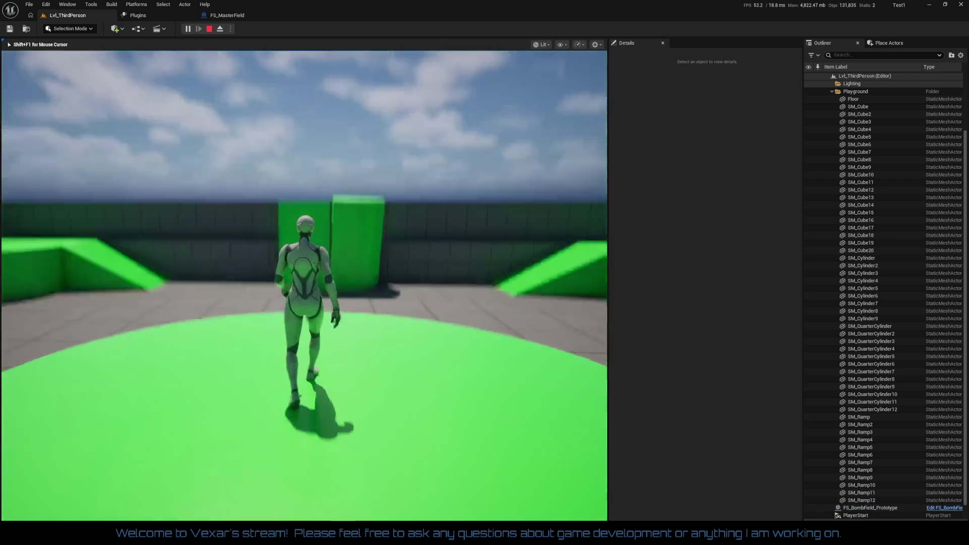
{"action": "left_click", "coordinate": [304, 286]}
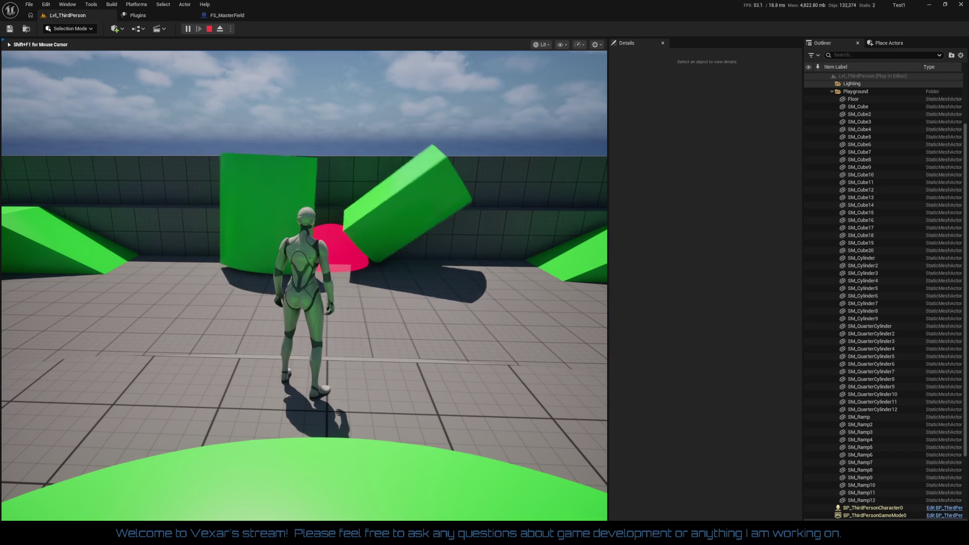
{"action": "key", "text": "Escape"}
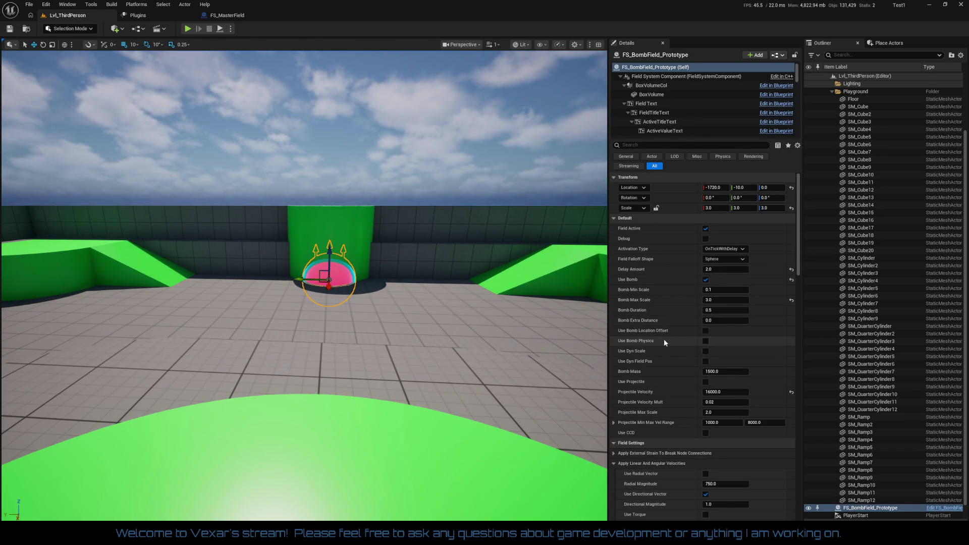
Step: Enable Use Bomb Physics, Use Dyn Scale, Use Dyn Field Pos and Use Bomb Location Offset
{"action": "left_click", "coordinate": [706, 341]}
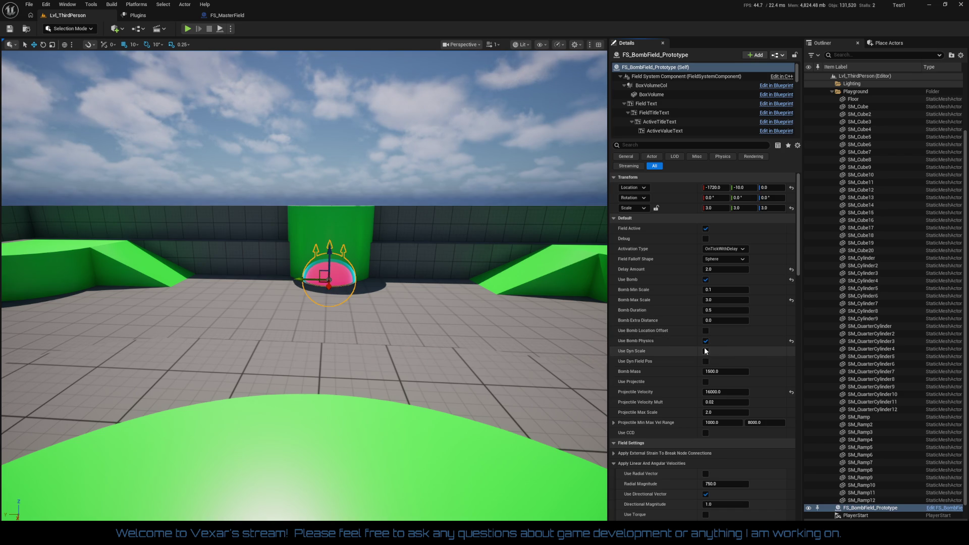
{"action": "left_click", "coordinate": [705, 351]}
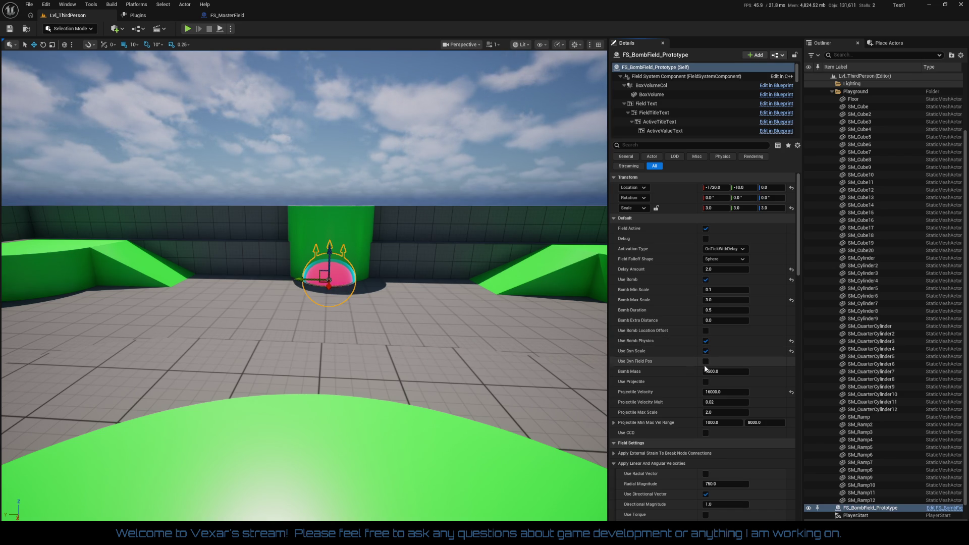
{"action": "left_click", "coordinate": [705, 361]}
{"action": "left_click", "coordinate": [705, 330]}
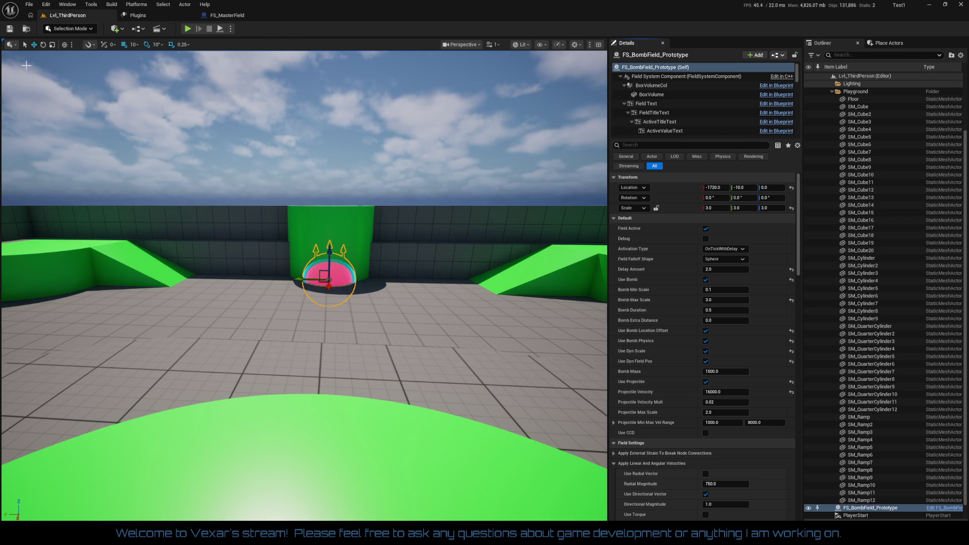
{"action": "left_click", "coordinate": [187, 28]}
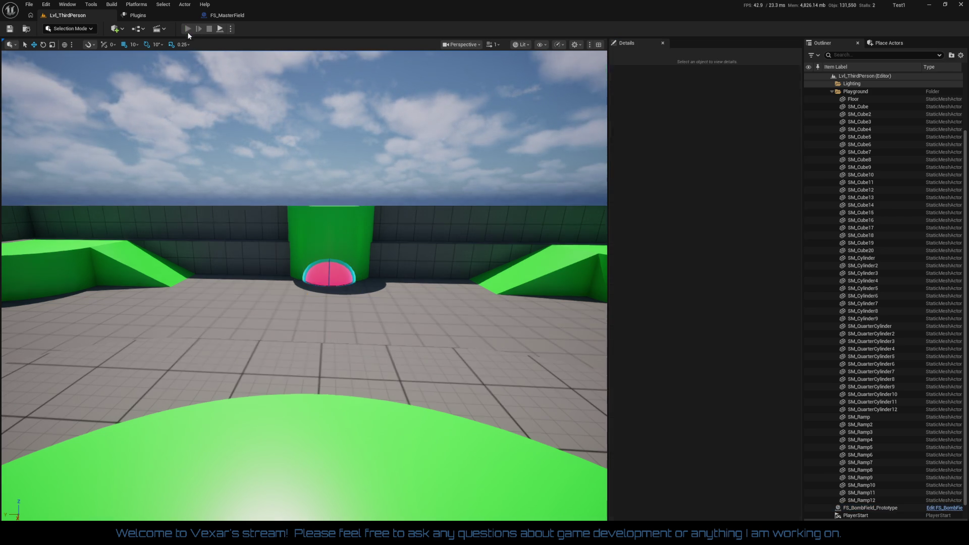
Step: Play-test the projectile bomb by running the character along the green cylinder
{"action": "key", "text": "w"}
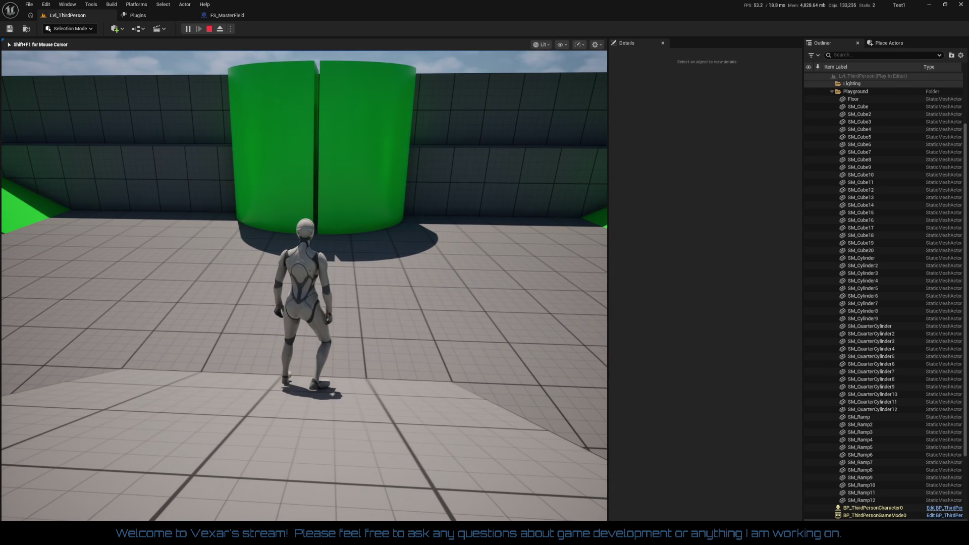
{"action": "key", "text": "w"}
{"action": "key", "text": "a"}
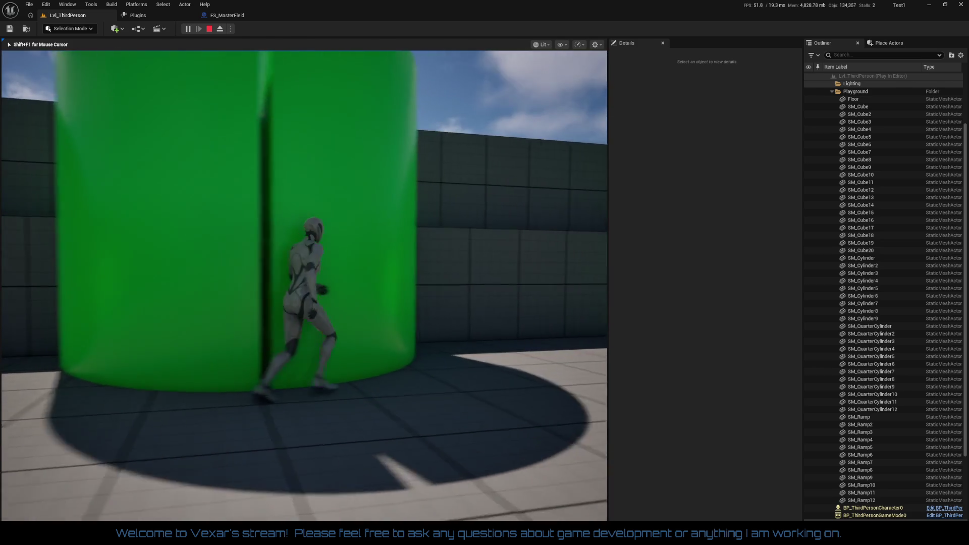
{"action": "key", "text": "Escape"}
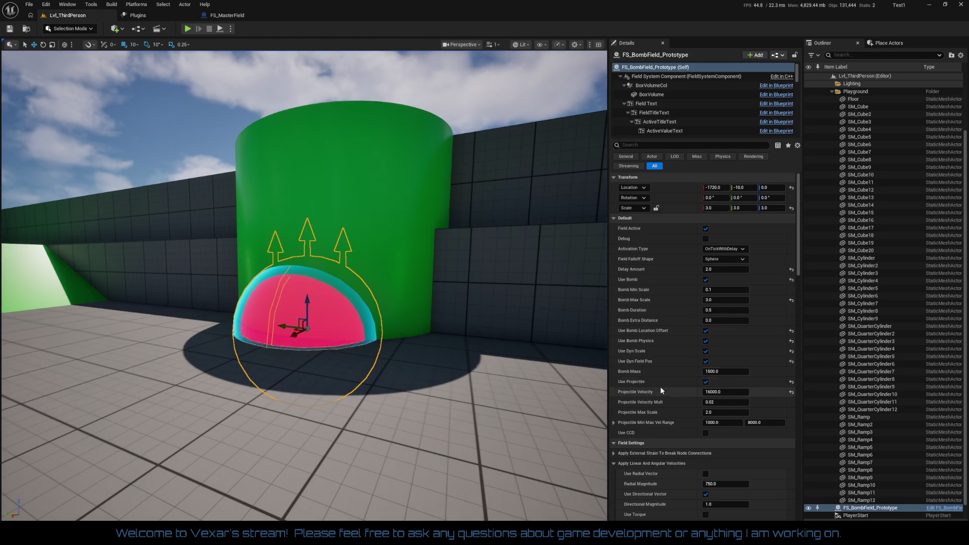
Step: Untick Use Projectile and play-test the bomb flinging the green blocks past the pink sphere
{"action": "left_click", "coordinate": [706, 382]}
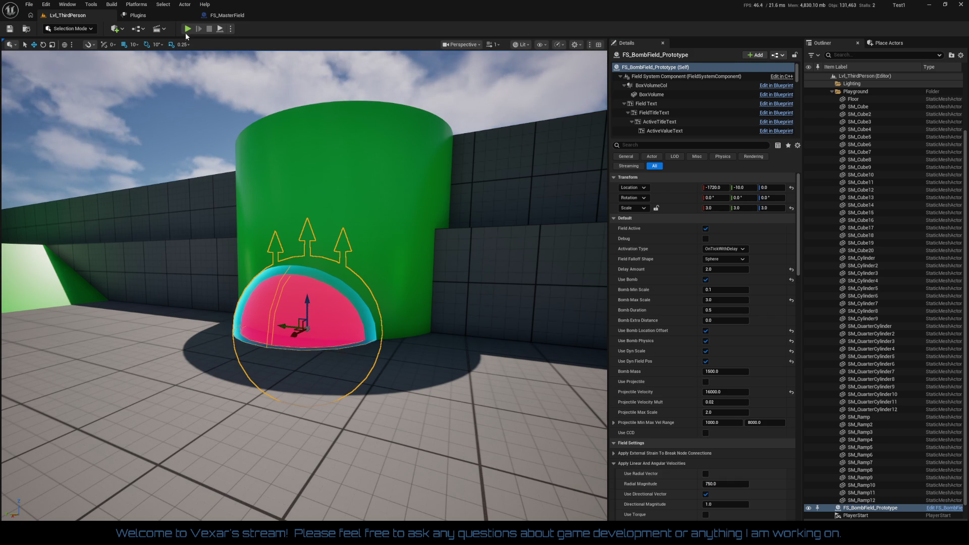
{"action": "left_click", "coordinate": [187, 28]}
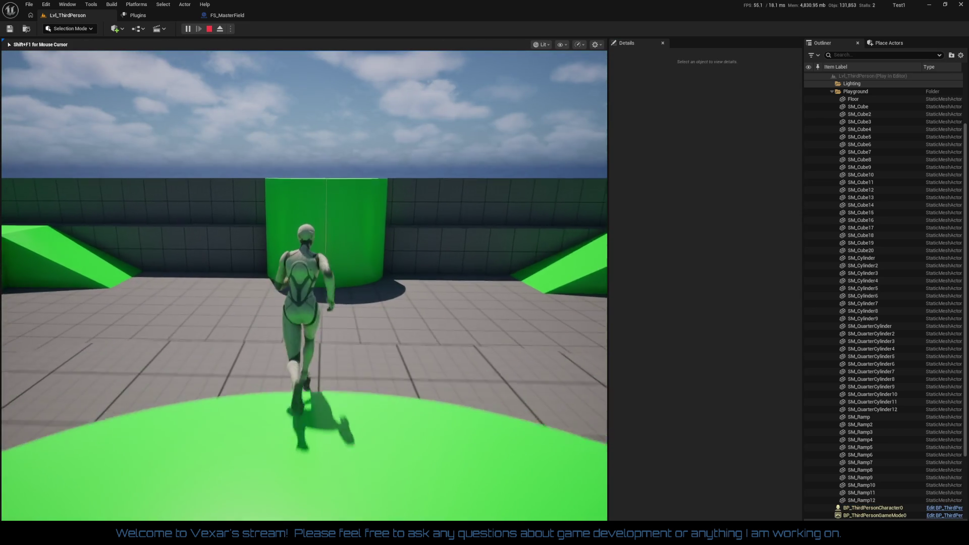
{"action": "key", "text": "e"}
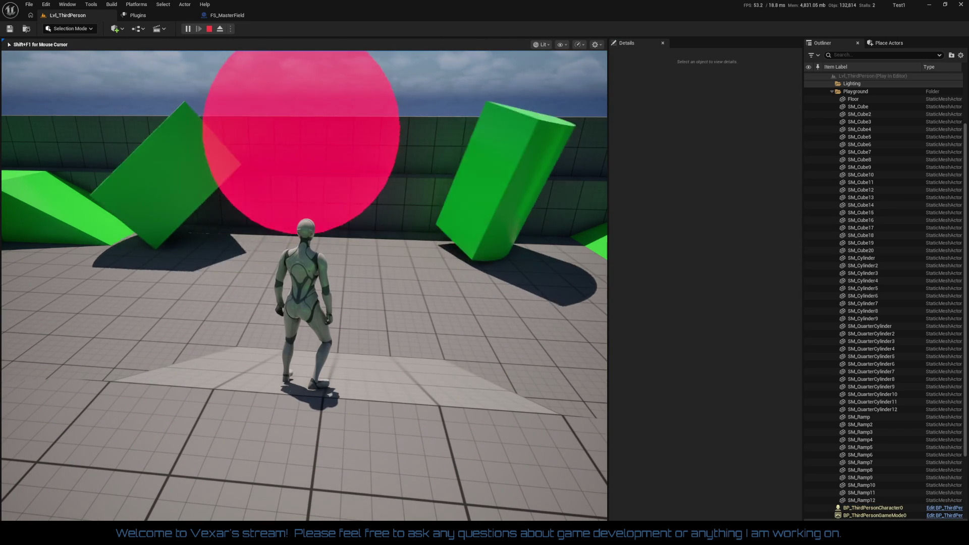
{"action": "key", "text": "w"}
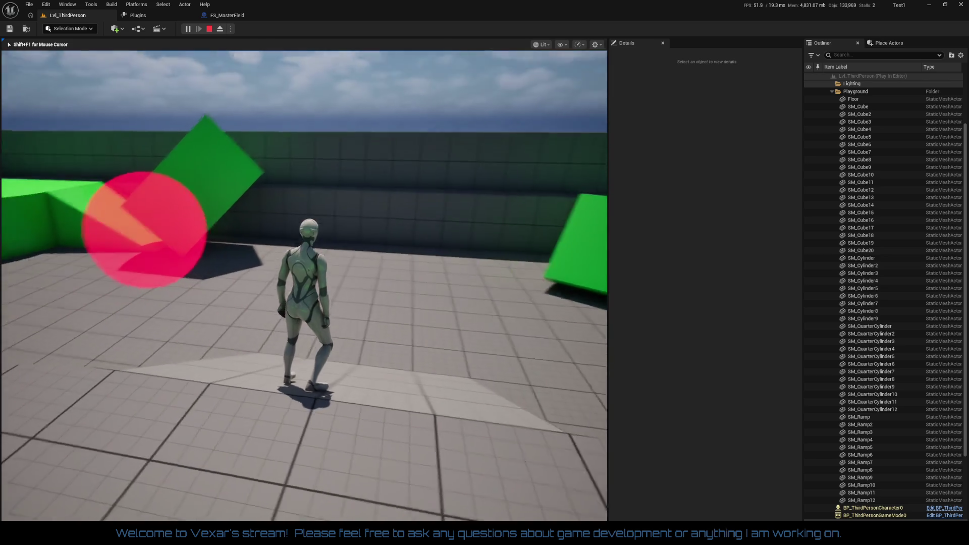
{"action": "key", "text": "w"}
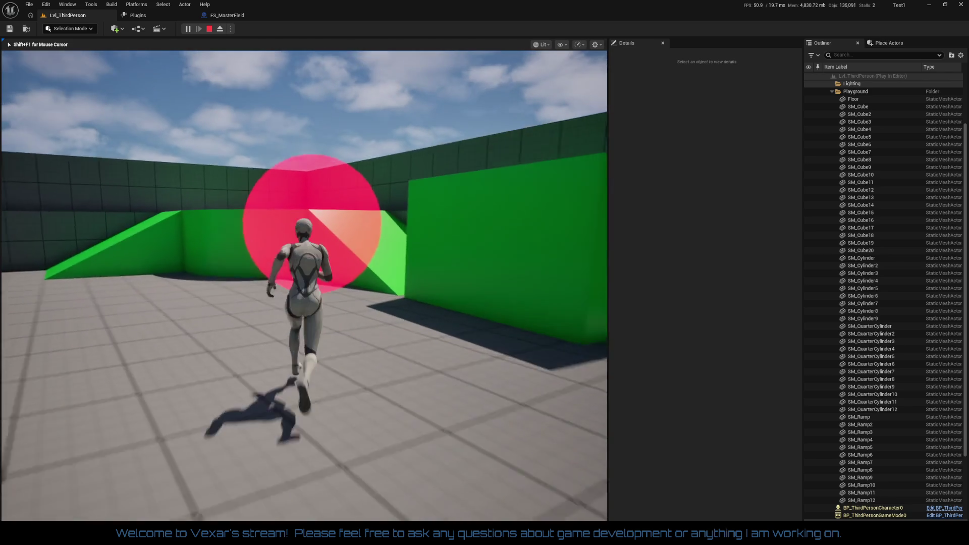
{"action": "key", "text": "w"}
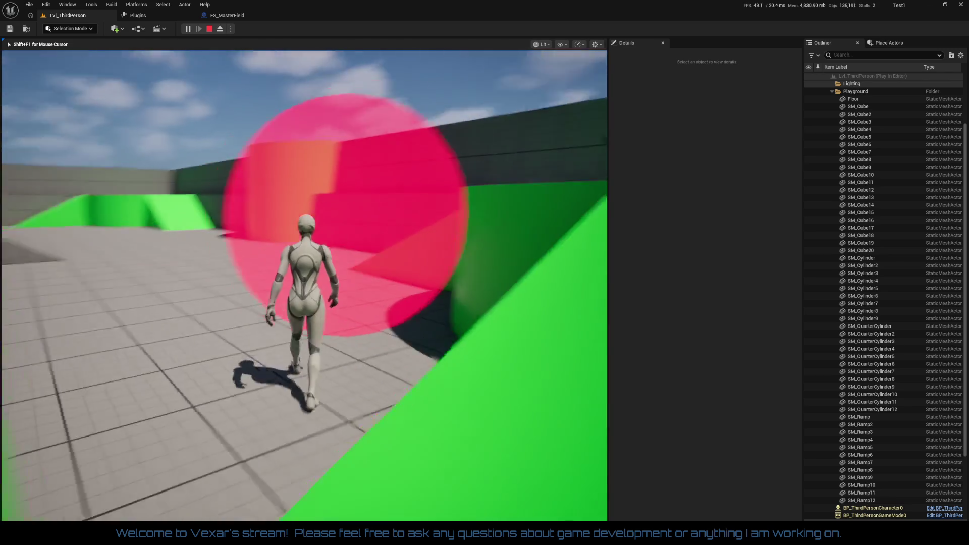
{"action": "key", "text": "w"}
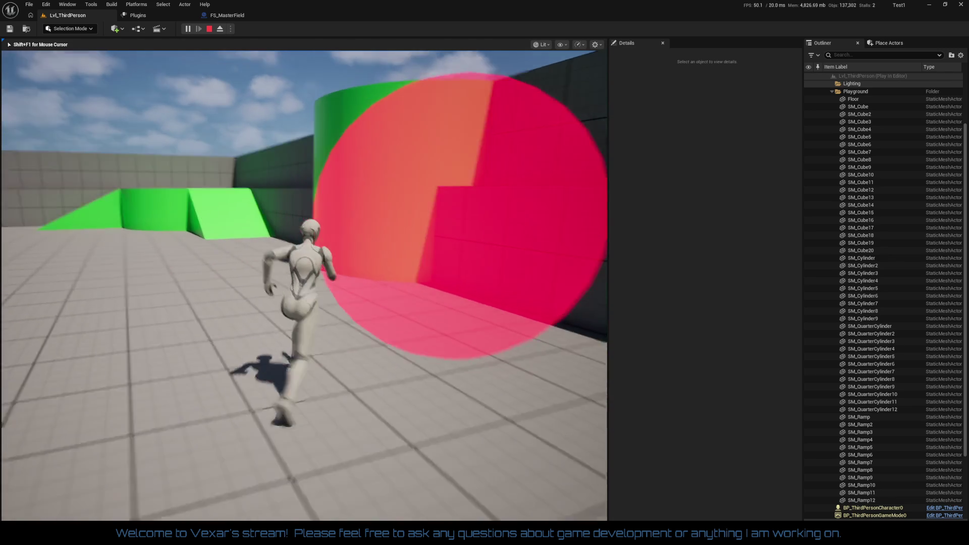
{"action": "key", "text": "w"}
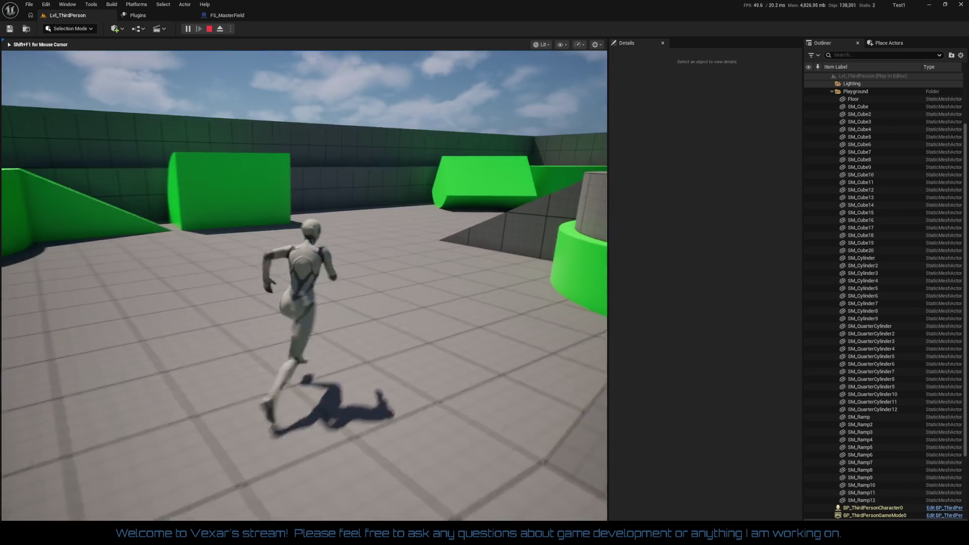
{"action": "key", "text": "Escape"}
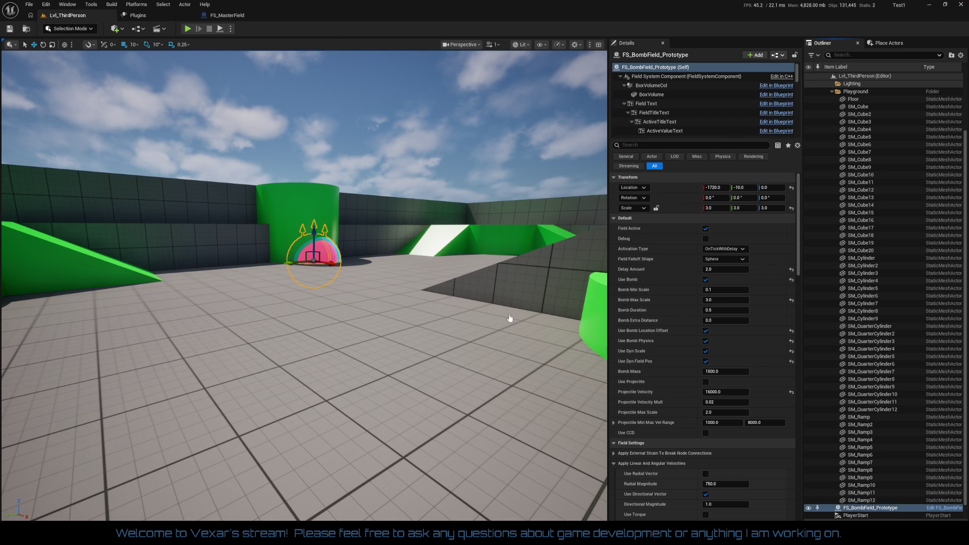
Step: Open the FS_BombField_Prototype blueprint and close the graph tabs right of the Viewport
{"action": "key", "text": "ctrl+e"}
{"action": "scroll", "coordinate": [473, 312], "scroll_direction": "down", "scroll_amount": 3}
{"action": "mouse_move", "coordinate": [474, 312]}
{"action": "left_mouse_down"}
{"action": "mouse_move", "coordinate": [730, 303]}
{"action": "mouse_move", "coordinate": [421, 320]}
{"action": "left_mouse_up"}
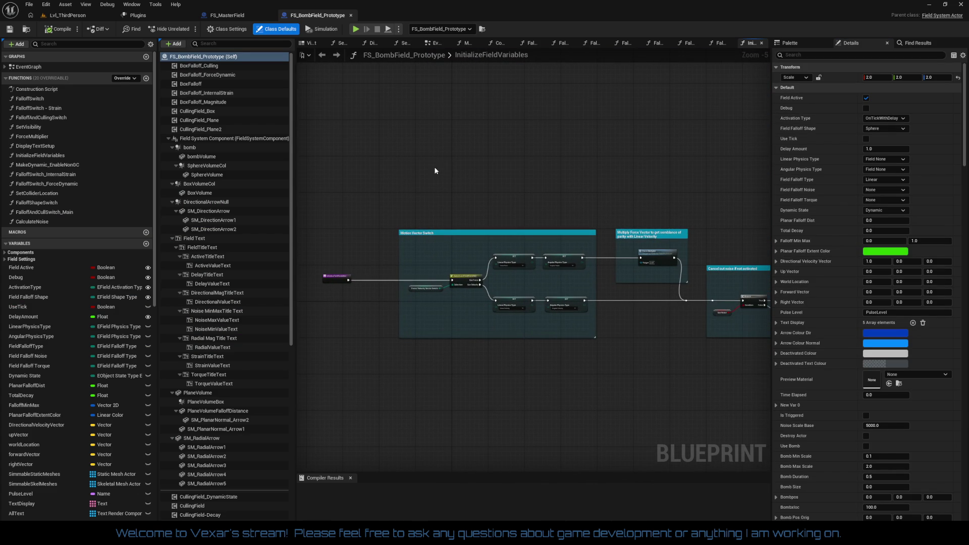
{"action": "scroll", "coordinate": [447, 168], "scroll_direction": "up", "scroll_amount": 2}
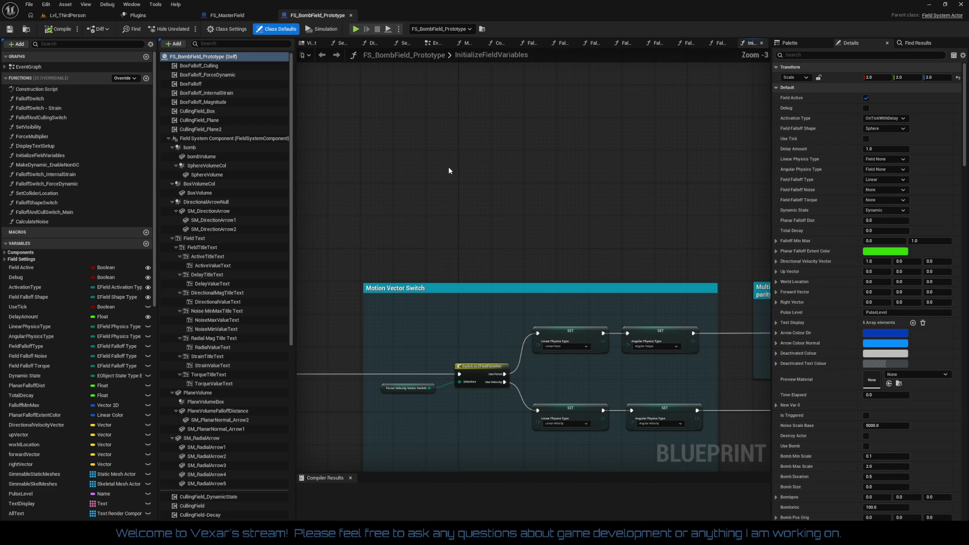
{"action": "left_click", "coordinate": [306, 45]}
{"action": "right_click", "coordinate": [307, 44]}
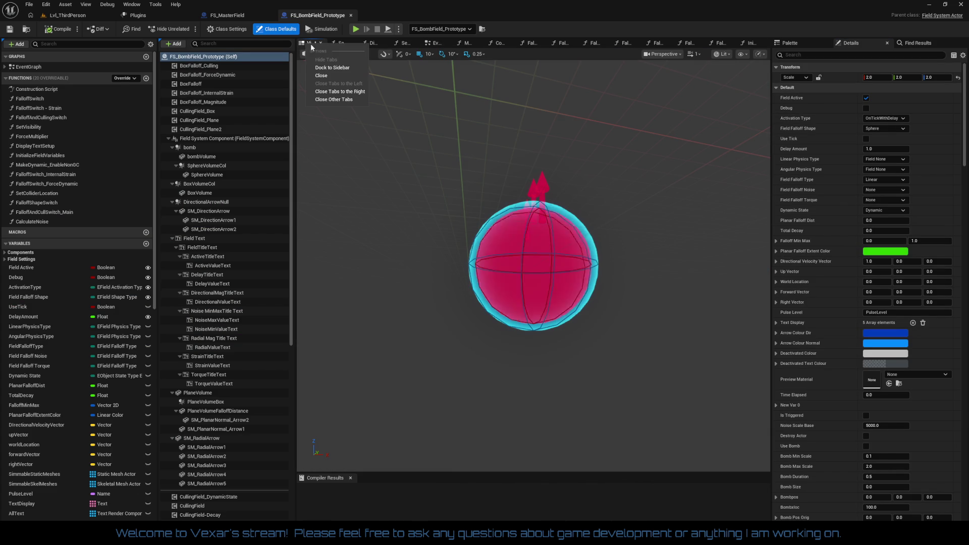
{"action": "left_click", "coordinate": [350, 91]}
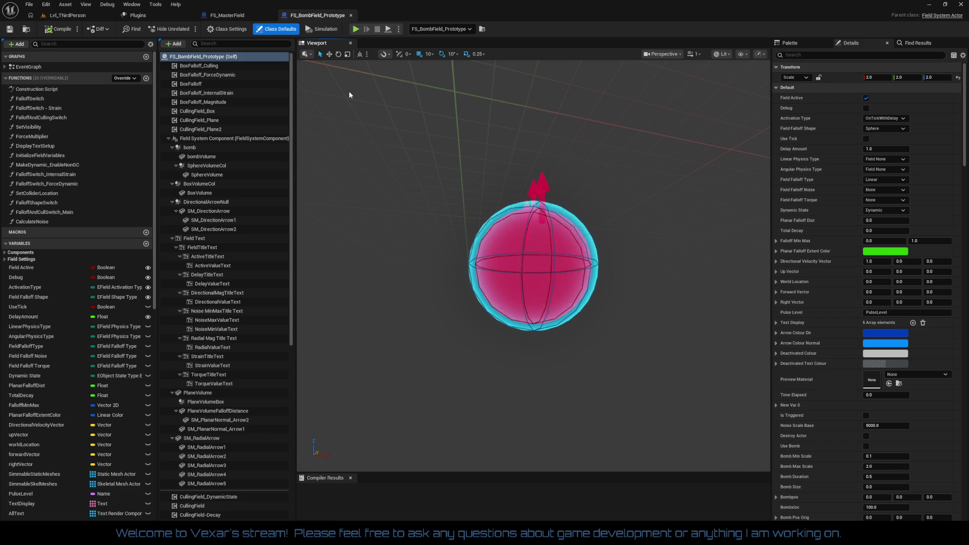
Step: Review the EventGraph's comment groups and Apply Directional Force section, then close the blueprint
{"action": "double_click", "coordinate": [44, 71]}
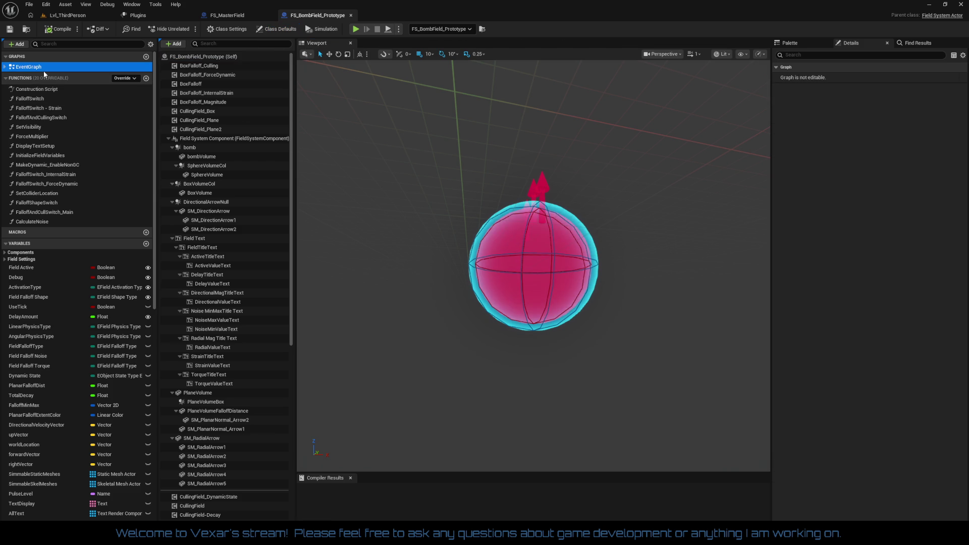
{"action": "scroll", "coordinate": [430, 227], "scroll_direction": "up", "scroll_amount": 3}
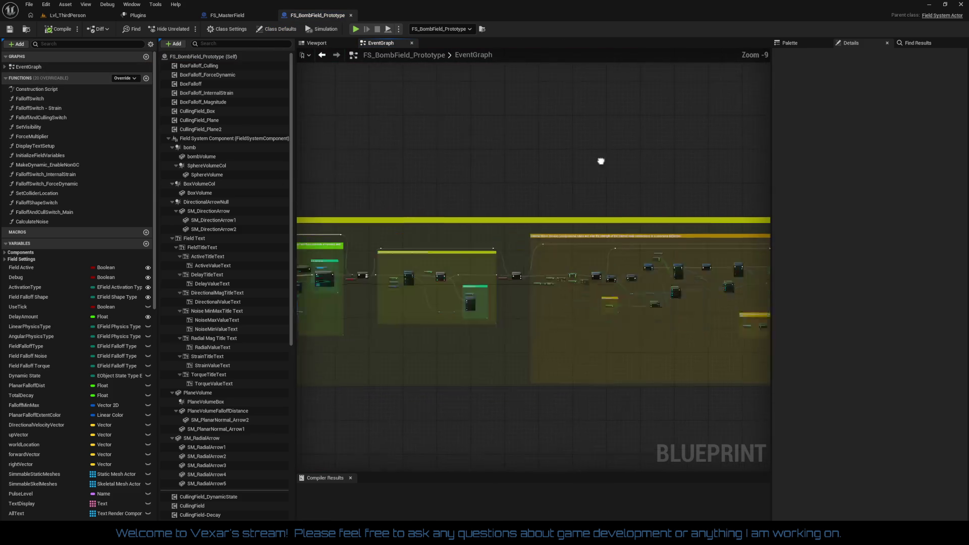
{"action": "mouse_move", "coordinate": [651, 128]}
{"action": "left_mouse_down"}
{"action": "mouse_move", "coordinate": [414, 186]}
{"action": "mouse_move", "coordinate": [111, 126]}
{"action": "left_mouse_up"}
{"action": "mouse_move", "coordinate": [533, 267]}
{"action": "left_mouse_down"}
{"action": "mouse_move", "coordinate": [202, 227]}
{"action": "mouse_move", "coordinate": [430, 209]}
{"action": "mouse_move", "coordinate": [581, 221]}
{"action": "mouse_move", "coordinate": [505, 253]}
{"action": "mouse_move", "coordinate": [404, 237]}
{"action": "mouse_move", "coordinate": [492, 265]}
{"action": "left_mouse_up"}
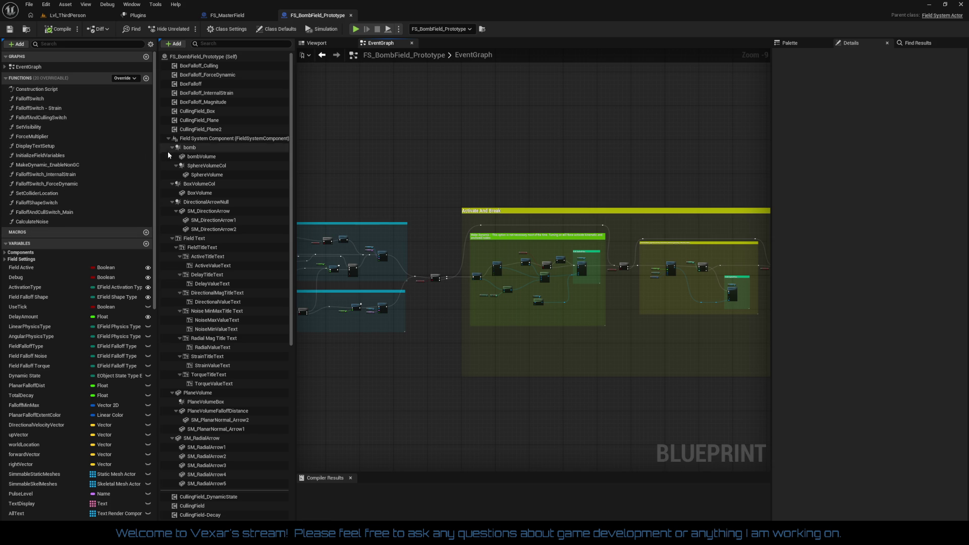
{"action": "left_click", "coordinate": [199, 150]}
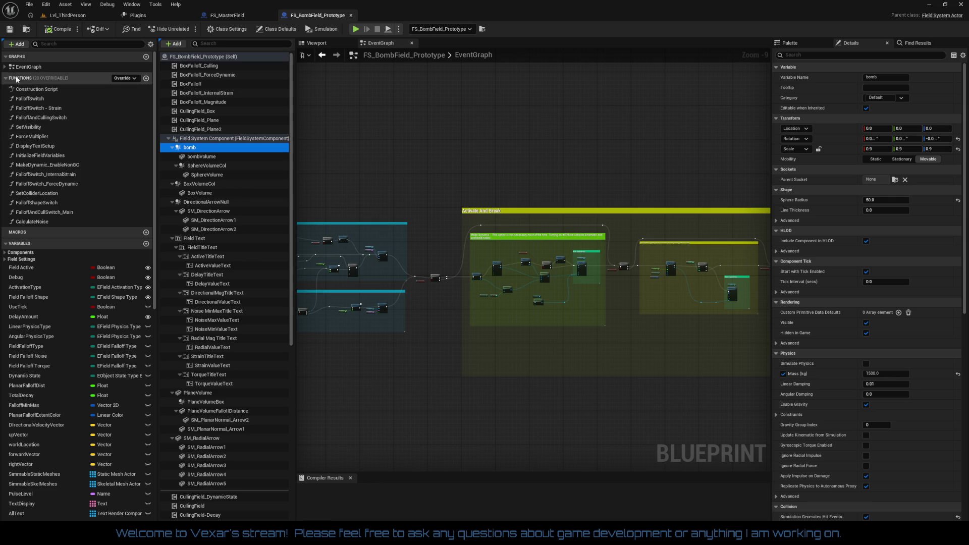
{"action": "left_click", "coordinate": [5, 67]}
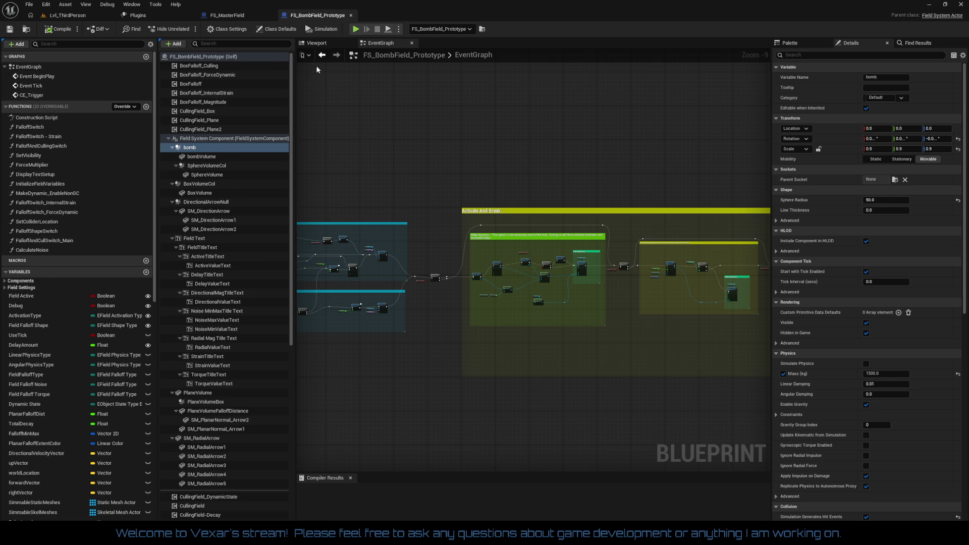
{"action": "left_click", "coordinate": [329, 44]}
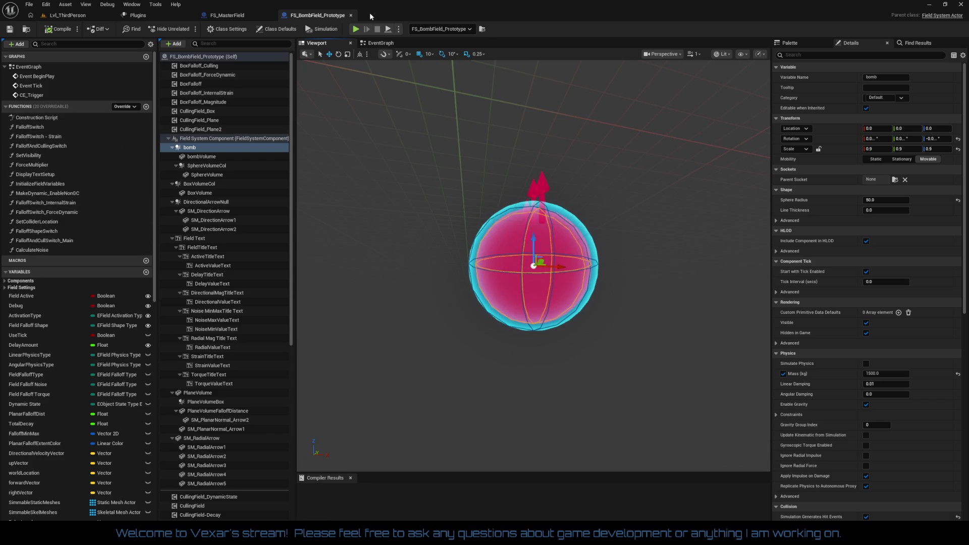
{"action": "left_click", "coordinate": [351, 15]}
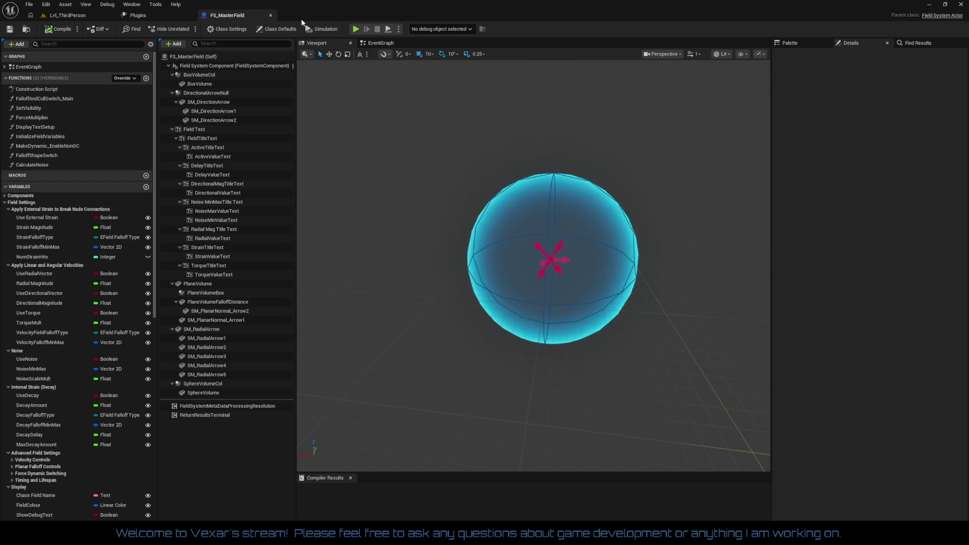
Step: Close the FS_MasterField tab to return to the 740-plugin Plugins list
{"action": "left_click", "coordinate": [271, 15]}
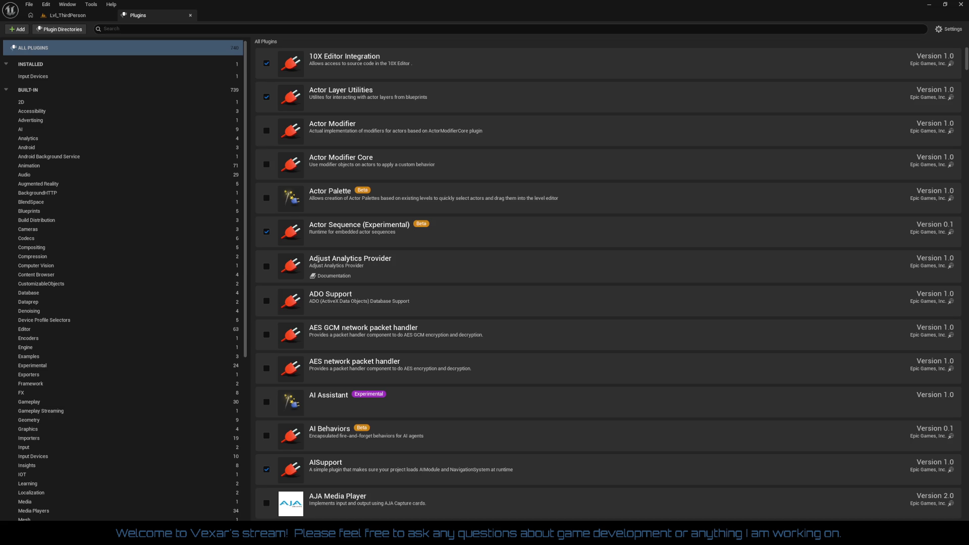
Step: Close the Unreal editor window to leave the current project
{"action": "left_click", "coordinate": [957, 6]}
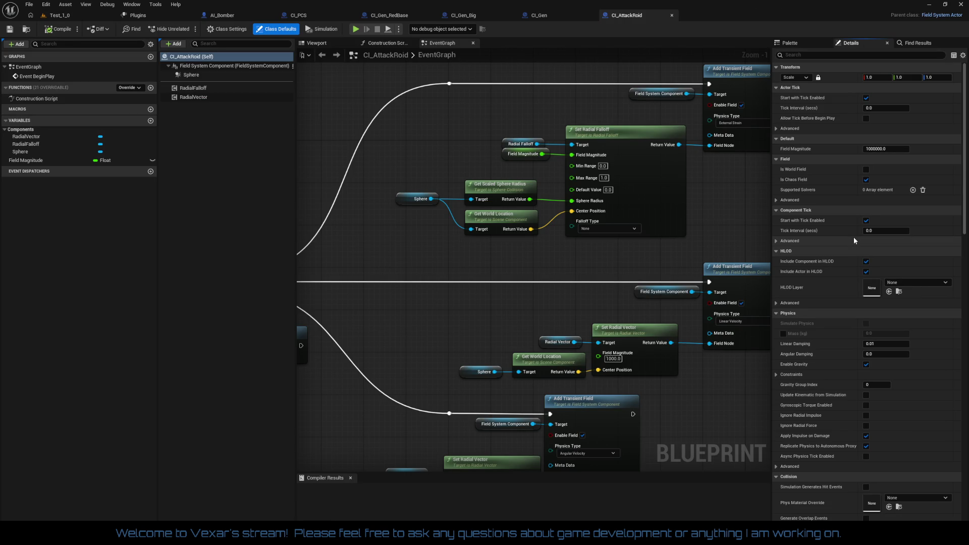
Step: Confirm Set Radial Falloff's Falloff Type stays None, then close the CI_AttackRoid tab
{"action": "mouse_move", "coordinate": [501, 282]}
{"action": "left_mouse_down"}
{"action": "mouse_move", "coordinate": [520, 285]}
{"action": "mouse_move", "coordinate": [449, 290]}
{"action": "left_mouse_up"}
{"action": "scroll", "coordinate": [449, 290], "scroll_direction": "up", "scroll_amount": 1}
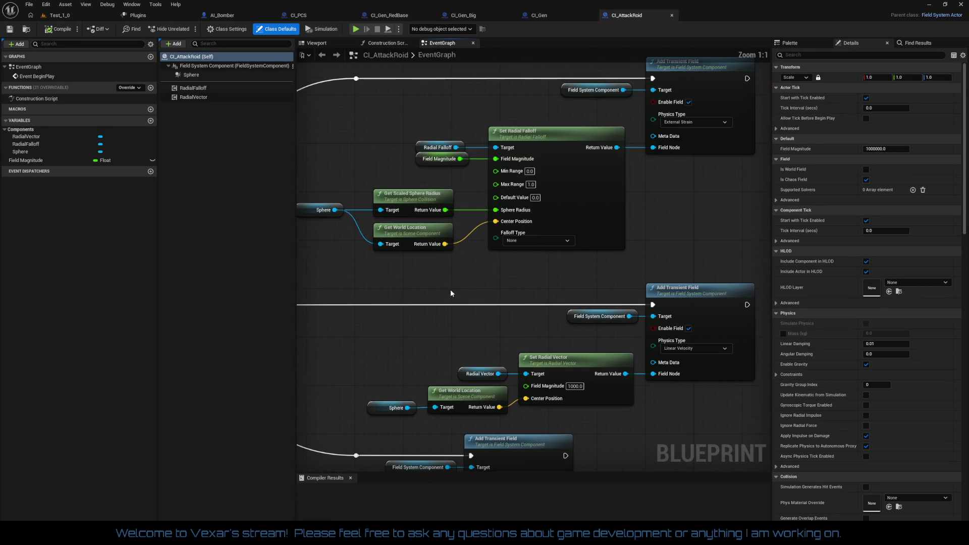
{"action": "left_click", "coordinate": [543, 245]}
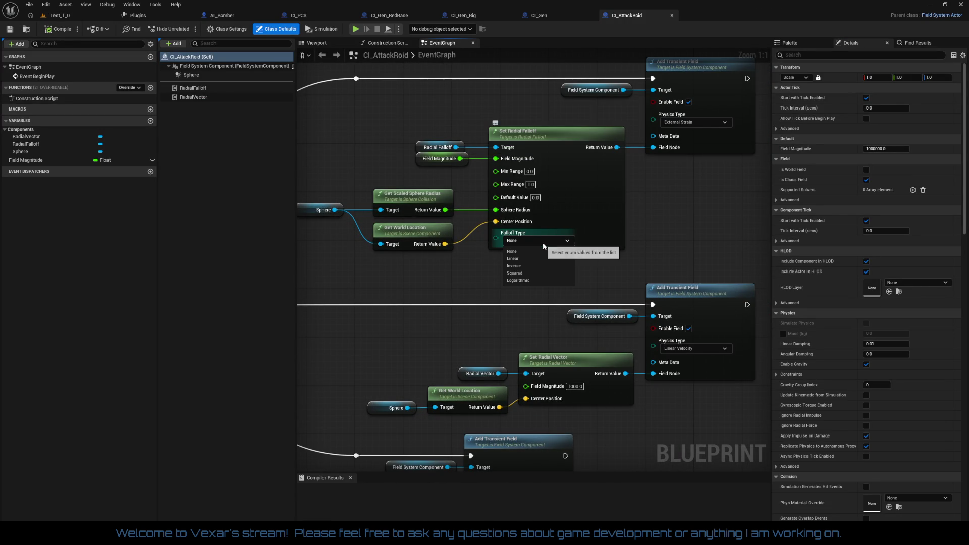
{"action": "left_click", "coordinate": [494, 258]}
{"action": "mouse_move", "coordinate": [494, 258]}
{"action": "left_mouse_down"}
{"action": "mouse_move", "coordinate": [526, 275]}
{"action": "mouse_move", "coordinate": [499, 268]}
{"action": "mouse_move", "coordinate": [503, 157]}
{"action": "left_mouse_up"}
{"action": "mouse_move", "coordinate": [496, 192]}
{"action": "left_mouse_down"}
{"action": "mouse_move", "coordinate": [469, 281]}
{"action": "mouse_move", "coordinate": [513, 223]}
{"action": "left_mouse_up"}
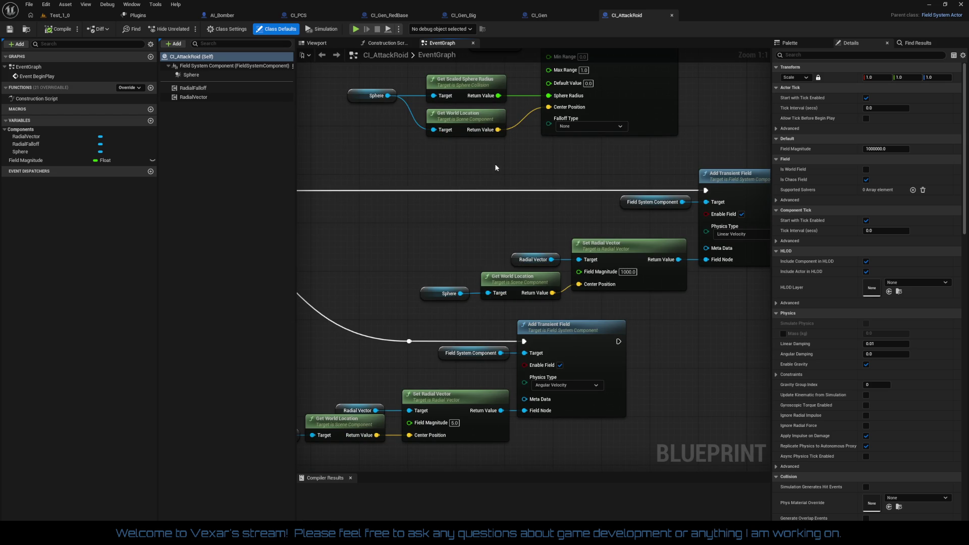
{"action": "left_click", "coordinate": [672, 15]}
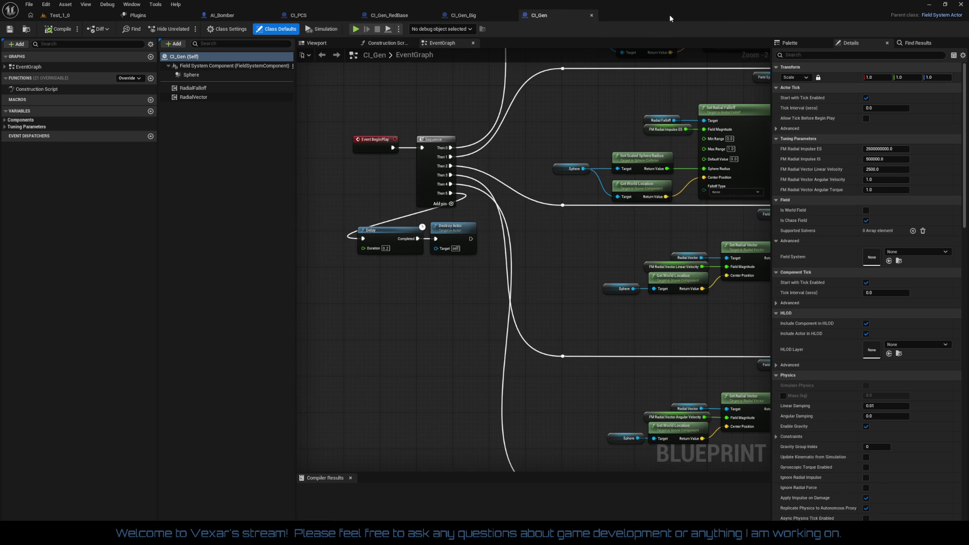
Step: Delete CI_Gen's Delay and Destroy Actor nodes
{"action": "left_click_drag", "start_coordinate": [342, 223], "coordinate": [475, 296]}
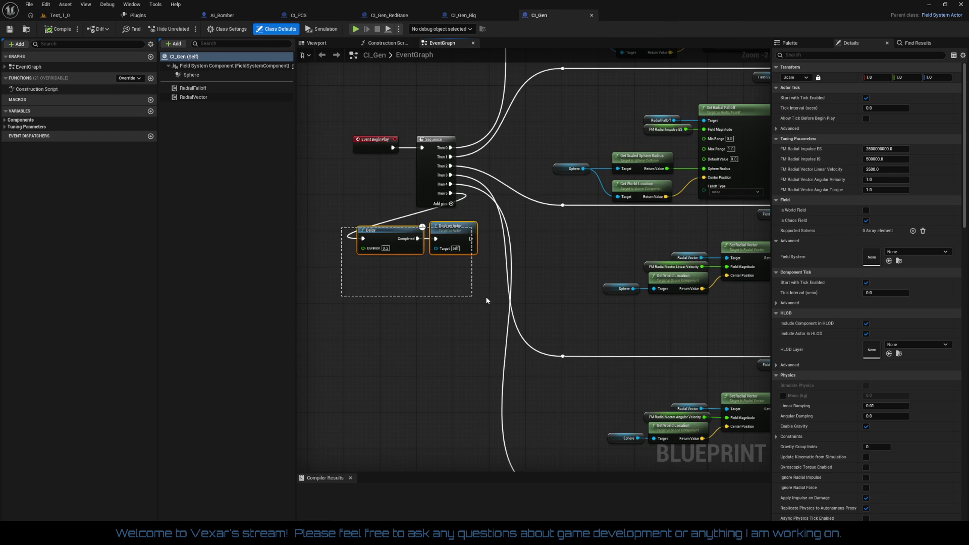
{"action": "scroll", "coordinate": [477, 271], "scroll_direction": "up", "scroll_amount": 2}
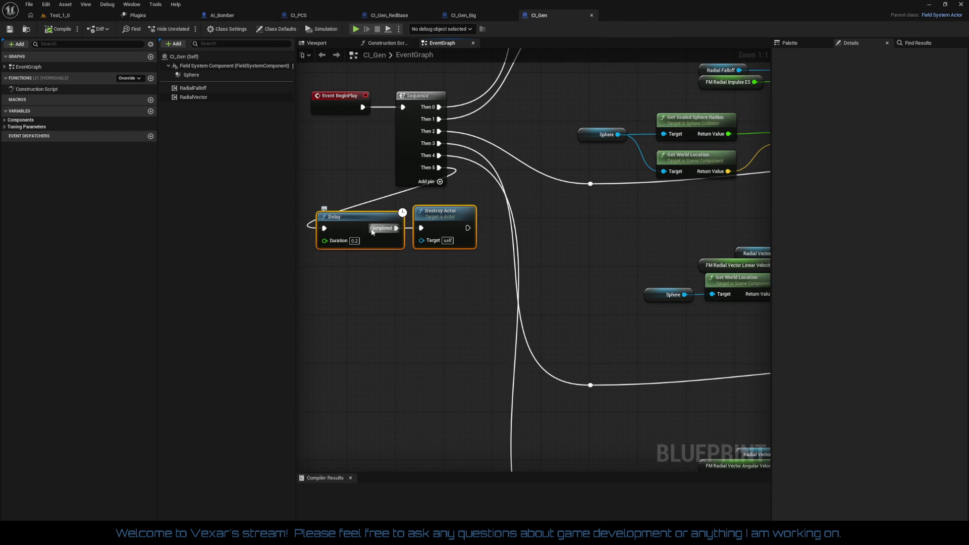
{"action": "mouse_move", "coordinate": [361, 226]}
{"action": "left_mouse_down"}
{"action": "mouse_move", "coordinate": [391, 242]}
{"action": "mouse_move", "coordinate": [472, 250]}
{"action": "mouse_move", "coordinate": [474, 262]}
{"action": "mouse_move", "coordinate": [404, 252]}
{"action": "left_mouse_up"}
{"action": "left_click", "coordinate": [404, 211]}
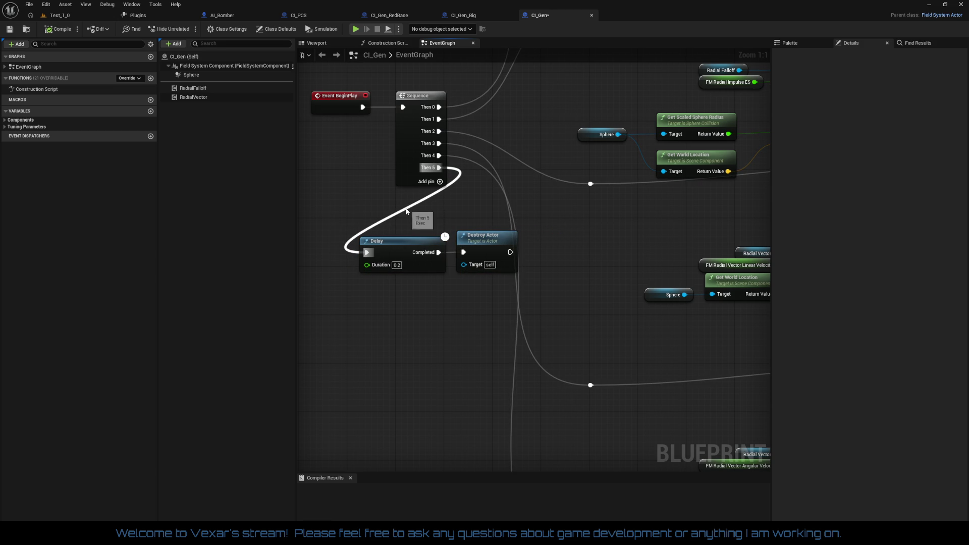
{"action": "left_click_drag", "start_coordinate": [429, 233], "coordinate": [520, 326]}
{"action": "key", "text": "Delete"}
Step: Add a Set Life Span node from Then 5 with In Lifespan 0.2
{"action": "left_click_drag", "start_coordinate": [439, 167], "coordinate": [440, 265]}
{"action": "type", "text": "lifespa"}
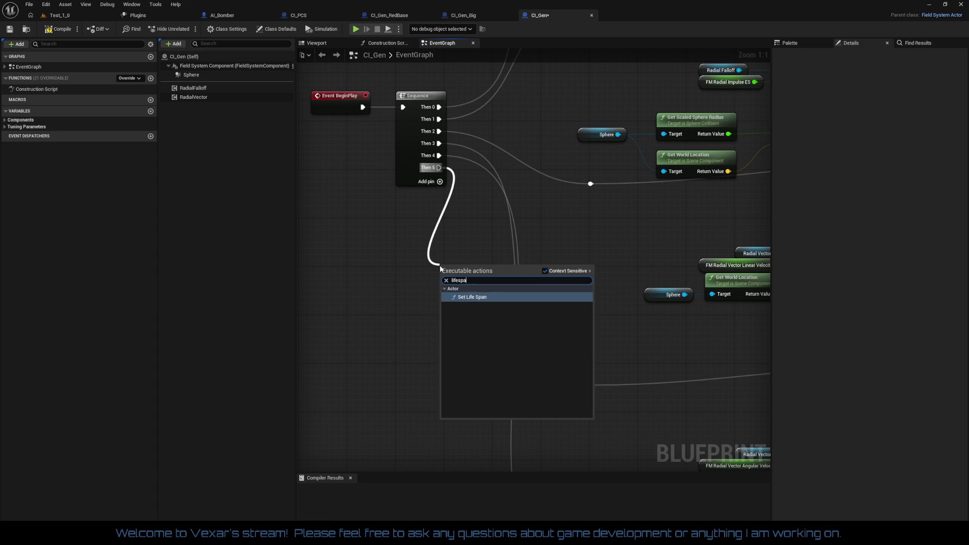
{"action": "key", "text": "ctrl+a"}
{"action": "key", "text": "BackSpace"}
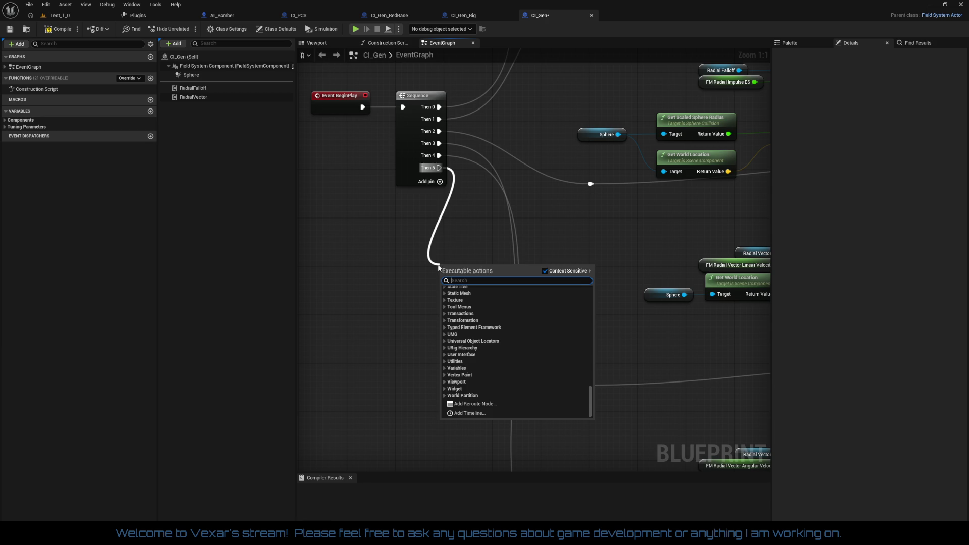
{"action": "left_click", "coordinate": [414, 237]}
{"action": "left_click_drag", "start_coordinate": [439, 168], "coordinate": [490, 258]}
{"action": "type", "text": "lifes"}
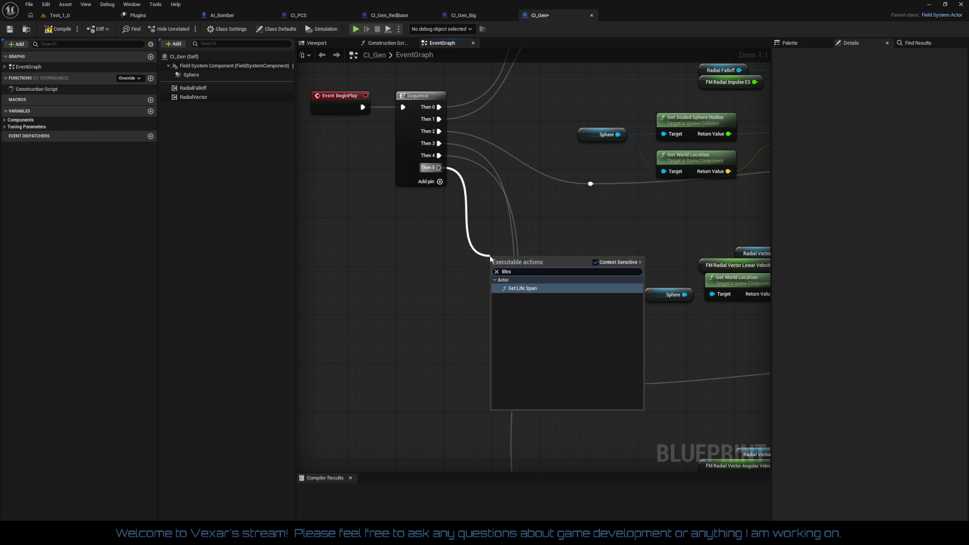
{"action": "key", "text": "Return"}
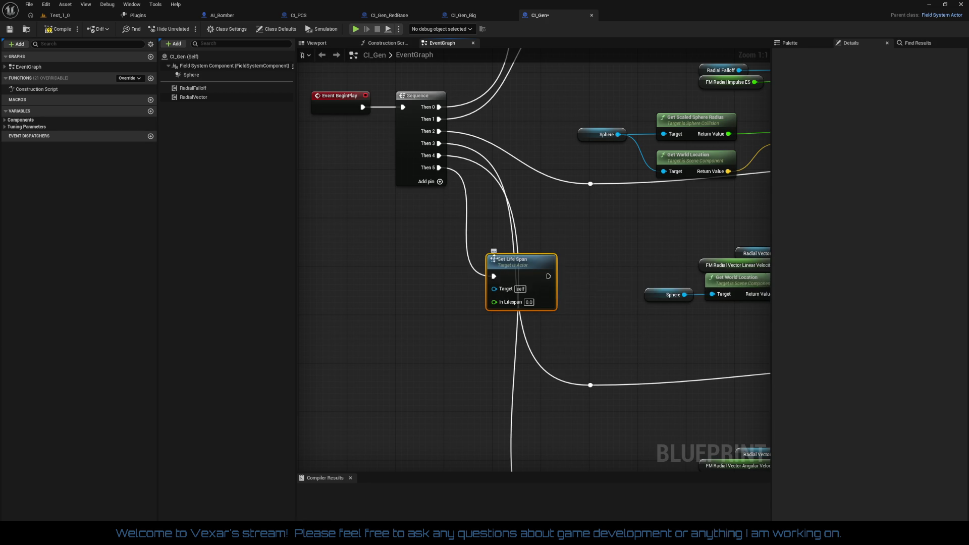
{"action": "left_click_drag", "start_coordinate": [515, 273], "coordinate": [422, 217]}
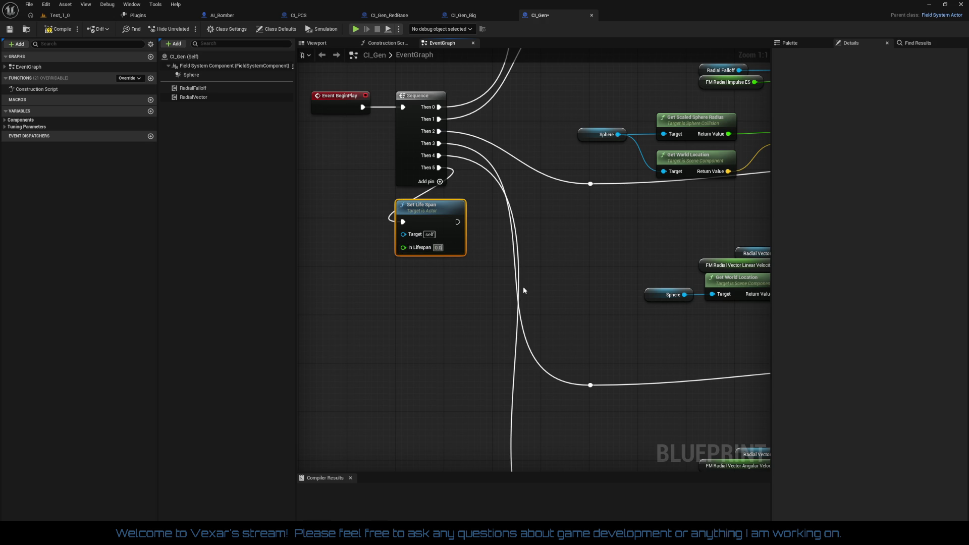
{"action": "type", "text": "0.2"}
Step: Compile CI_Gen and switch to the CI_Gen_Big event graph
{"action": "key", "text": "ctrl+s"}
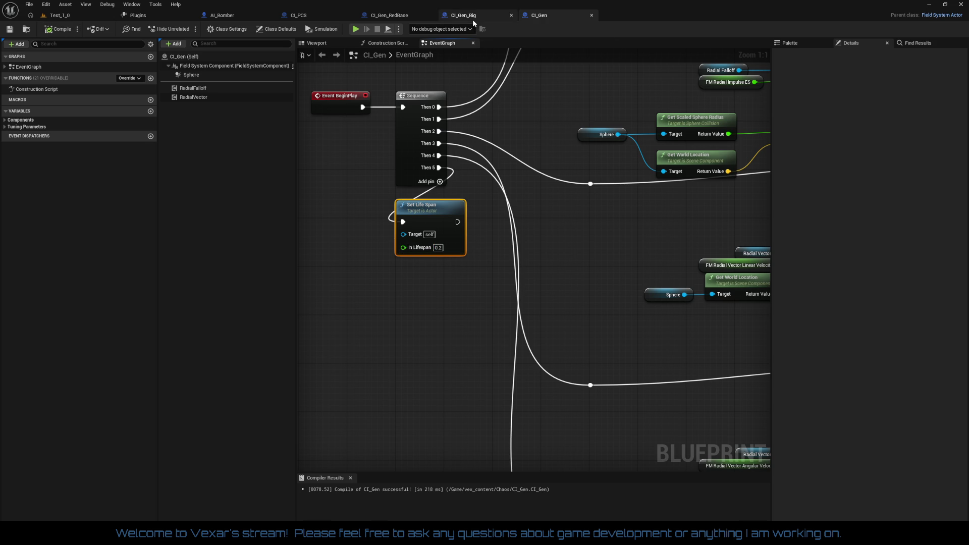
{"action": "left_click", "coordinate": [469, 16]}
{"action": "left_click_drag", "start_coordinate": [442, 244], "coordinate": [430, 323]}
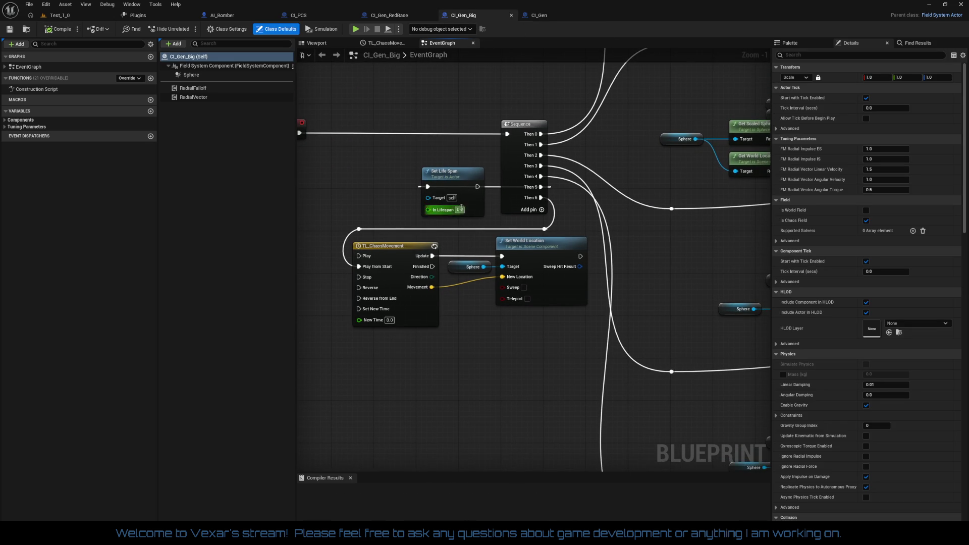
Step: In CI_PCS, straighten the wires of the linear velocity field, component and vector nodes
{"action": "left_click", "coordinate": [460, 181]}
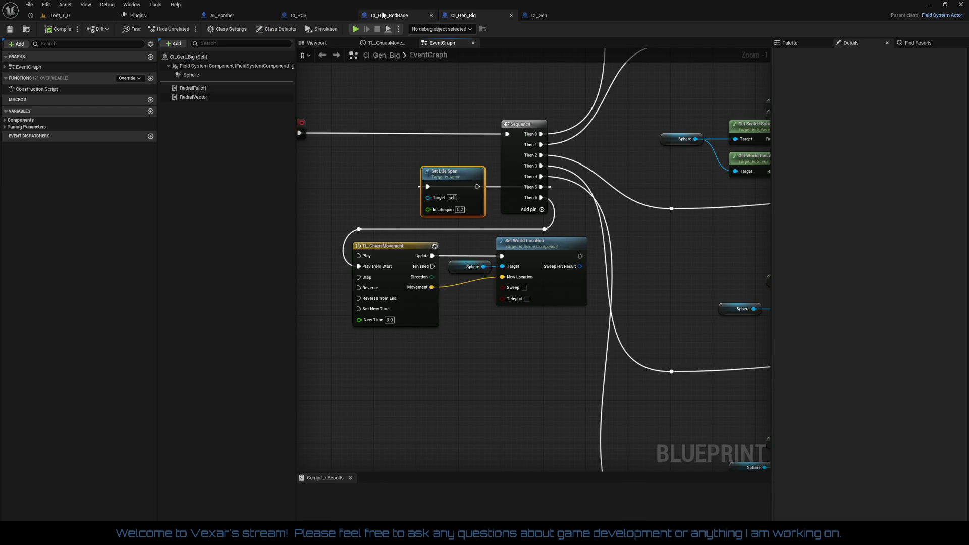
{"action": "left_click", "coordinate": [384, 15]}
{"action": "left_click", "coordinate": [299, 15]}
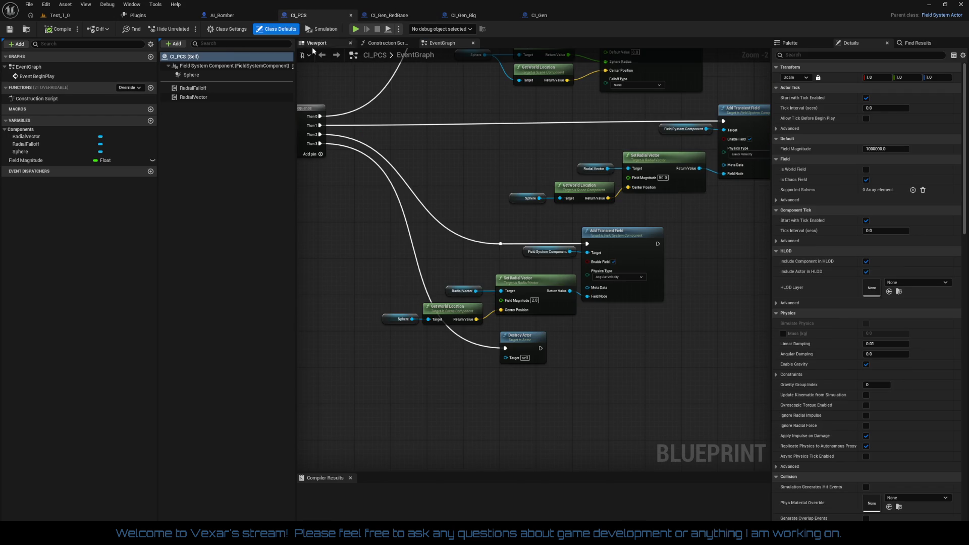
{"action": "mouse_move", "coordinate": [464, 221]}
{"action": "left_mouse_down"}
{"action": "mouse_move", "coordinate": [613, 275]}
{"action": "mouse_move", "coordinate": [547, 270]}
{"action": "mouse_move", "coordinate": [463, 338]}
{"action": "mouse_move", "coordinate": [410, 344]}
{"action": "left_mouse_up"}
{"action": "left_click_drag", "start_coordinate": [513, 284], "coordinate": [751, 298]}
{"action": "key", "text": "q"}
{"action": "left_click_drag", "start_coordinate": [516, 231], "coordinate": [715, 299]}
{"action": "key", "text": "q"}
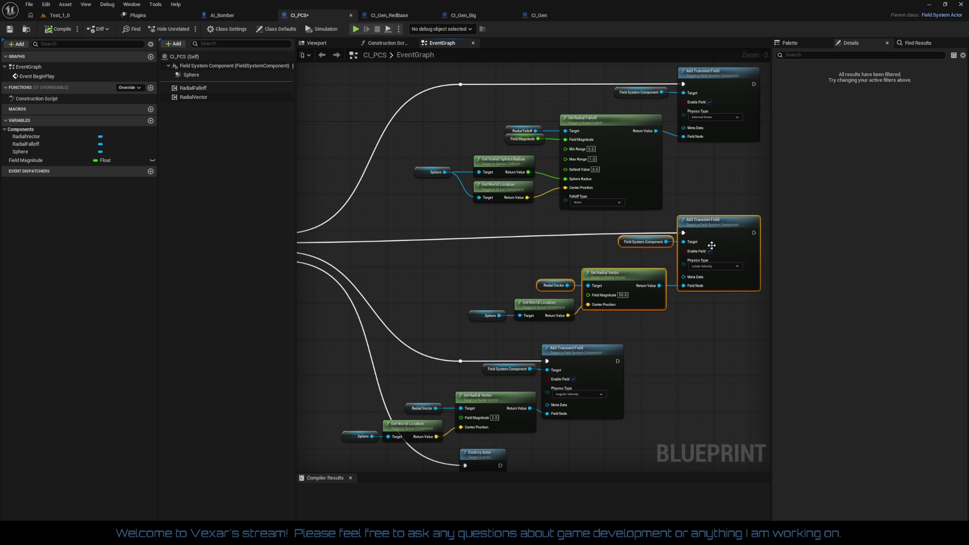
Step: Nudge the Add Transient Field group down and straighten the Sphere and Get World Location wires
{"action": "left_click_drag", "start_coordinate": [711, 247], "coordinate": [710, 252]}
{"action": "left_click_drag", "start_coordinate": [460, 290], "coordinate": [633, 324]}
{"action": "key", "text": "q"}
{"action": "left_click", "coordinate": [393, 197]}
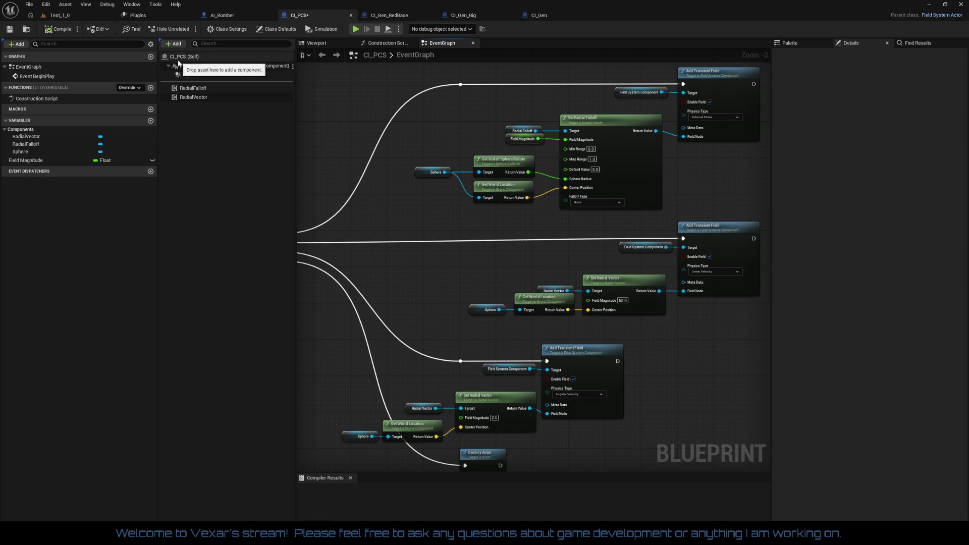
Step: Move the Destroy Actor node beside the Sequence node
{"action": "left_click", "coordinate": [179, 57]}
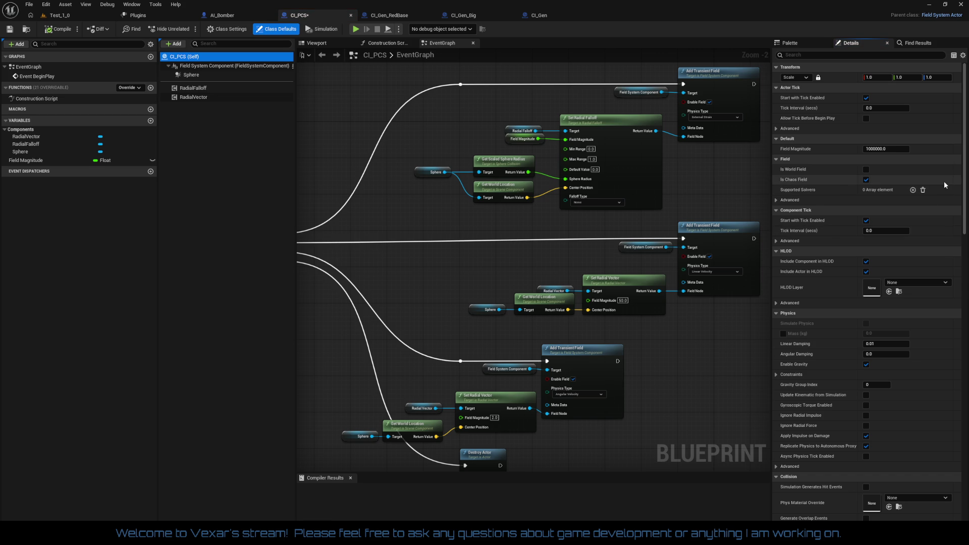
{"action": "scroll", "coordinate": [959, 188], "scroll_direction": "down", "scroll_amount": 15}
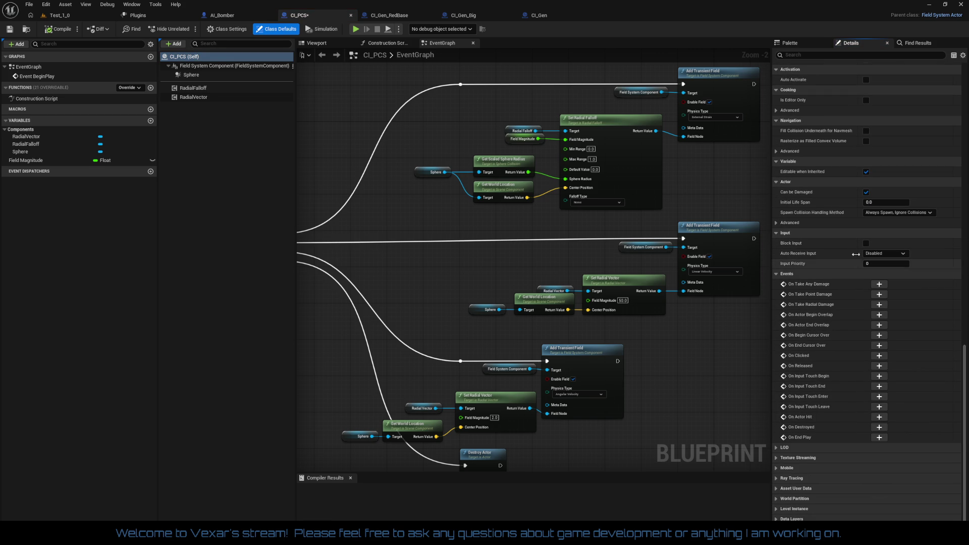
{"action": "mouse_move", "coordinate": [464, 186]}
{"action": "left_mouse_down"}
{"action": "mouse_move", "coordinate": [486, 232]}
{"action": "mouse_move", "coordinate": [637, 198]}
{"action": "mouse_move", "coordinate": [434, 177]}
{"action": "left_mouse_up"}
{"action": "mouse_move", "coordinate": [302, 168]}
{"action": "left_mouse_down"}
{"action": "mouse_move", "coordinate": [383, 147]}
{"action": "mouse_move", "coordinate": [392, 125]}
{"action": "mouse_move", "coordinate": [405, 142]}
{"action": "mouse_move", "coordinate": [426, 104]}
{"action": "left_mouse_up"}
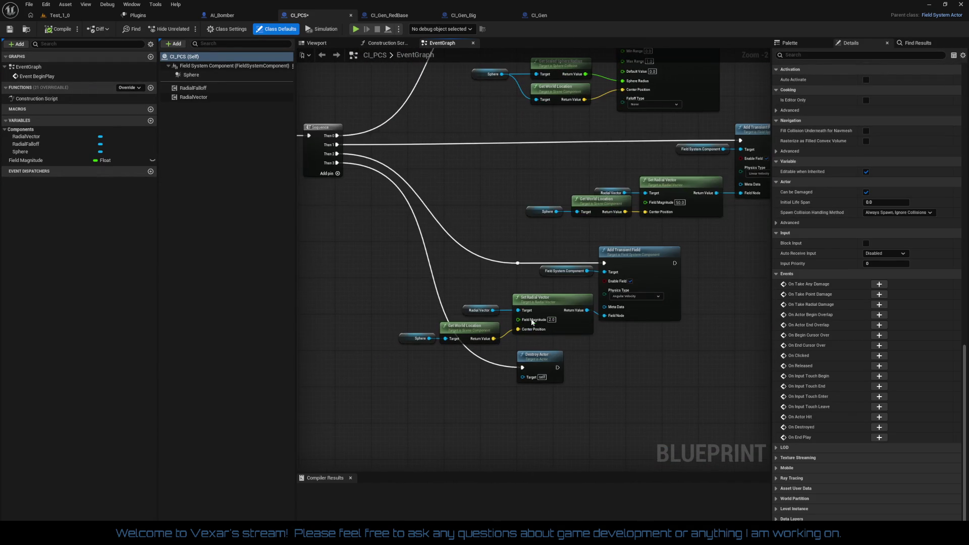
{"action": "left_click", "coordinate": [541, 355]}
{"action": "mouse_move", "coordinate": [541, 356]}
{"action": "left_mouse_down"}
{"action": "mouse_move", "coordinate": [393, 243]}
{"action": "mouse_move", "coordinate": [378, 214]}
{"action": "mouse_move", "coordinate": [516, 238]}
{"action": "left_mouse_up"}
Step: Straighten the bottom field group's vector, reroute and Field System Component wires
{"action": "scroll", "coordinate": [499, 182], "scroll_direction": "up", "scroll_amount": 2}
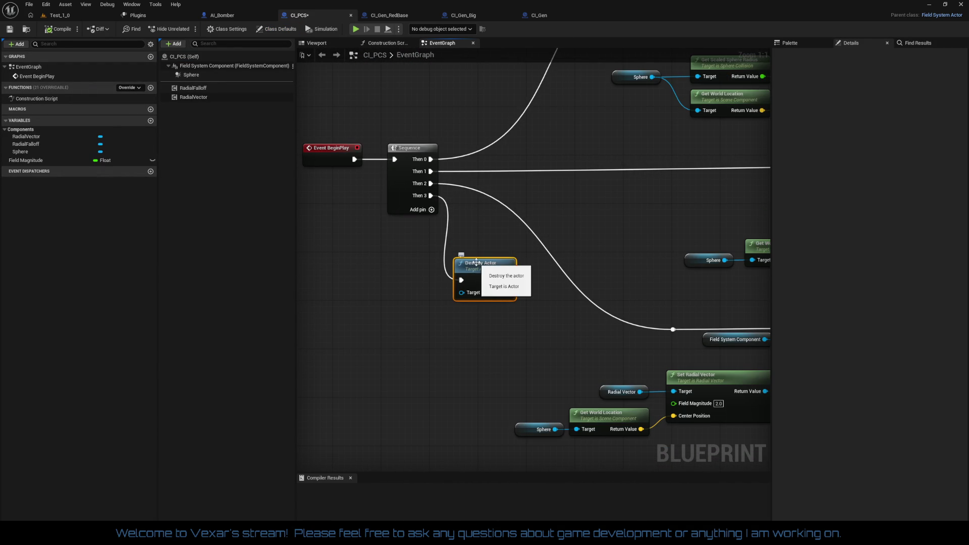
{"action": "mouse_move", "coordinate": [561, 373]}
{"action": "left_mouse_down"}
{"action": "mouse_move", "coordinate": [497, 286]}
{"action": "mouse_move", "coordinate": [712, 341]}
{"action": "mouse_move", "coordinate": [745, 318]}
{"action": "left_mouse_up"}
{"action": "key", "text": "q"}
{"action": "left_click_drag", "start_coordinate": [609, 233], "coordinate": [752, 265]}
{"action": "key", "text": "q"}
Step: Shift the bottom angular velocity group and its Field System Component to the right
{"action": "mouse_move", "coordinate": [429, 290]}
{"action": "left_mouse_down"}
{"action": "mouse_move", "coordinate": [449, 317]}
{"action": "mouse_move", "coordinate": [659, 379]}
{"action": "mouse_move", "coordinate": [524, 434]}
{"action": "left_mouse_up"}
{"action": "mouse_move", "coordinate": [473, 316]}
{"action": "left_mouse_down"}
{"action": "mouse_move", "coordinate": [376, 357]}
{"action": "mouse_move", "coordinate": [333, 389]}
{"action": "left_mouse_up"}
{"action": "left_click", "coordinate": [538, 302], "text": "ctrl"}
{"action": "scroll", "coordinate": [607, 360], "scroll_direction": "down", "scroll_amount": 2}
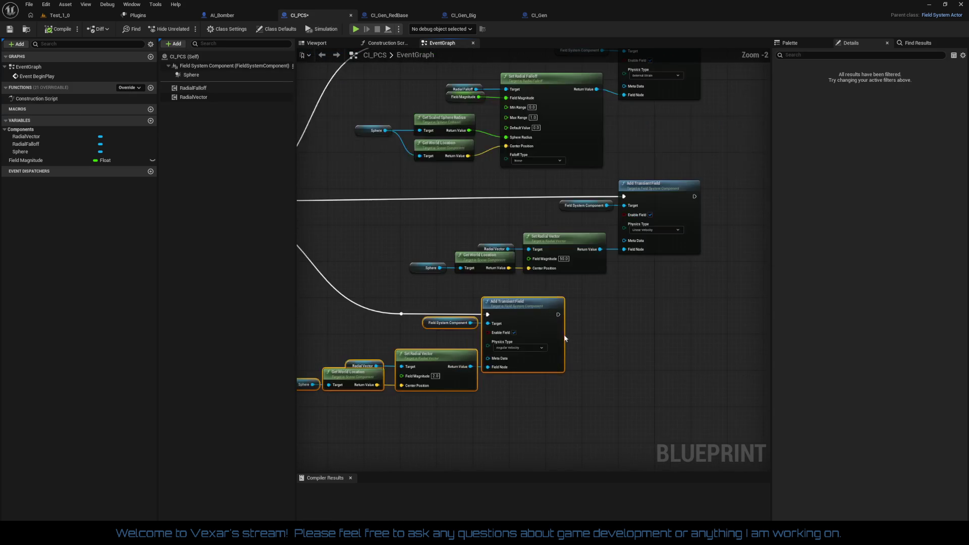
{"action": "mouse_move", "coordinate": [532, 307]}
{"action": "left_mouse_down"}
{"action": "mouse_move", "coordinate": [585, 307]}
{"action": "mouse_move", "coordinate": [559, 309]}
{"action": "left_mouse_up"}
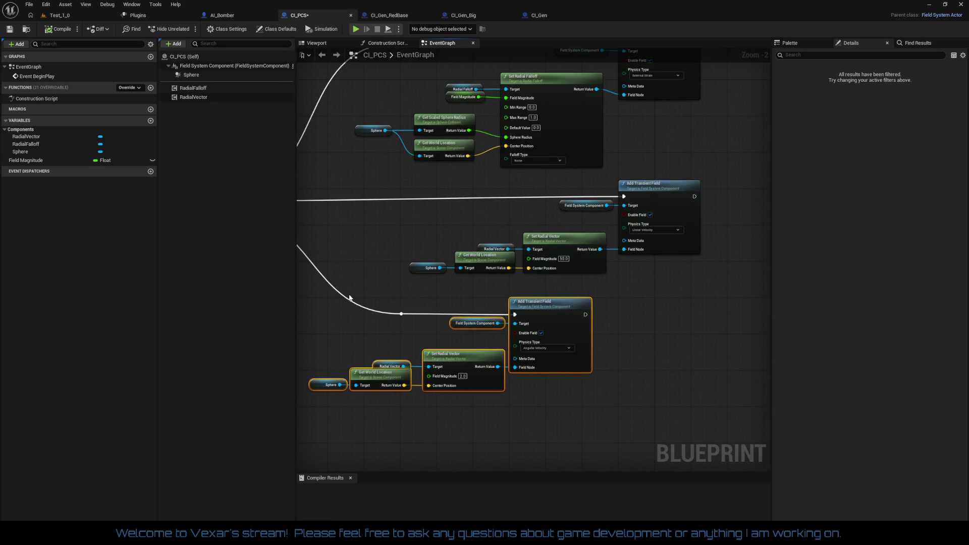
Step: Move the middle linear velocity field group to the left
{"action": "left_click_drag", "start_coordinate": [638, 342], "coordinate": [674, 377]}
{"action": "left_click_drag", "start_coordinate": [428, 235], "coordinate": [723, 323]}
{"action": "left_click_drag", "start_coordinate": [708, 238], "coordinate": [598, 236]}
{"action": "left_click_drag", "start_coordinate": [588, 288], "coordinate": [685, 289]}
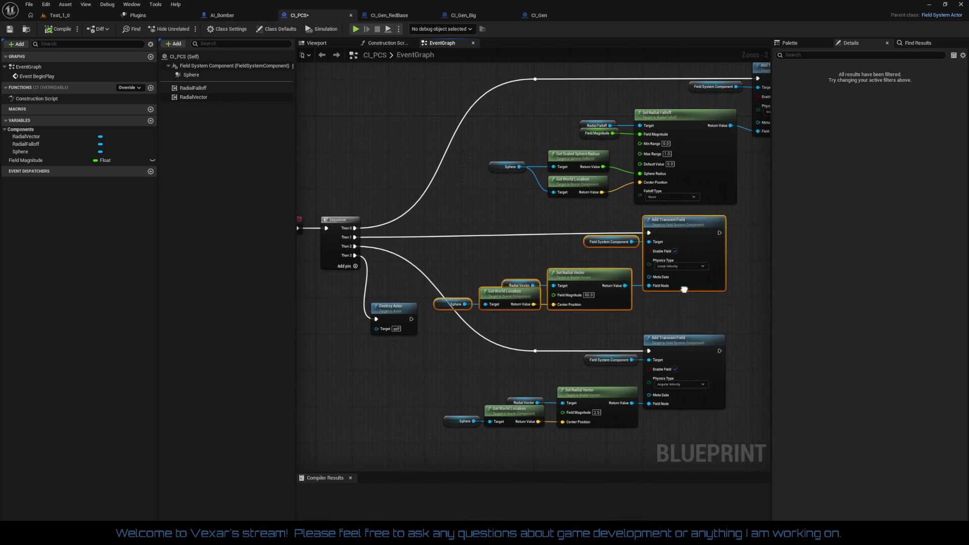
Step: Straighten the top Add Transient Field wire and the Set Radial Falloff connections
{"action": "left_click_drag", "start_coordinate": [625, 320], "coordinate": [555, 378]}
{"action": "left_click_drag", "start_coordinate": [565, 283], "coordinate": [538, 325]}
{"action": "mouse_move", "coordinate": [455, 153]}
{"action": "left_mouse_down"}
{"action": "mouse_move", "coordinate": [767, 189]}
{"action": "mouse_move", "coordinate": [713, 204]}
{"action": "left_mouse_up"}
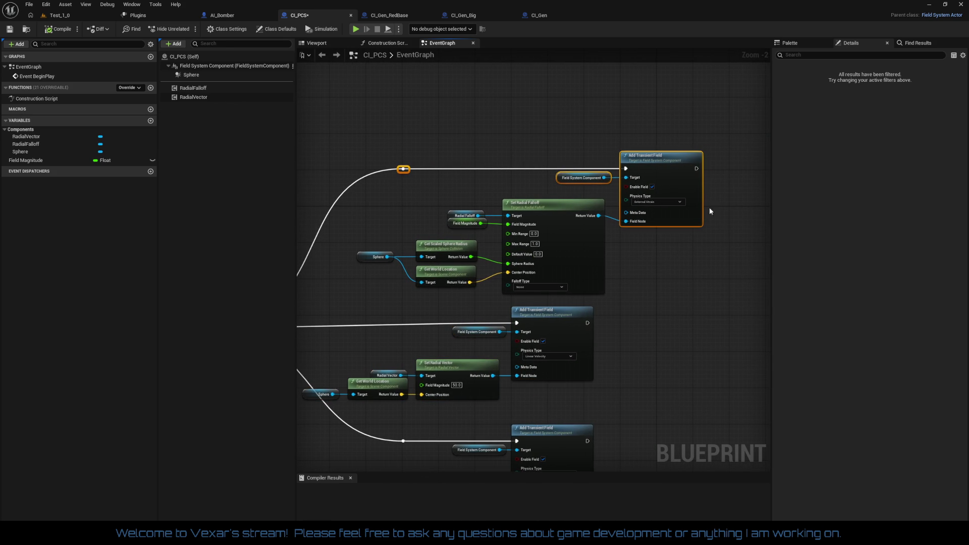
{"action": "mouse_move", "coordinate": [388, 210]}
{"action": "left_mouse_down"}
{"action": "mouse_move", "coordinate": [511, 238]}
{"action": "mouse_move", "coordinate": [572, 238]}
{"action": "left_mouse_up"}
{"action": "key", "text": "q"}
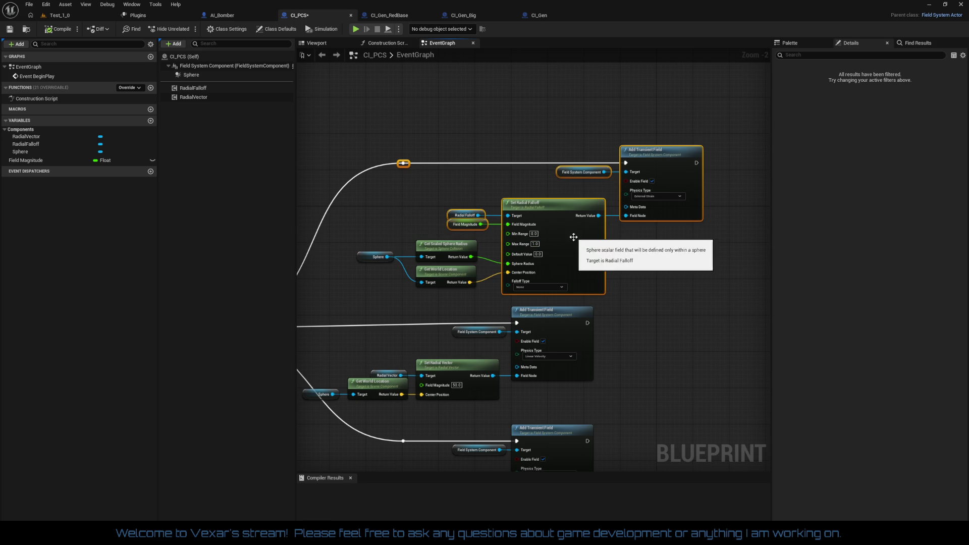
{"action": "left_click_drag", "start_coordinate": [353, 248], "coordinate": [521, 261]}
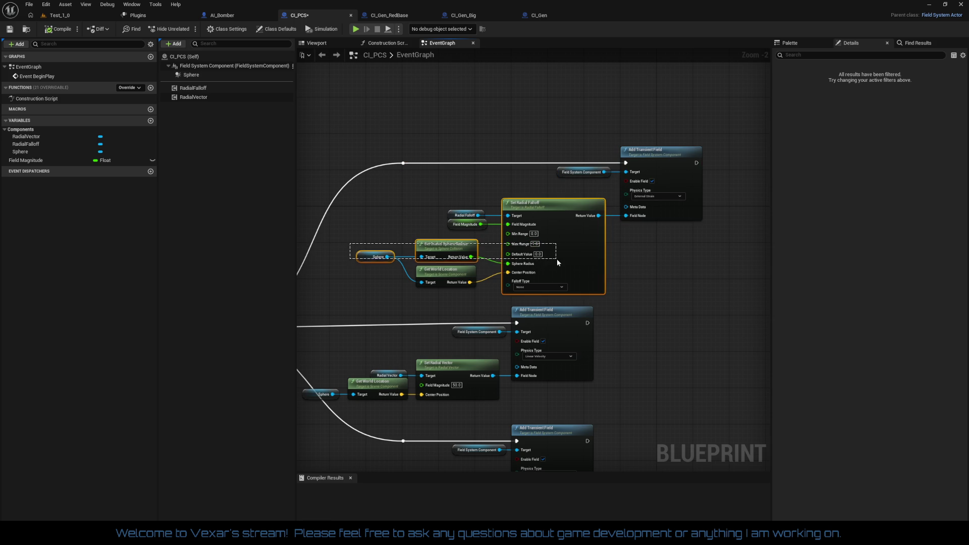
{"action": "key", "text": "q"}
Step: Straighten the top field nodes and the reroute wire into Add Transient Field
{"action": "mouse_move", "coordinate": [420, 196]}
{"action": "left_mouse_down"}
{"action": "mouse_move", "coordinate": [702, 231]}
{"action": "mouse_move", "coordinate": [692, 235]}
{"action": "left_mouse_up"}
{"action": "key", "text": "q"}
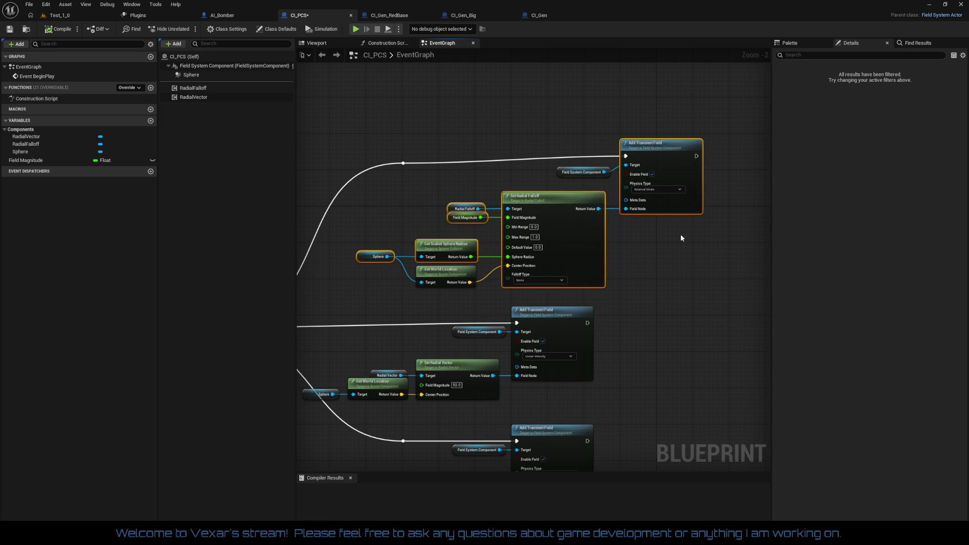
{"action": "left_click_drag", "start_coordinate": [385, 149], "coordinate": [708, 194]}
{"action": "key", "text": "q"}
{"action": "left_click", "coordinate": [651, 247]}
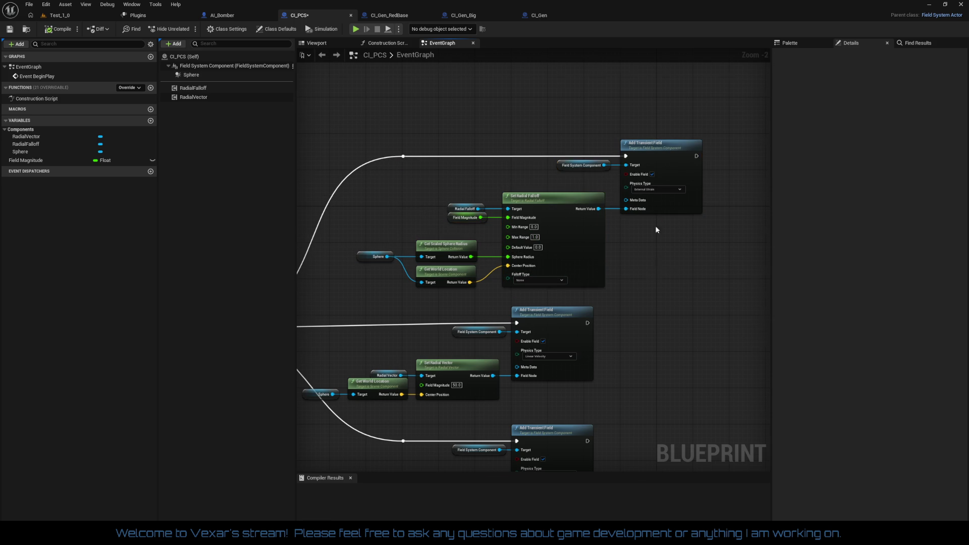
Step: Shift the Sphere and sphere radius nodes slightly right beside the falloff getters
{"action": "scroll", "coordinate": [651, 246], "scroll_direction": "up", "scroll_amount": 2}
{"action": "left_click_drag", "start_coordinate": [647, 246], "coordinate": [719, 231]}
{"action": "mouse_move", "coordinate": [472, 172]}
{"action": "left_mouse_down"}
{"action": "mouse_move", "coordinate": [499, 205]}
{"action": "mouse_move", "coordinate": [491, 193]}
{"action": "mouse_move", "coordinate": [553, 208]}
{"action": "left_mouse_up"}
{"action": "mouse_move", "coordinate": [347, 223]}
{"action": "left_mouse_down"}
{"action": "mouse_move", "coordinate": [510, 258]}
{"action": "mouse_move", "coordinate": [502, 238]}
{"action": "mouse_move", "coordinate": [494, 263]}
{"action": "left_mouse_up"}
{"action": "left_click_drag", "start_coordinate": [366, 226], "coordinate": [646, 248]}
{"action": "left_click", "coordinate": [524, 307]}
{"action": "mouse_move", "coordinate": [524, 307]}
{"action": "left_mouse_down"}
{"action": "mouse_move", "coordinate": [507, 282]}
{"action": "mouse_move", "coordinate": [521, 279]}
{"action": "mouse_move", "coordinate": [504, 243]}
{"action": "mouse_move", "coordinate": [483, 250]}
{"action": "left_mouse_up"}
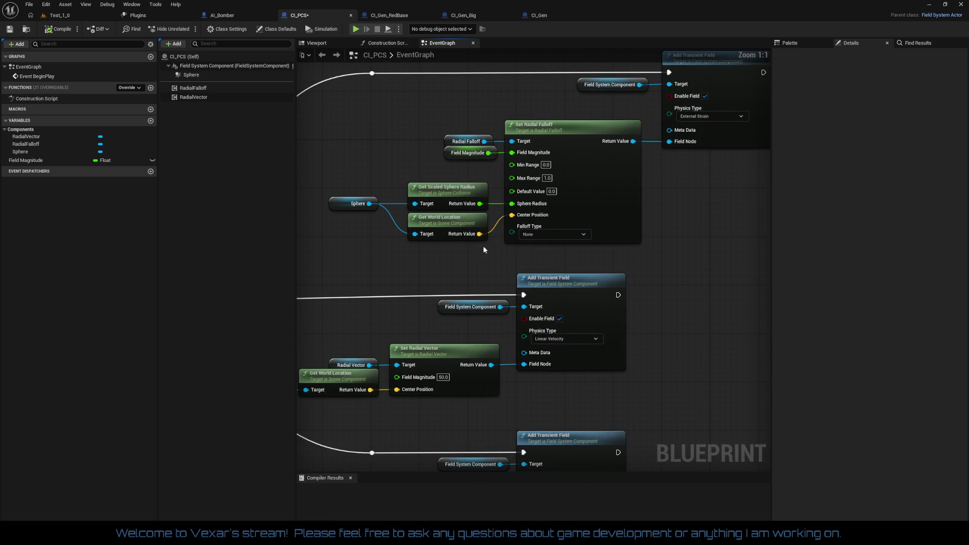
Step: Keep Set Radial Falloff's Falloff Type at None, review the radial nodes, and compile CI_PCS
{"action": "left_click", "coordinate": [546, 233]}
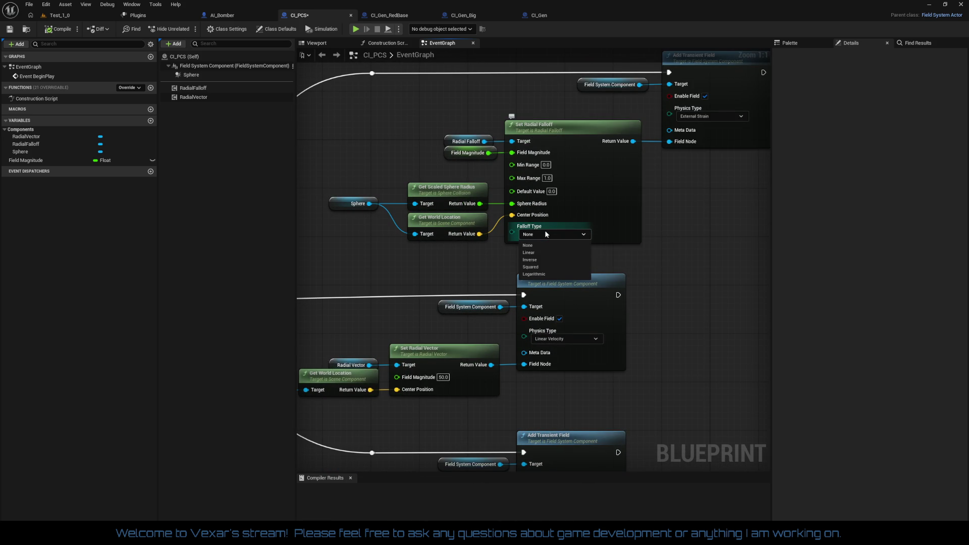
{"action": "left_click", "coordinate": [456, 262]}
{"action": "left_click_drag", "start_coordinate": [456, 262], "coordinate": [486, 238]}
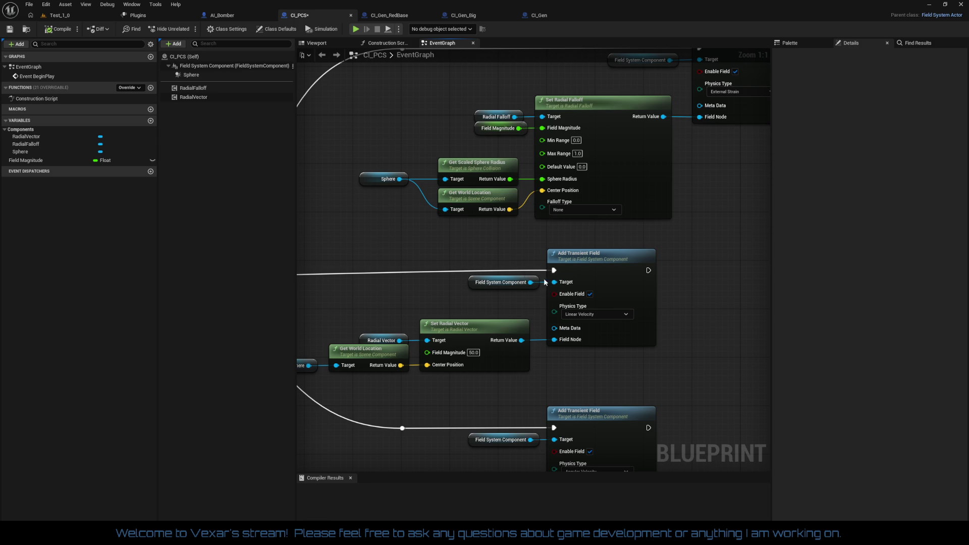
{"action": "left_click_drag", "start_coordinate": [525, 275], "coordinate": [497, 207]}
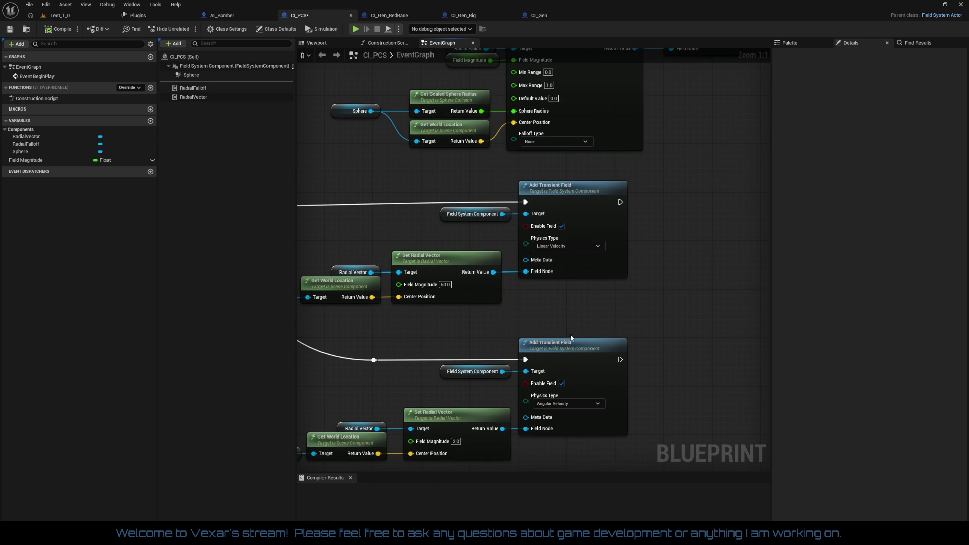
{"action": "mouse_move", "coordinate": [574, 405]}
{"action": "left_mouse_down"}
{"action": "mouse_move", "coordinate": [683, 339]}
{"action": "mouse_move", "coordinate": [706, 457]}
{"action": "left_mouse_up"}
{"action": "left_click_drag", "start_coordinate": [706, 252], "coordinate": [610, 338]}
{"action": "mouse_move", "coordinate": [670, 310]}
{"action": "left_mouse_down"}
{"action": "mouse_move", "coordinate": [610, 325]}
{"action": "mouse_move", "coordinate": [659, 289]}
{"action": "left_mouse_up"}
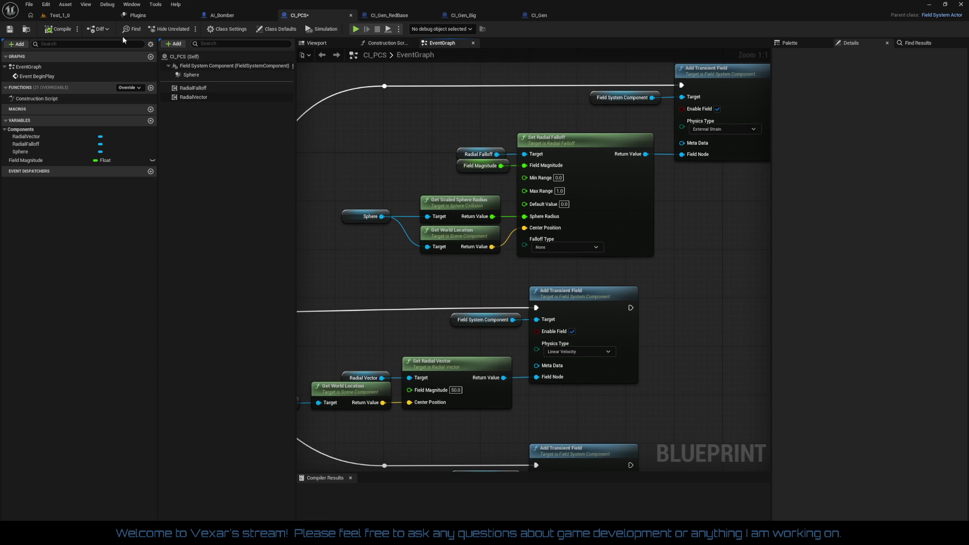
{"action": "left_click", "coordinate": [67, 31]}
{"action": "scroll", "coordinate": [455, 151], "scroll_direction": "down", "scroll_amount": 1}
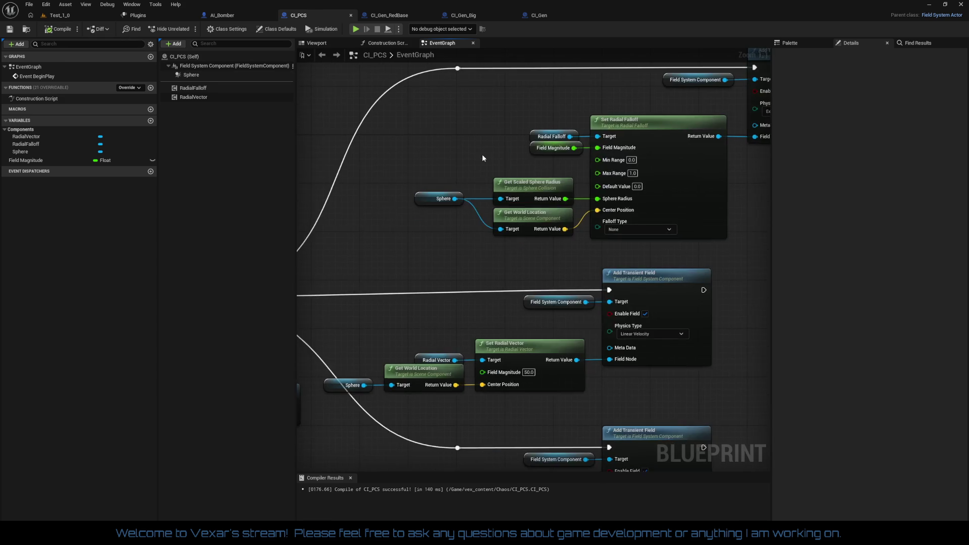
Step: Move the upper field group left and place Get Scaled Sphere Radius above Get World Location
{"action": "left_click_drag", "start_coordinate": [486, 178], "coordinate": [757, 66]}
{"action": "left_click_drag", "start_coordinate": [690, 141], "coordinate": [561, 141]}
{"action": "mouse_move", "coordinate": [567, 242]}
{"action": "left_mouse_down"}
{"action": "mouse_move", "coordinate": [707, 201]}
{"action": "mouse_move", "coordinate": [656, 209]}
{"action": "mouse_move", "coordinate": [659, 154]}
{"action": "left_mouse_up"}
{"action": "left_click_drag", "start_coordinate": [453, 183], "coordinate": [459, 261]}
{"action": "left_click", "coordinate": [451, 273]}
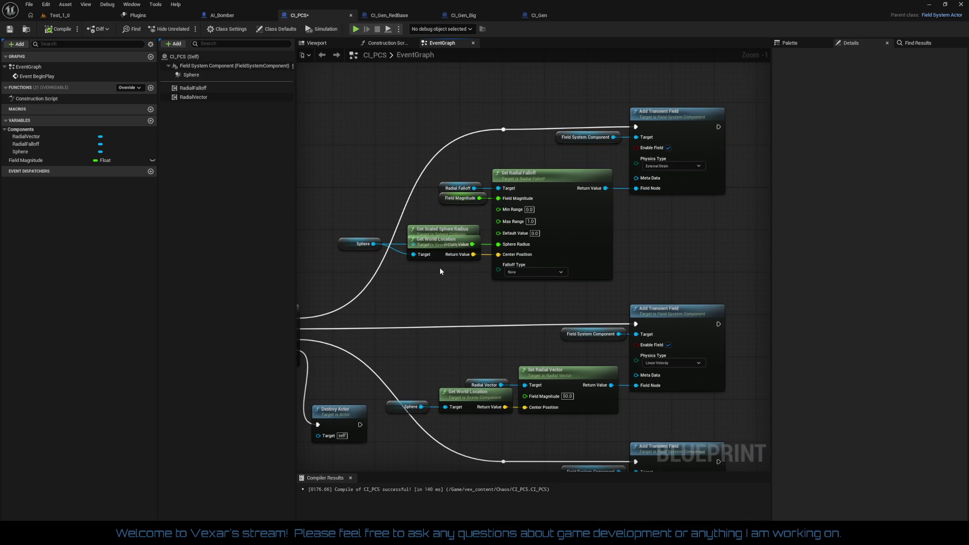
{"action": "left_click", "coordinate": [444, 243]}
{"action": "left_click_drag", "start_coordinate": [444, 244], "coordinate": [446, 230]}
Step: Put Destroy Actor beside Sequence and shift the BeginPlay, Sequence, Destroy Actor group down-right
{"action": "mouse_move", "coordinate": [448, 277]}
{"action": "left_mouse_down"}
{"action": "mouse_move", "coordinate": [485, 243]}
{"action": "mouse_move", "coordinate": [563, 215]}
{"action": "mouse_move", "coordinate": [555, 287]}
{"action": "left_mouse_up"}
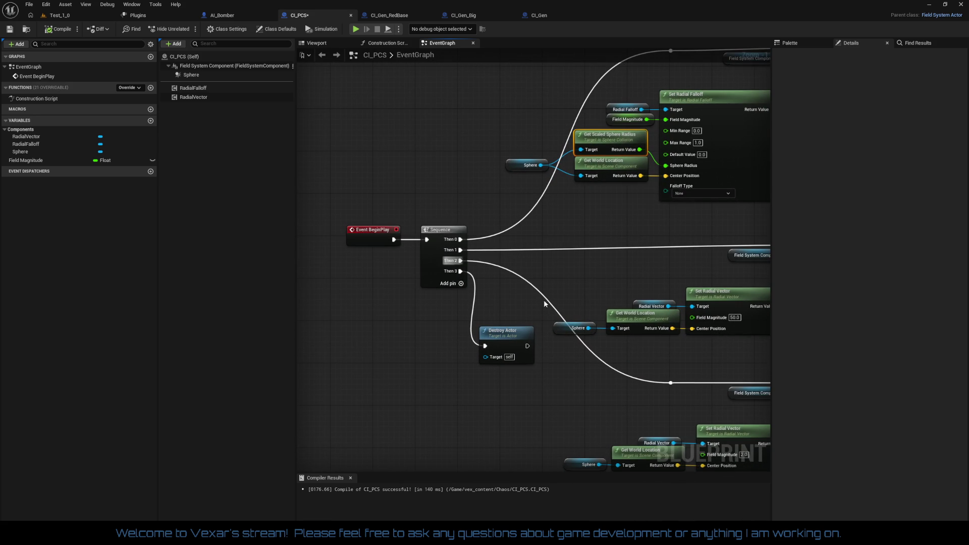
{"action": "mouse_move", "coordinate": [510, 337]}
{"action": "left_mouse_down"}
{"action": "mouse_move", "coordinate": [403, 292]}
{"action": "mouse_move", "coordinate": [386, 266]}
{"action": "left_mouse_up"}
{"action": "mouse_move", "coordinate": [347, 217]}
{"action": "left_mouse_down"}
{"action": "mouse_move", "coordinate": [477, 331]}
{"action": "mouse_move", "coordinate": [465, 304]}
{"action": "mouse_move", "coordinate": [411, 255]}
{"action": "mouse_move", "coordinate": [353, 303]}
{"action": "mouse_move", "coordinate": [391, 375]}
{"action": "mouse_move", "coordinate": [413, 355]}
{"action": "mouse_move", "coordinate": [566, 341]}
{"action": "left_mouse_up"}
{"action": "left_click_drag", "start_coordinate": [372, 188], "coordinate": [512, 299]}
{"action": "mouse_move", "coordinate": [377, 217]}
{"action": "left_mouse_down"}
{"action": "mouse_move", "coordinate": [407, 210]}
{"action": "mouse_move", "coordinate": [406, 188]}
{"action": "mouse_move", "coordinate": [402, 226]}
{"action": "left_mouse_up"}
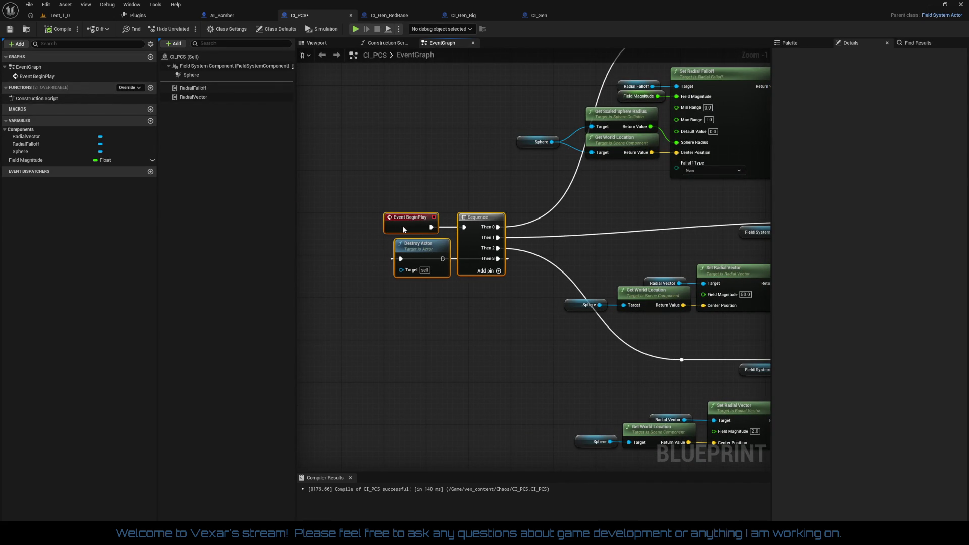
Step: Lower the top Add Transient Field group so it no longer overlaps other nodes
{"action": "left_click_drag", "start_coordinate": [594, 267], "coordinate": [428, 239]}
{"action": "left_click_drag", "start_coordinate": [429, 178], "coordinate": [714, 281]}
{"action": "left_click_drag", "start_coordinate": [701, 190], "coordinate": [701, 205]}
{"action": "left_click_drag", "start_coordinate": [437, 211], "coordinate": [566, 262]}
{"action": "left_click_drag", "start_coordinate": [633, 248], "coordinate": [362, 207]}
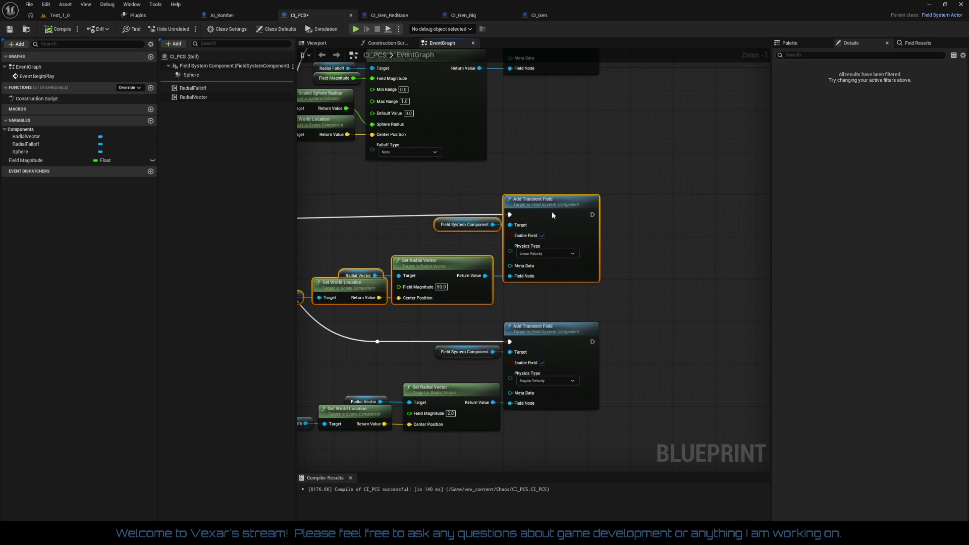
{"action": "mouse_move", "coordinate": [550, 215]}
{"action": "left_mouse_down"}
{"action": "mouse_move", "coordinate": [646, 215]}
{"action": "mouse_move", "coordinate": [635, 335]}
{"action": "mouse_move", "coordinate": [714, 360]}
{"action": "left_mouse_up"}
{"action": "left_click_drag", "start_coordinate": [362, 129], "coordinate": [725, 298]}
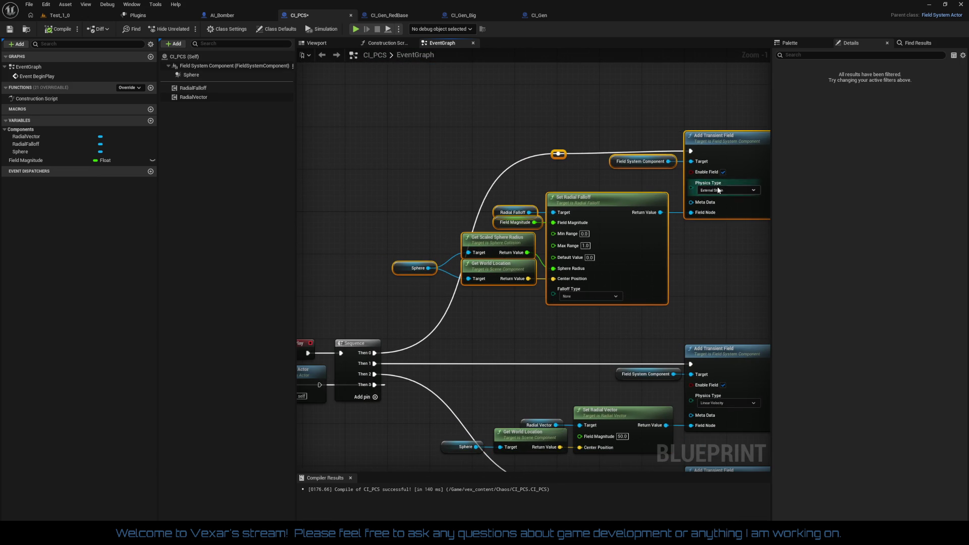
{"action": "mouse_move", "coordinate": [732, 149]}
{"action": "left_mouse_down"}
{"action": "mouse_move", "coordinate": [718, 177]}
{"action": "mouse_move", "coordinate": [729, 185]}
{"action": "left_mouse_up"}
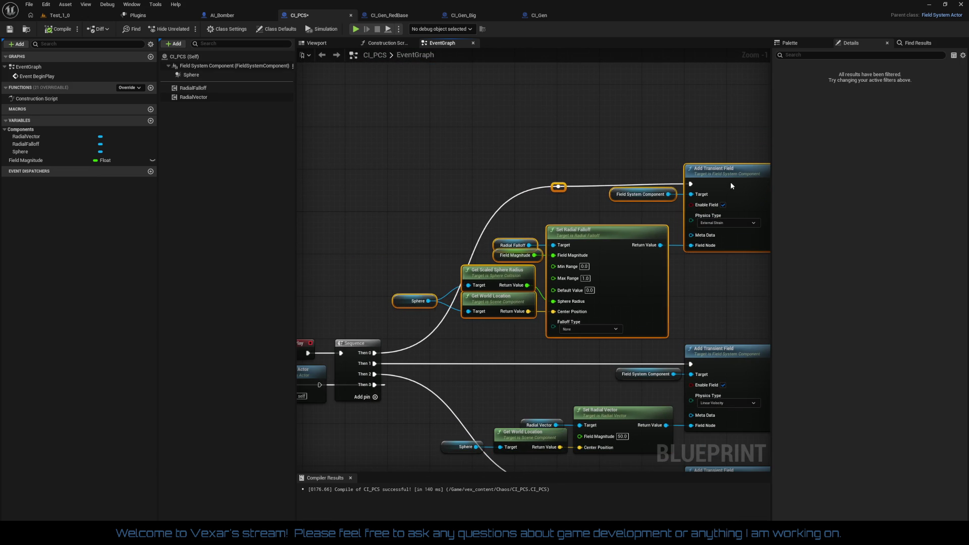
Step: Check the Set Radial Falloff inputs, recompile CI_PCS, and switch to CI_Gen_RedBase
{"action": "scroll", "coordinate": [731, 182], "scroll_direction": "down", "scroll_amount": 1}
{"action": "left_click", "coordinate": [616, 248]}
{"action": "scroll", "coordinate": [702, 229], "scroll_direction": "down", "scroll_amount": 1}
{"action": "left_click_drag", "start_coordinate": [704, 233], "coordinate": [753, 198]}
{"action": "scroll", "coordinate": [470, 217], "scroll_direction": "up", "scroll_amount": 2}
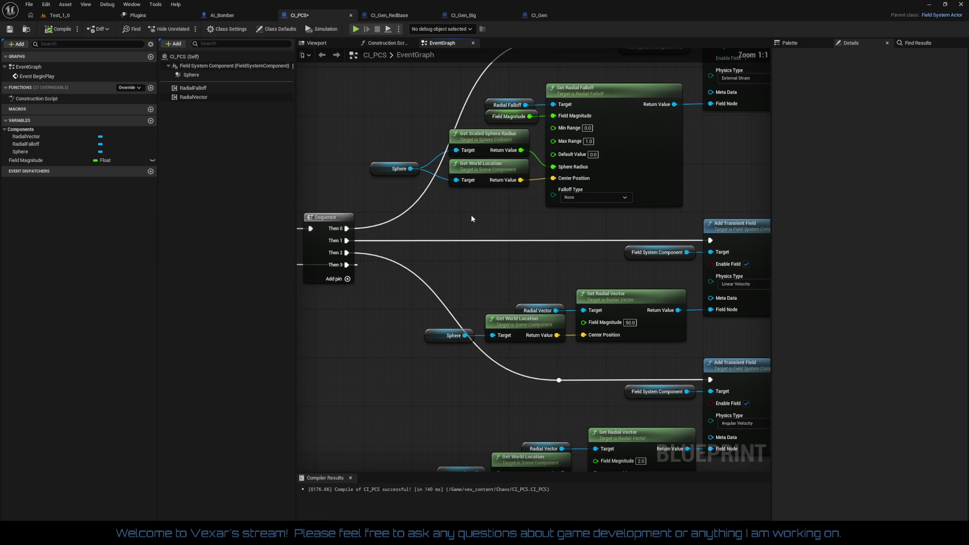
{"action": "scroll", "coordinate": [471, 213], "scroll_direction": "up", "scroll_amount": 1}
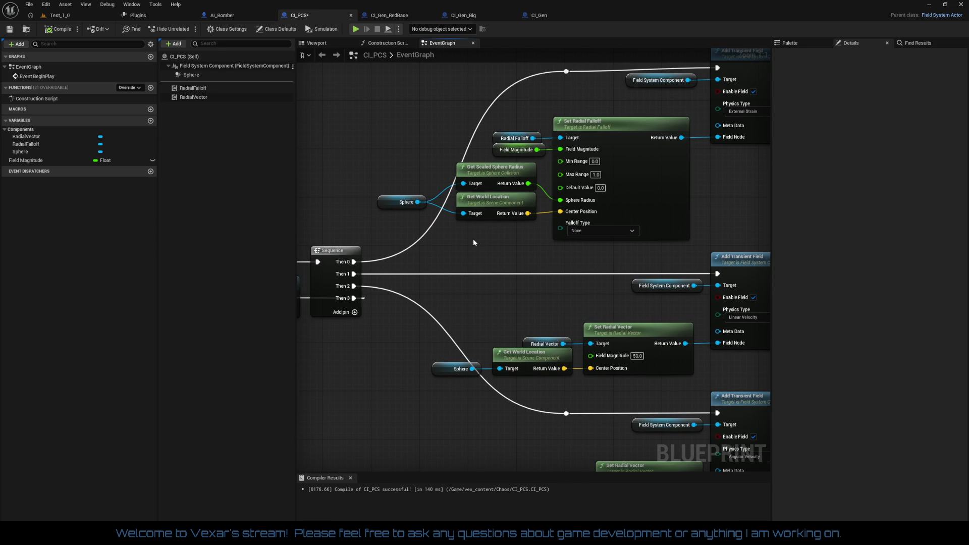
{"action": "left_click_drag", "start_coordinate": [504, 125], "coordinate": [601, 151]}
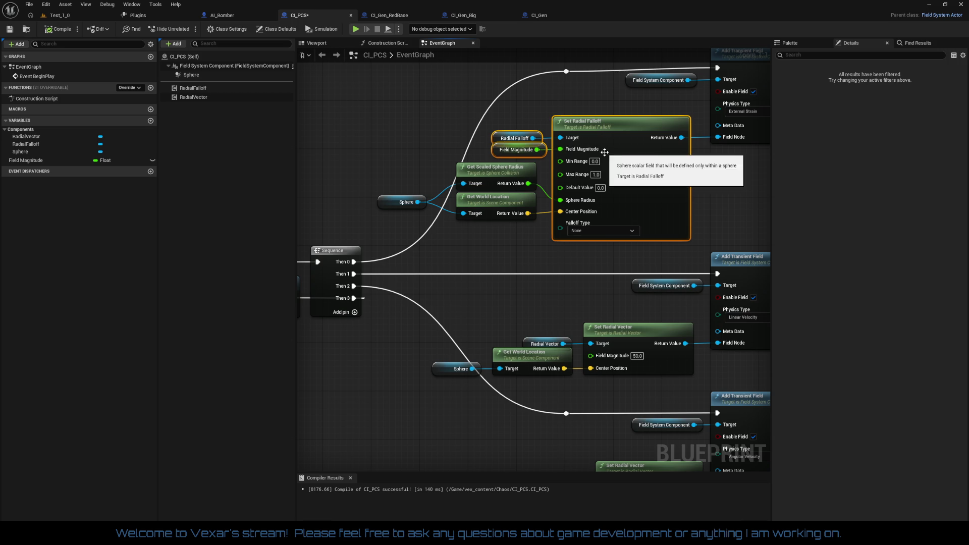
{"action": "left_click", "coordinate": [520, 248]}
{"action": "left_click", "coordinate": [68, 32]}
{"action": "left_click", "coordinate": [381, 18]}
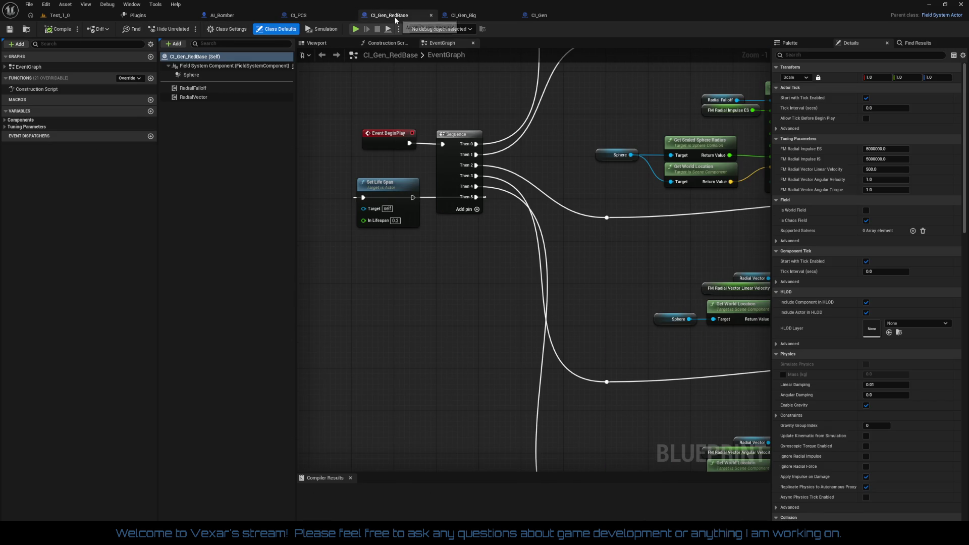
Step: Close the CI_Gen_RedBase and CI_PCS tabs and frame CI_Gen_Big's transient field nodes
{"action": "left_click", "coordinate": [433, 18]}
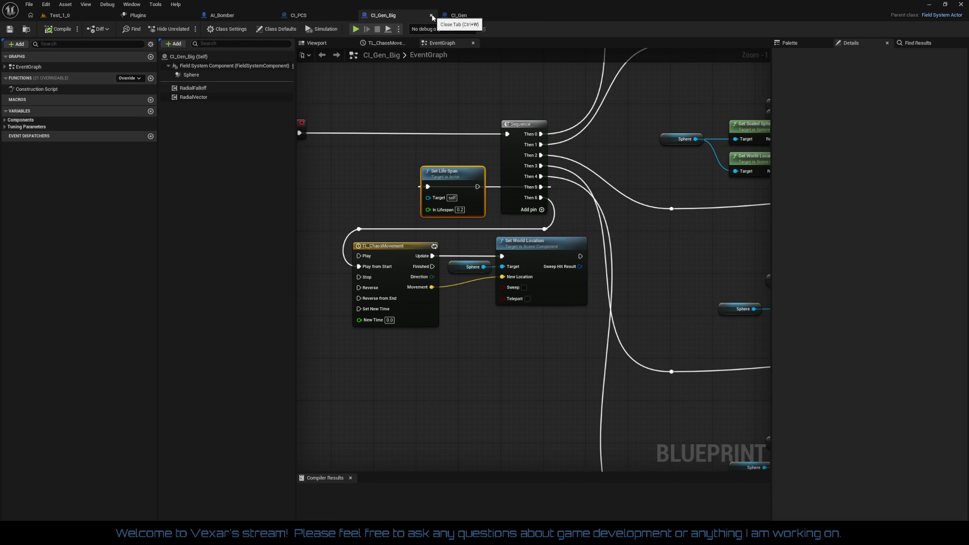
{"action": "left_click", "coordinate": [319, 15]}
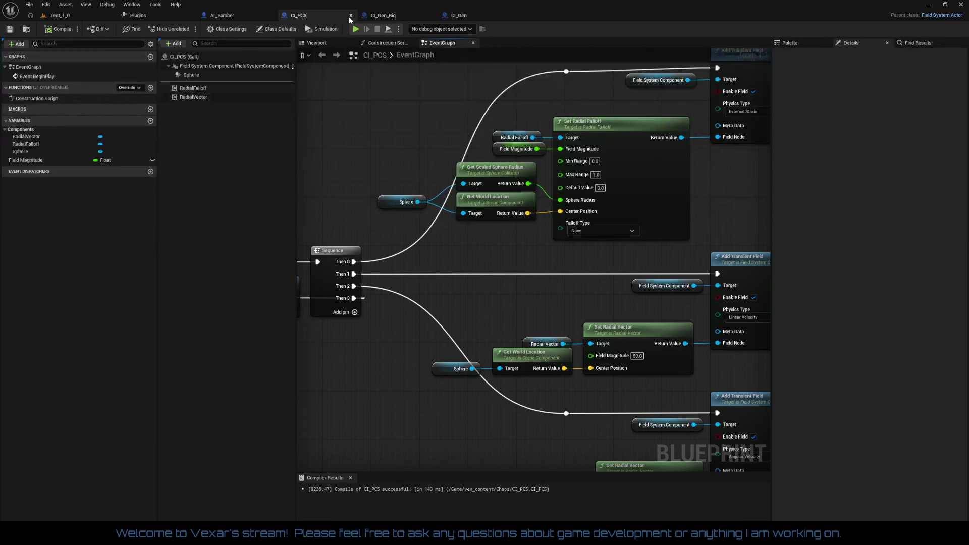
{"action": "left_click", "coordinate": [349, 16]}
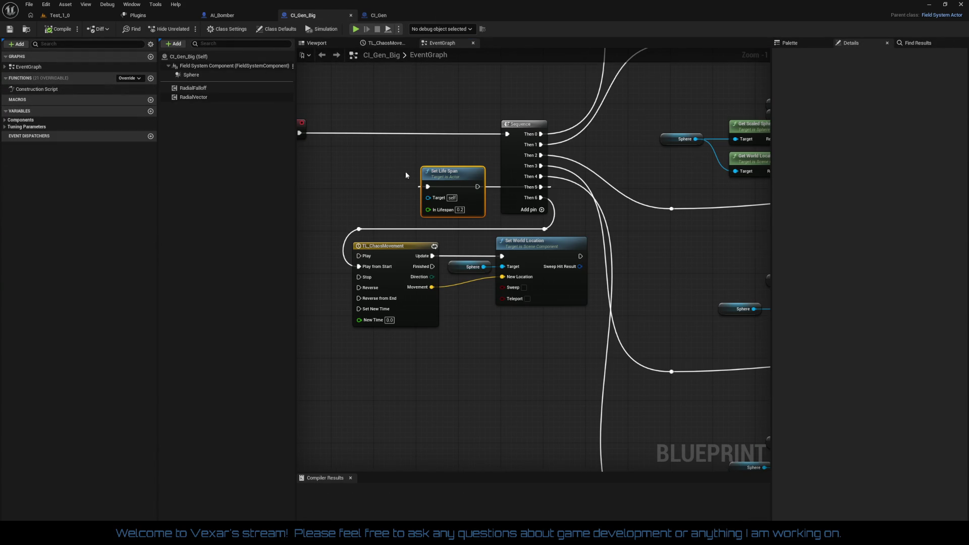
{"action": "mouse_move", "coordinate": [481, 215]}
{"action": "left_mouse_down"}
{"action": "mouse_move", "coordinate": [560, 342]}
{"action": "mouse_move", "coordinate": [369, 318]}
{"action": "mouse_move", "coordinate": [366, 255]}
{"action": "left_mouse_up"}
{"action": "scroll", "coordinate": [563, 335], "scroll_direction": "down", "scroll_amount": 2}
{"action": "scroll", "coordinate": [396, 259], "scroll_direction": "up", "scroll_amount": 1}
{"action": "scroll", "coordinate": [549, 334], "scroll_direction": "up", "scroll_amount": 1}
{"action": "mouse_move", "coordinate": [550, 334]}
{"action": "left_mouse_down"}
{"action": "mouse_move", "coordinate": [534, 292]}
{"action": "mouse_move", "coordinate": [512, 372]}
{"action": "left_mouse_up"}
{"action": "left_click_drag", "start_coordinate": [547, 179], "coordinate": [567, 325]}
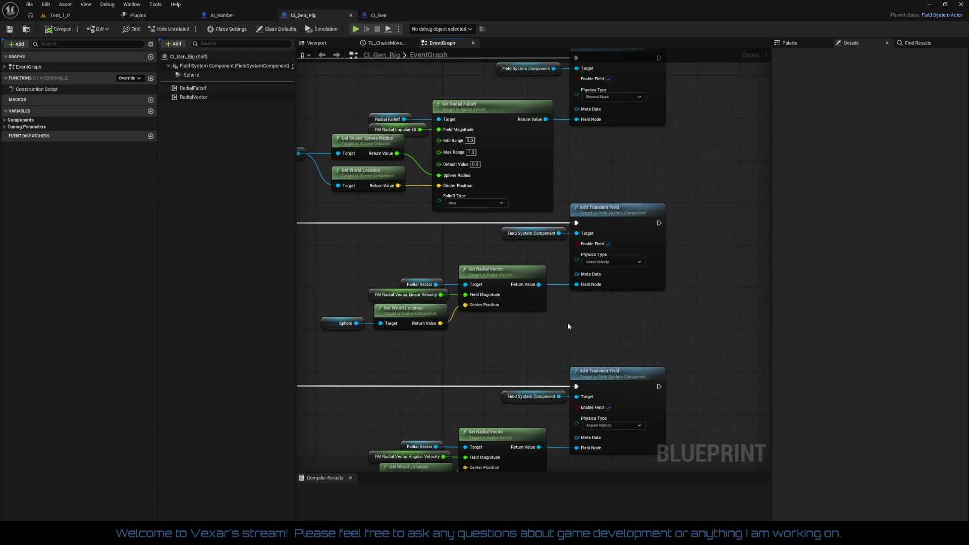
{"action": "scroll", "coordinate": [599, 300], "scroll_direction": "up", "scroll_amount": 1}
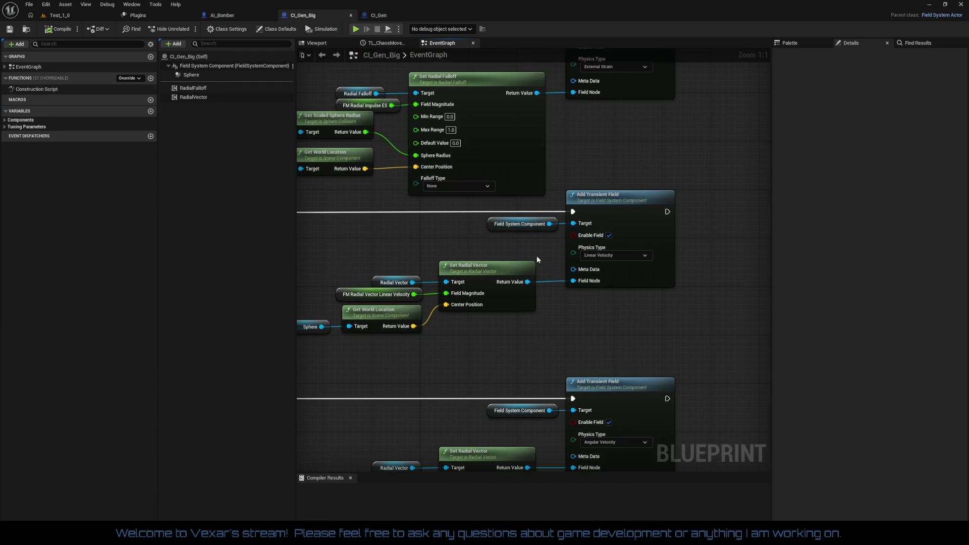
Step: Keep the Linear Velocity physics type and move that Add Transient Field node nearer its Set Radial Vector
{"action": "left_click", "coordinate": [513, 224]}
{"action": "left_click_drag", "start_coordinate": [416, 310], "coordinate": [495, 293]}
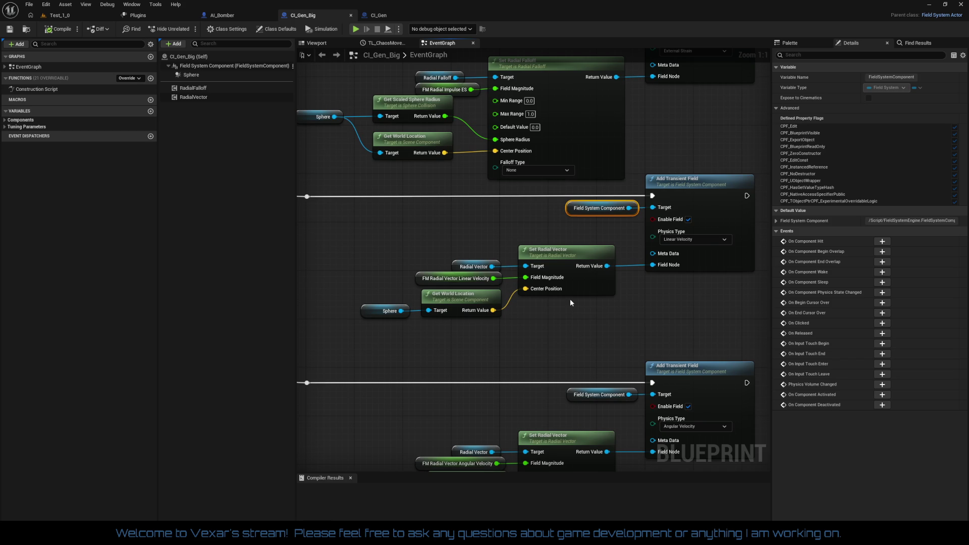
{"action": "mouse_move", "coordinate": [652, 252]}
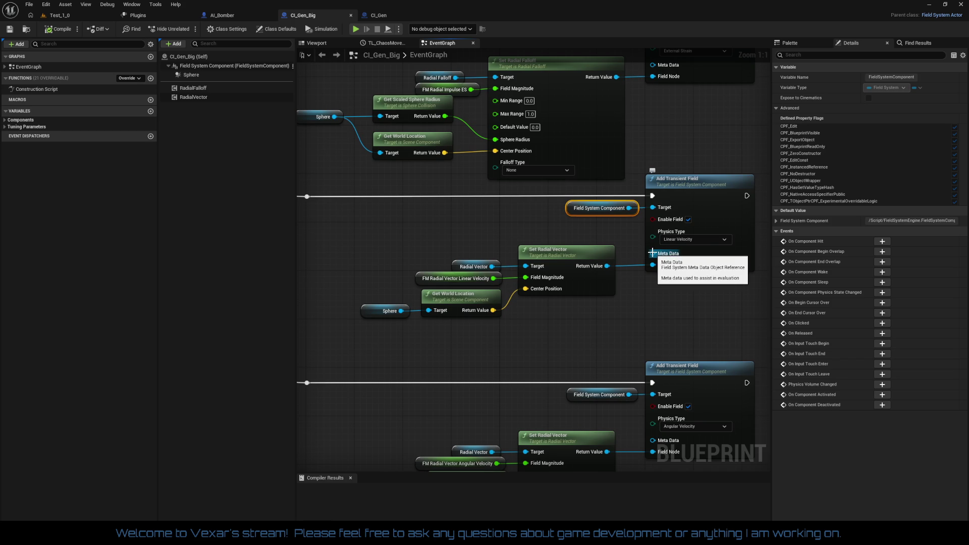
{"action": "left_click", "coordinate": [690, 240]}
{"action": "left_click", "coordinate": [577, 348]}
{"action": "left_click_drag", "start_coordinate": [576, 347], "coordinate": [424, 340]}
{"action": "left_click", "coordinate": [571, 172]}
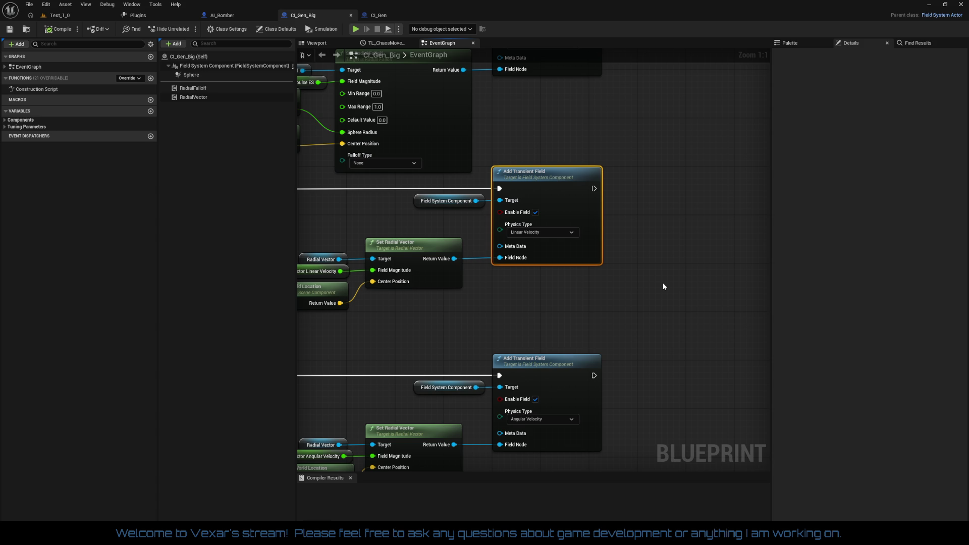
{"action": "left_click_drag", "start_coordinate": [677, 282], "coordinate": [638, 283]}
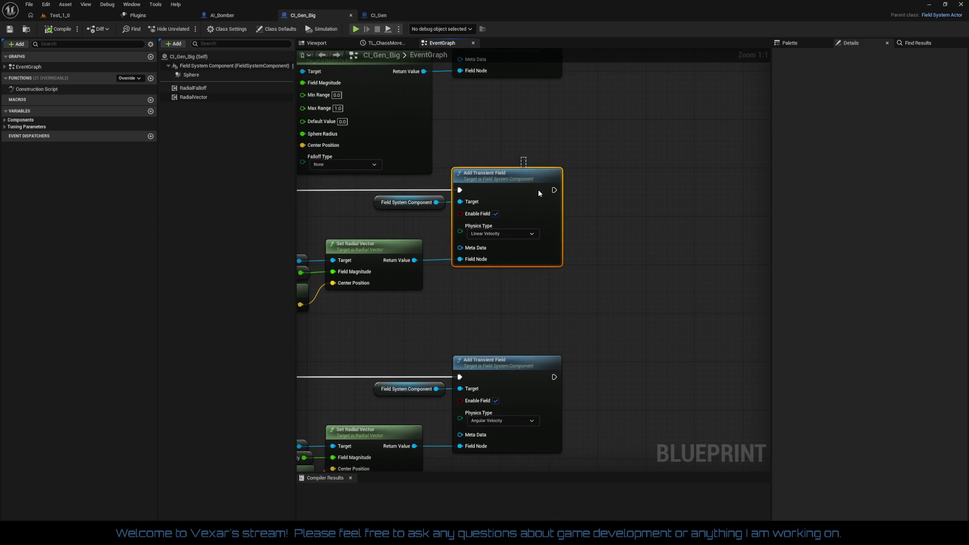
Step: Paste a copy of Add Transient Field, compile, and set its physics type to Collision Group
{"action": "key", "text": "ctrl+v"}
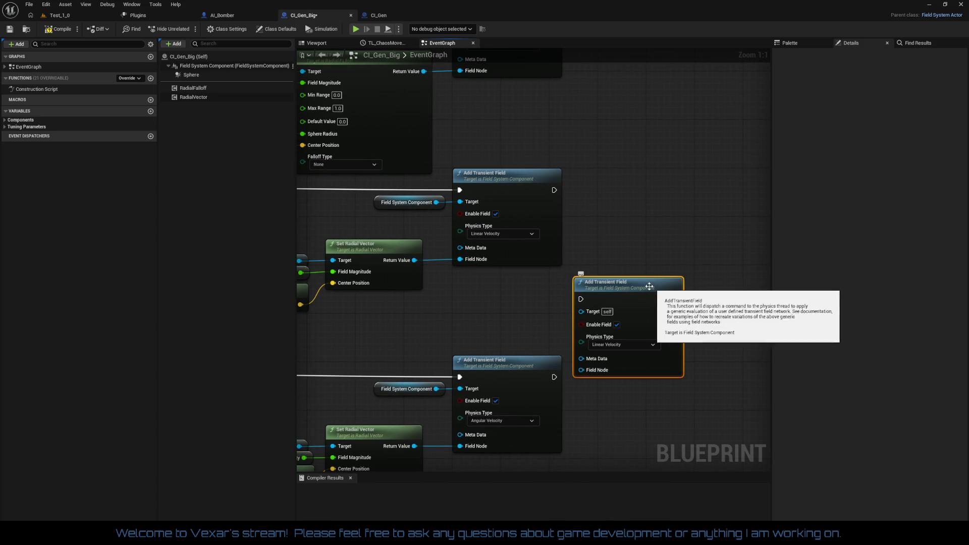
{"action": "left_click_drag", "start_coordinate": [649, 285], "coordinate": [692, 238]}
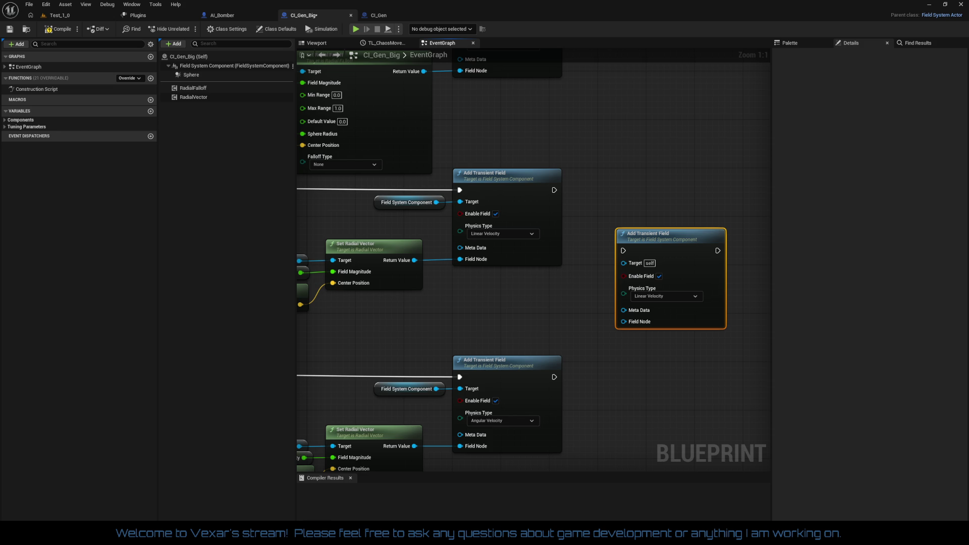
{"action": "left_click", "coordinate": [59, 29]}
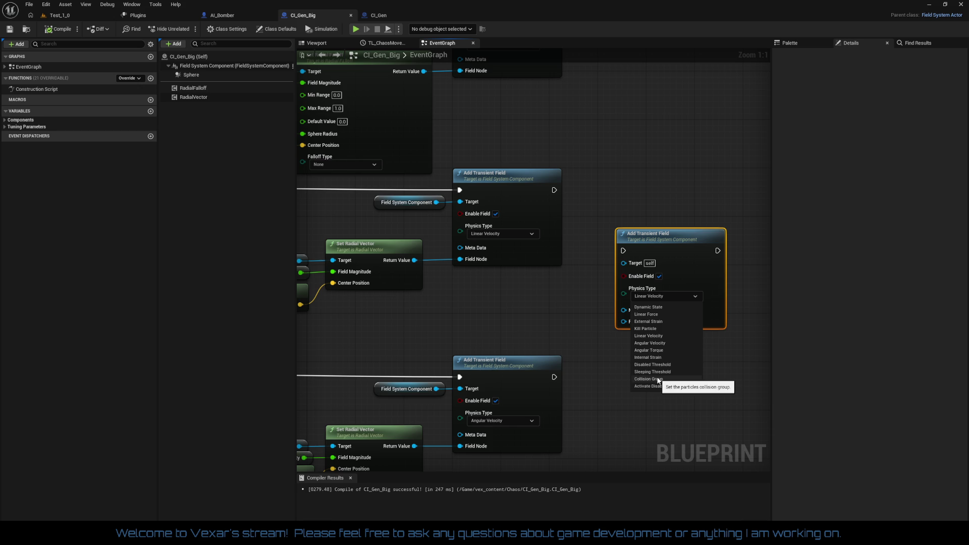
{"action": "left_click", "coordinate": [658, 379]}
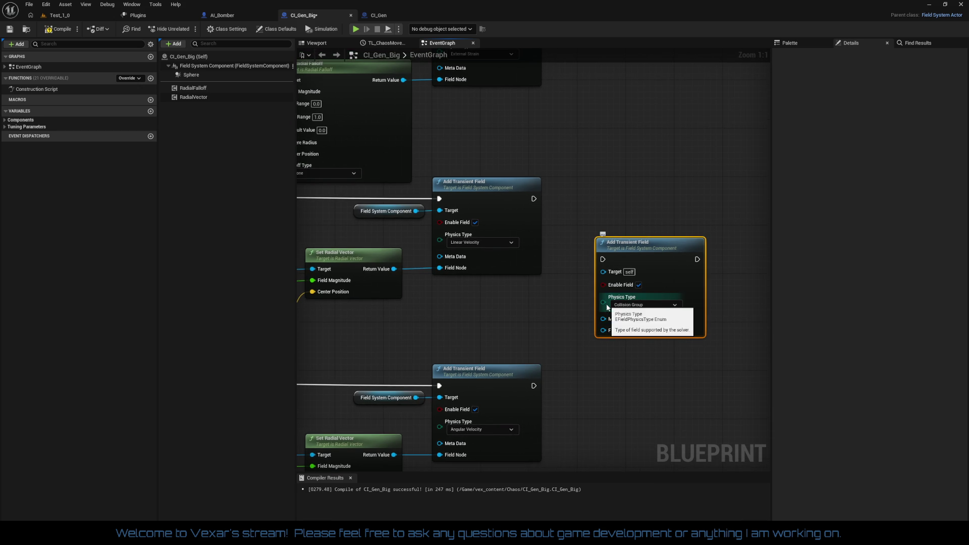
Step: Drag a wire from the Field Node input, search 'set', then cancel the connection
{"action": "mouse_move", "coordinate": [513, 329]}
{"action": "left_mouse_down"}
{"action": "mouse_move", "coordinate": [616, 326]}
{"action": "mouse_move", "coordinate": [482, 320]}
{"action": "left_mouse_up"}
{"action": "left_click_drag", "start_coordinate": [575, 324], "coordinate": [499, 331]}
{"action": "type", "text": "set"}
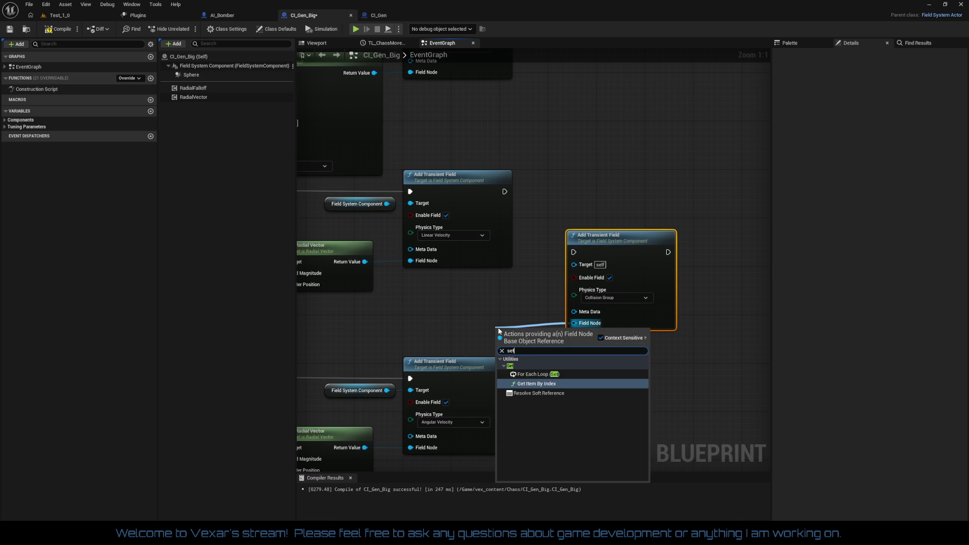
{"action": "left_click", "coordinate": [508, 292]}
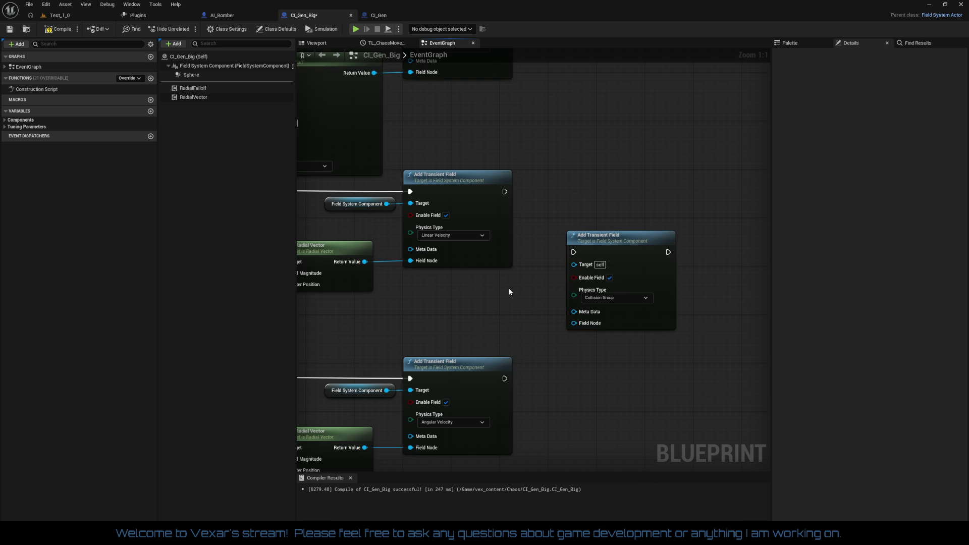
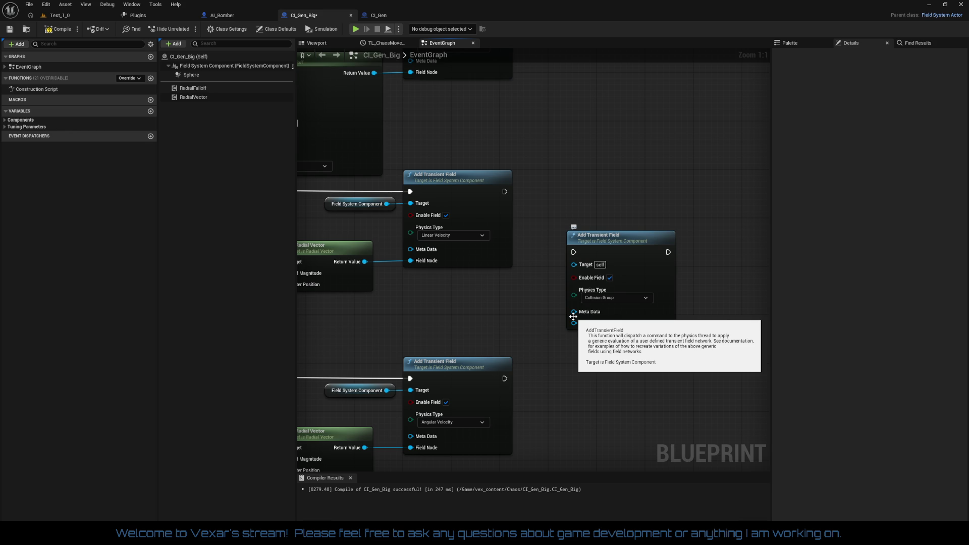
Step: Duplicate the Field System Component node and wire the copy into the Collision Group Add Transient Field's Target pin
{"action": "left_click_drag", "start_coordinate": [528, 323], "coordinate": [571, 315]}
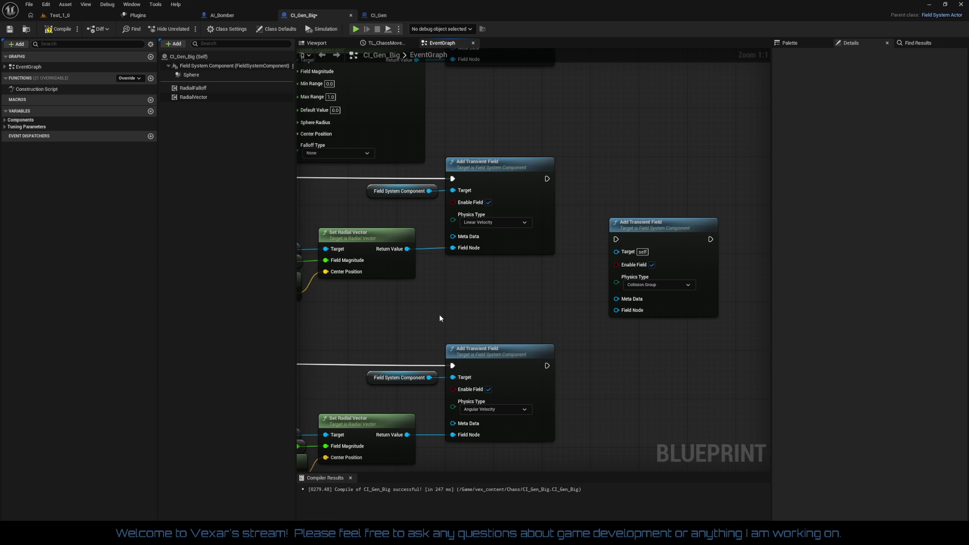
{"action": "left_click", "coordinate": [394, 378]}
{"action": "key", "text": "ctrl+c"}
{"action": "key", "text": "ctrl+v"}
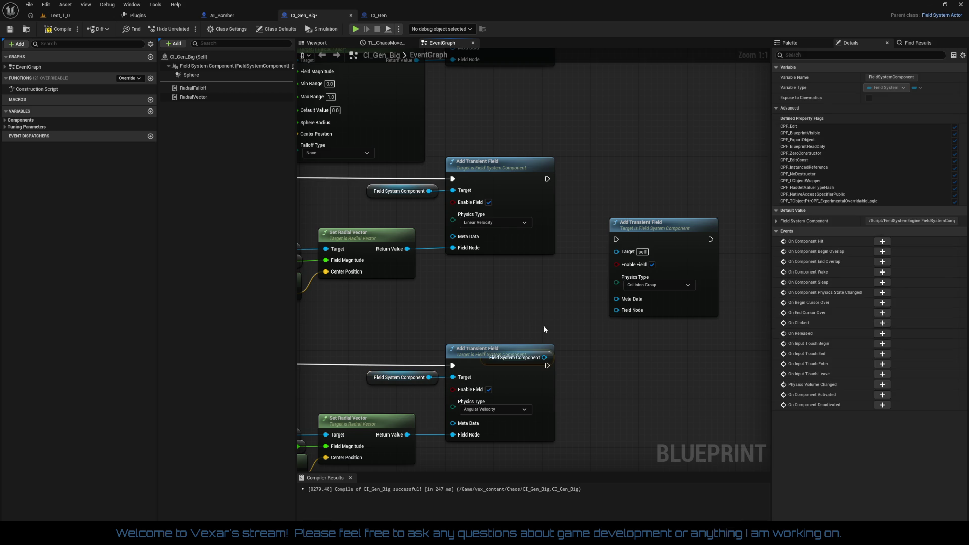
{"action": "mouse_move", "coordinate": [532, 358]}
{"action": "left_mouse_down"}
{"action": "mouse_move", "coordinate": [548, 337]}
{"action": "mouse_move", "coordinate": [559, 342]}
{"action": "mouse_move", "coordinate": [577, 276]}
{"action": "mouse_move", "coordinate": [649, 287]}
{"action": "mouse_move", "coordinate": [603, 268]}
{"action": "mouse_move", "coordinate": [620, 252]}
{"action": "left_mouse_up"}
{"action": "left_click_drag", "start_coordinate": [606, 209], "coordinate": [687, 340]}
{"action": "left_click_drag", "start_coordinate": [685, 241], "coordinate": [710, 265]}
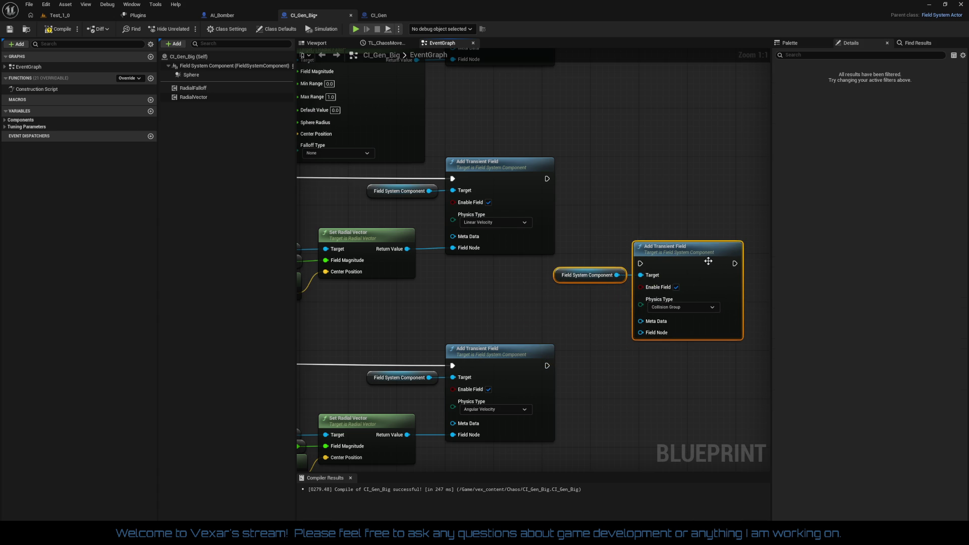
{"action": "key", "text": "Home"}
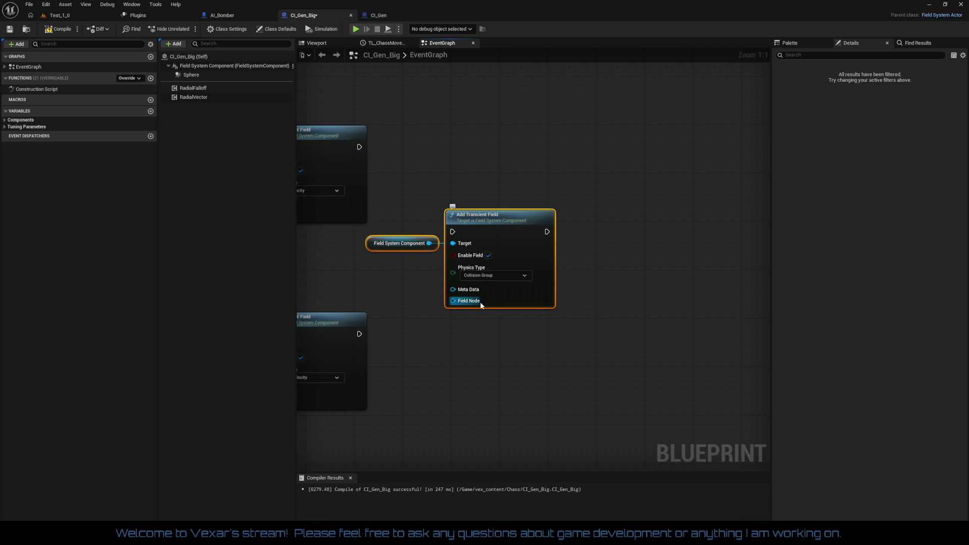
{"action": "mouse_move", "coordinate": [482, 302]}
{"action": "left_mouse_down"}
{"action": "mouse_move", "coordinate": [839, 311]}
{"action": "mouse_move", "coordinate": [708, 307]}
{"action": "mouse_move", "coordinate": [632, 320]}
{"action": "left_mouse_up"}
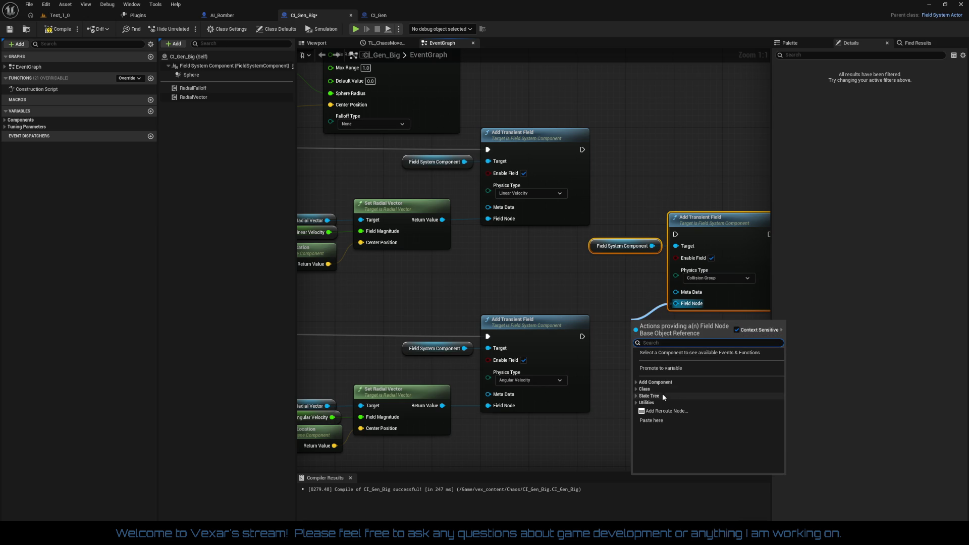
Step: Browse the Field Node action categories, adding a trial Select node and then deleting it
{"action": "left_click", "coordinate": [636, 402]}
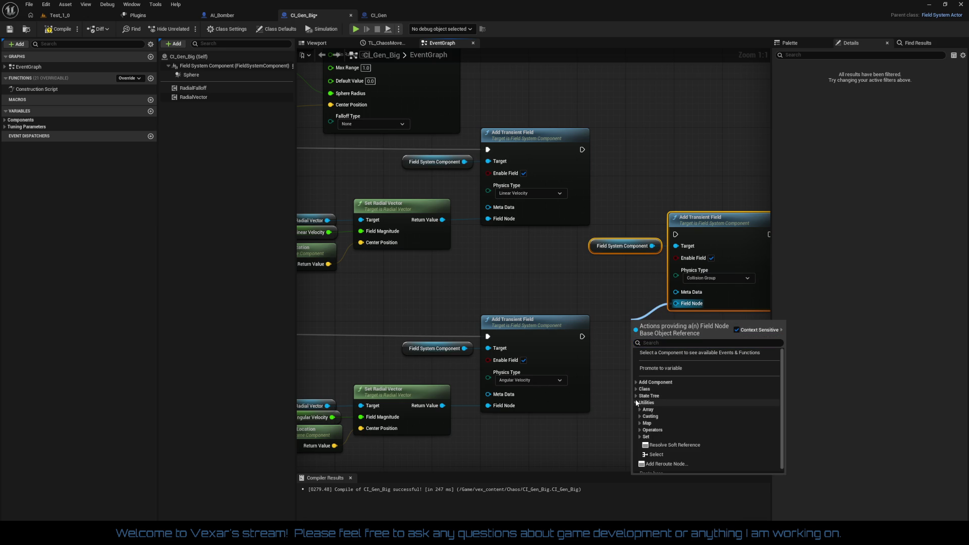
{"action": "left_click", "coordinate": [636, 389]}
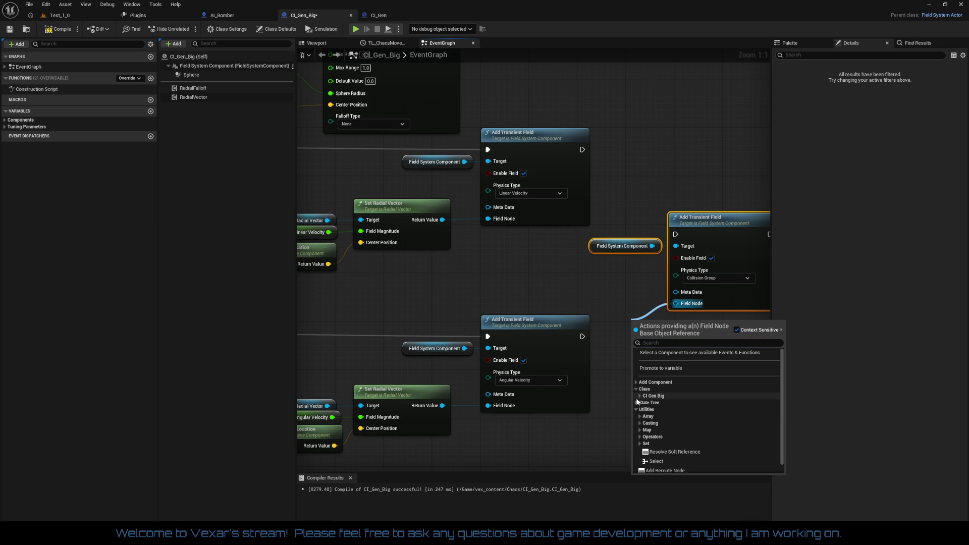
{"action": "left_click", "coordinate": [636, 402]}
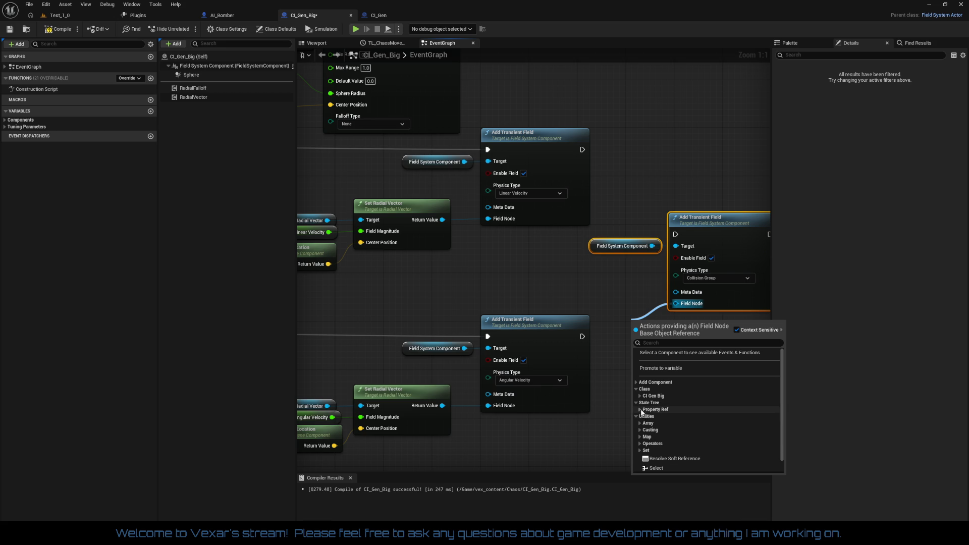
{"action": "left_click", "coordinate": [716, 410]}
{"action": "scroll", "coordinate": [717, 414], "scroll_direction": "down", "scroll_amount": 1}
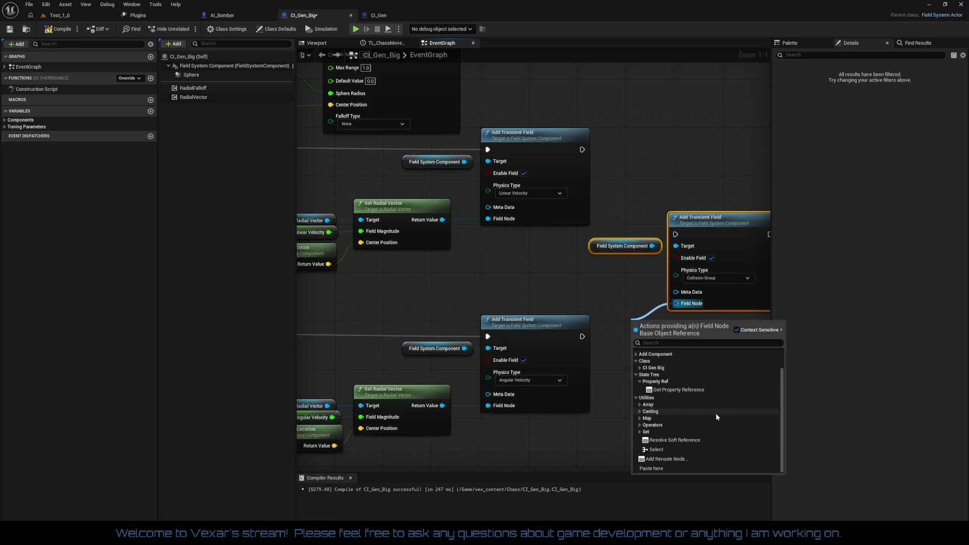
{"action": "left_click", "coordinate": [665, 449]}
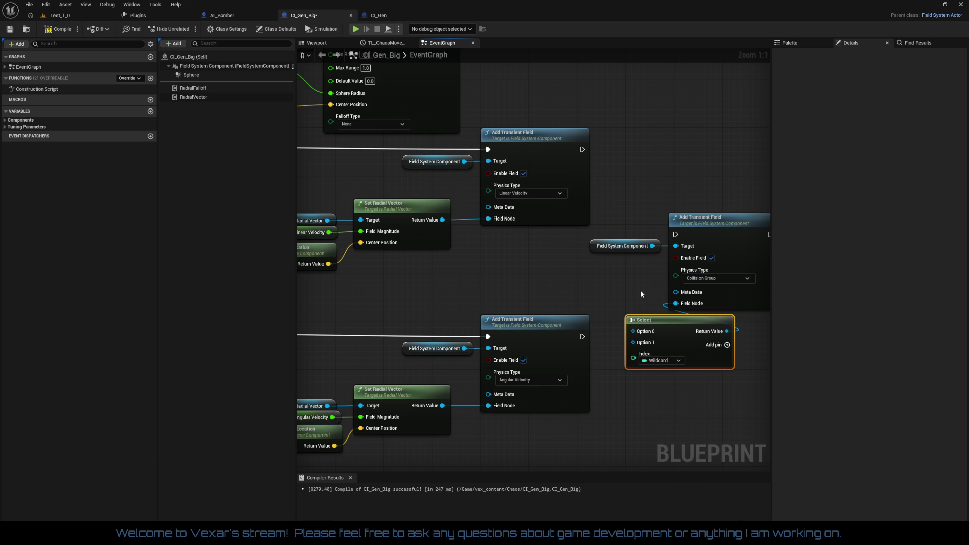
{"action": "key", "text": "Delete"}
Step: Add an Add Culling Field node from Add Component > Field, wired to the Field Node input
{"action": "left_click_drag", "start_coordinate": [676, 303], "coordinate": [639, 318]}
{"action": "left_click", "coordinate": [657, 379]}
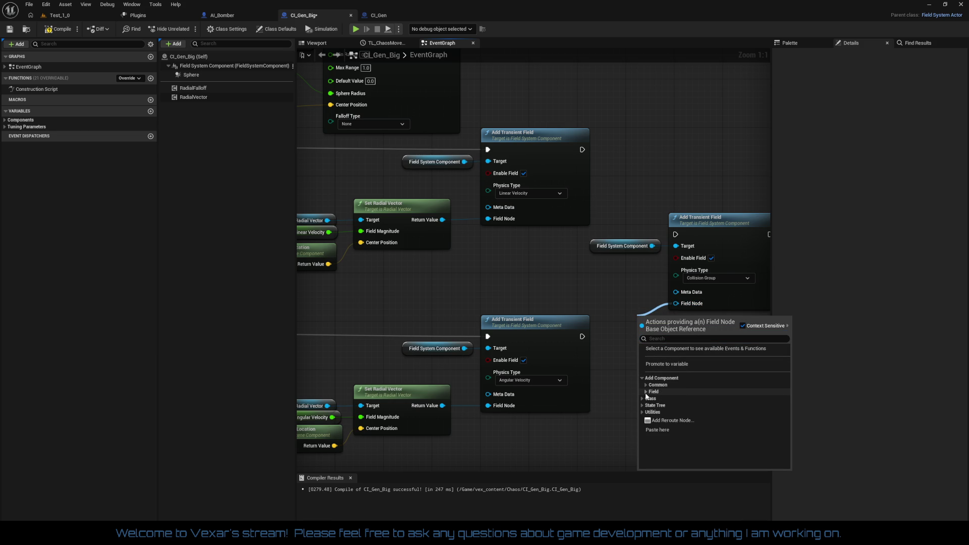
{"action": "left_click", "coordinate": [647, 391]}
{"action": "scroll", "coordinate": [707, 401], "scroll_direction": "down", "scroll_amount": 2}
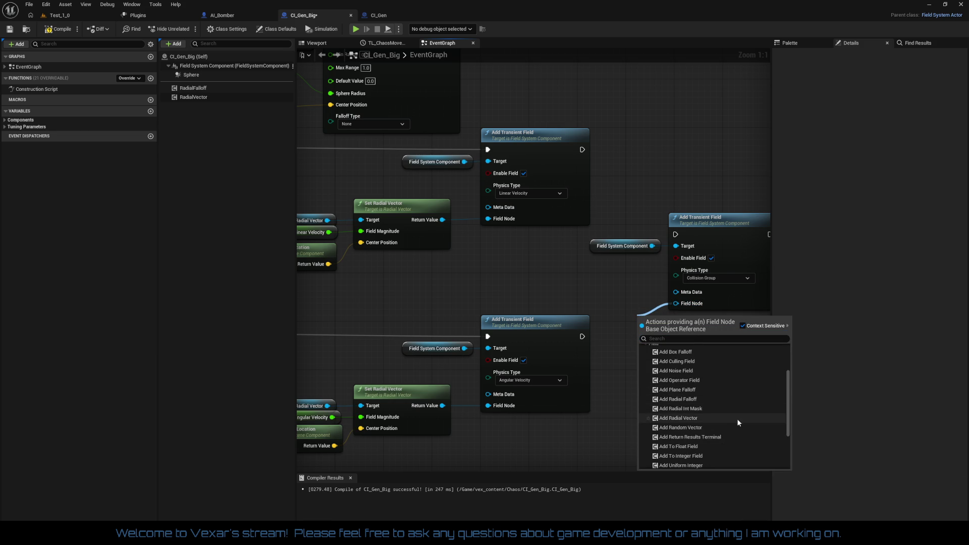
{"action": "scroll", "coordinate": [739, 421], "scroll_direction": "down", "scroll_amount": 1}
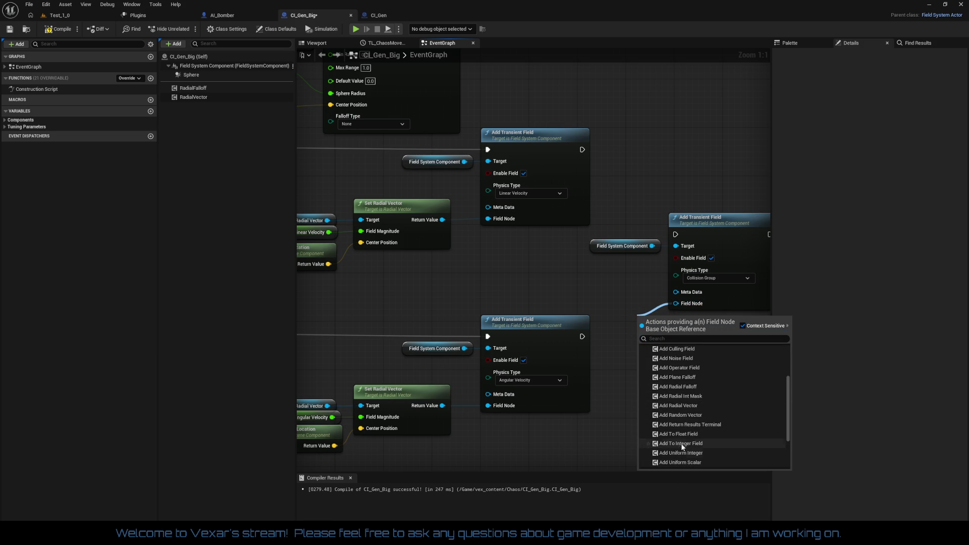
{"action": "scroll", "coordinate": [691, 384], "scroll_direction": "up", "scroll_amount": 3}
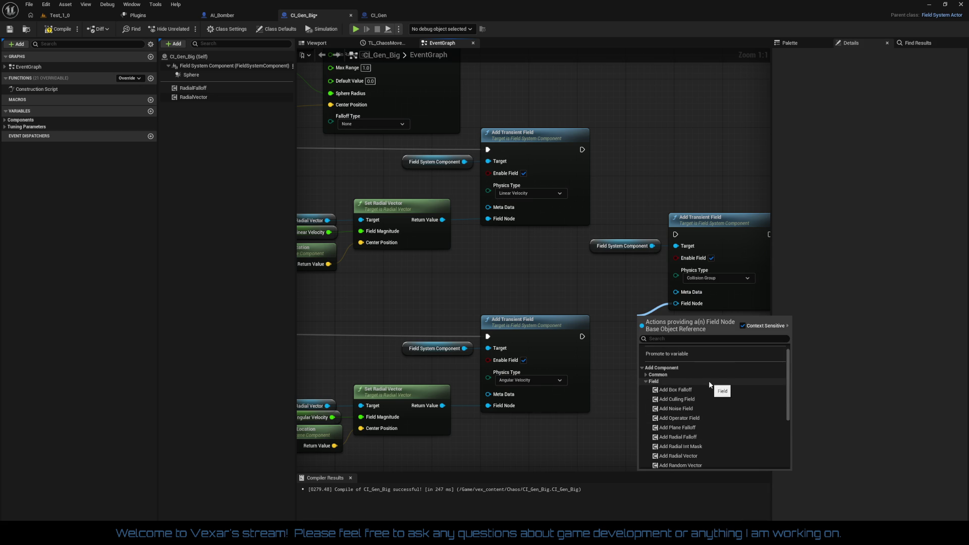
{"action": "scroll", "coordinate": [710, 384], "scroll_direction": "down", "scroll_amount": 2}
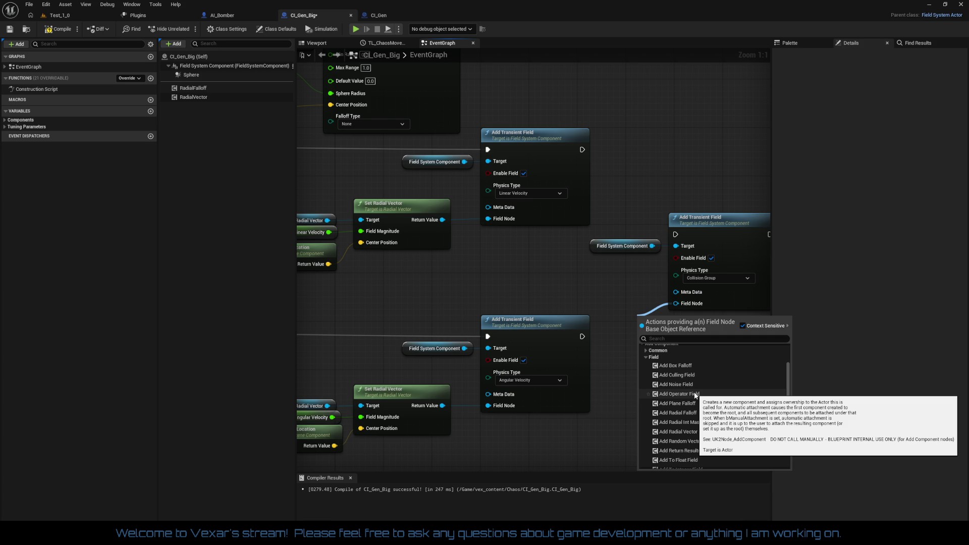
{"action": "scroll", "coordinate": [726, 399], "scroll_direction": "down", "scroll_amount": 2}
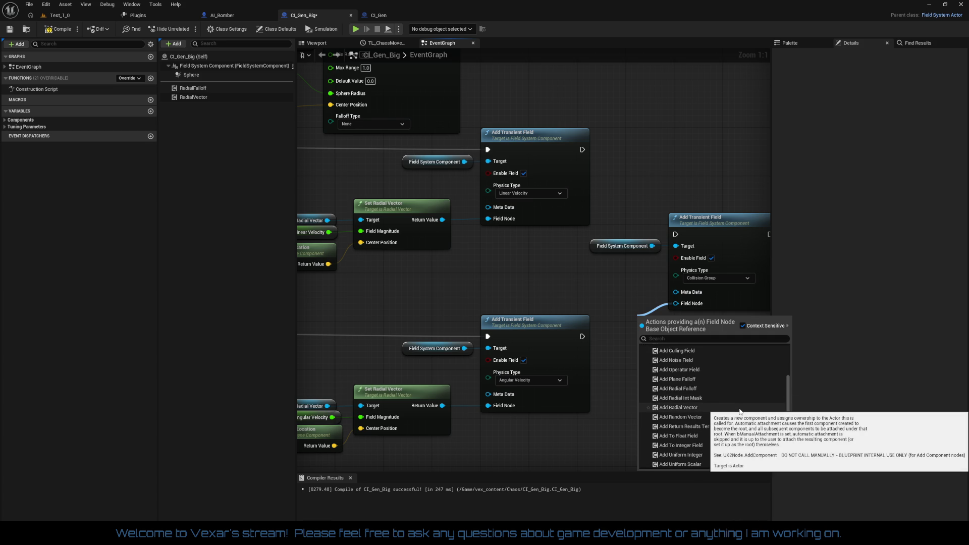
{"action": "scroll", "coordinate": [739, 409], "scroll_direction": "down", "scroll_amount": 1}
{"action": "scroll", "coordinate": [740, 412], "scroll_direction": "down", "scroll_amount": 1}
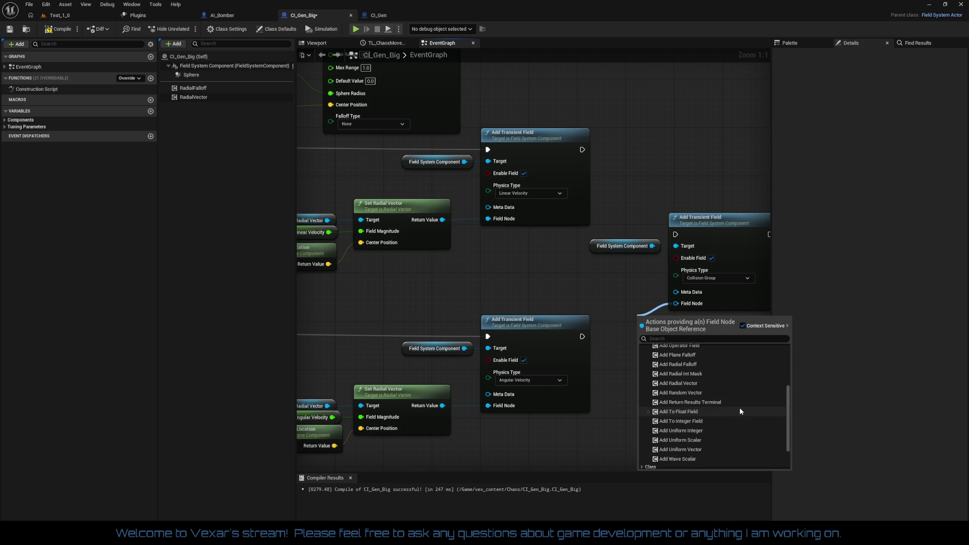
{"action": "scroll", "coordinate": [740, 410], "scroll_direction": "up", "scroll_amount": 2}
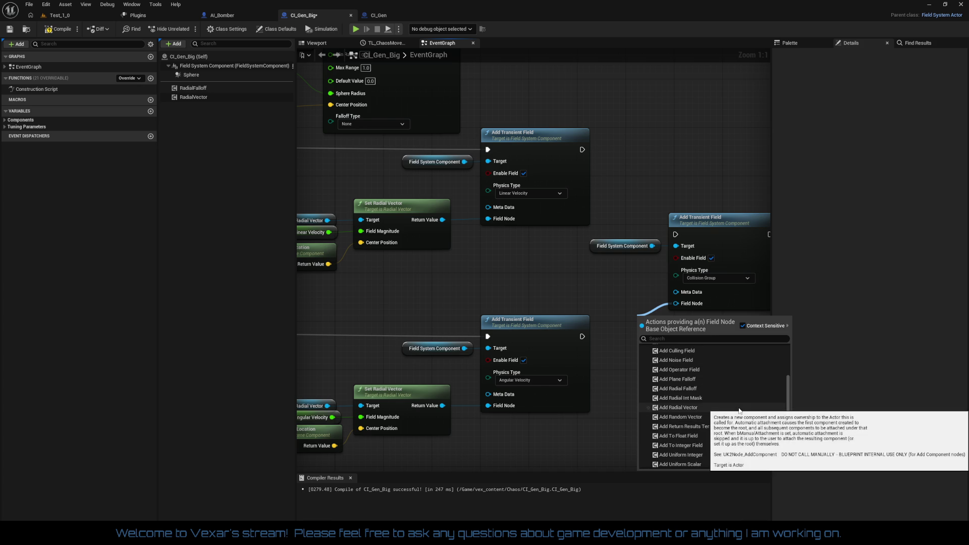
{"action": "left_click", "coordinate": [690, 354]}
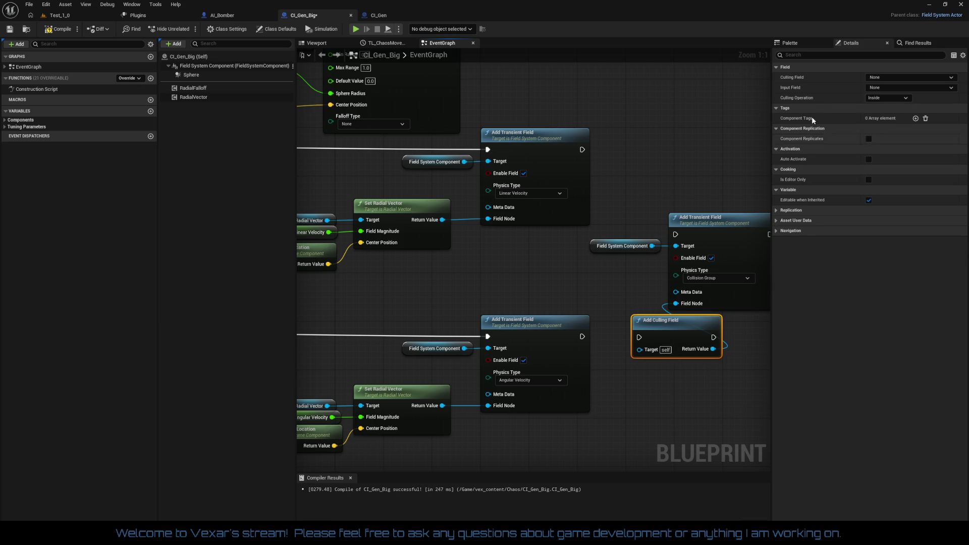
Step: Check the Culling Field and Input Field choices in Details, then delete the Add Culling Field node
{"action": "left_click", "coordinate": [901, 79]}
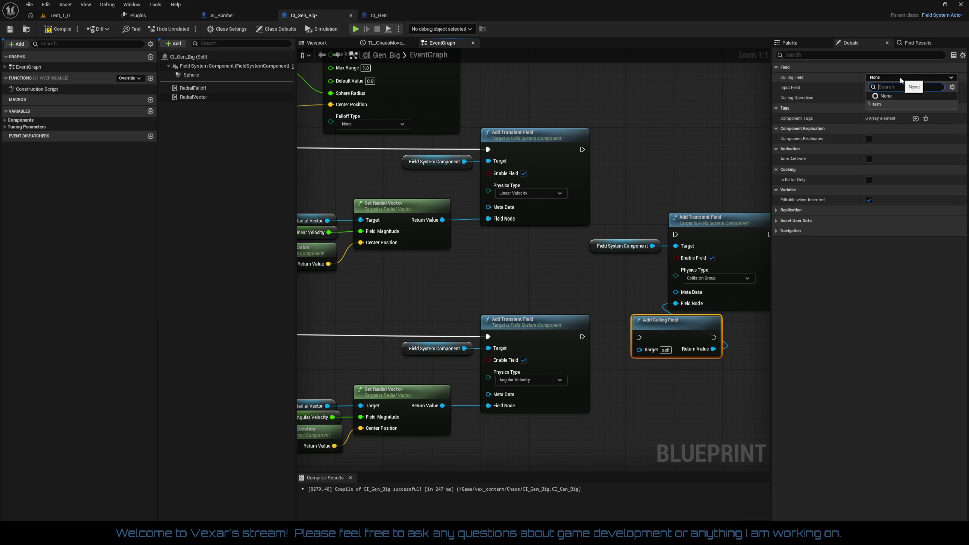
{"action": "left_click", "coordinate": [901, 79]}
{"action": "left_click", "coordinate": [889, 89]}
{"action": "left_click", "coordinate": [890, 89]}
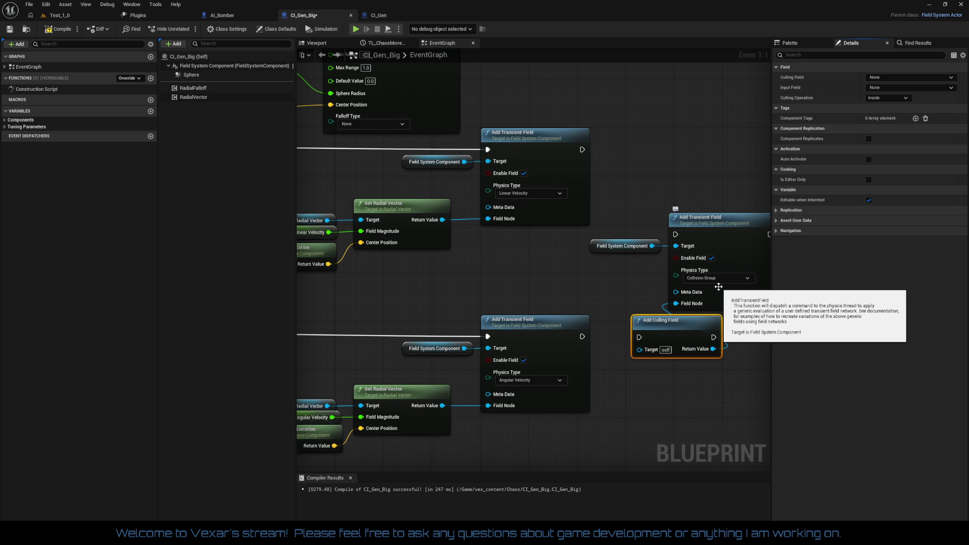
{"action": "left_click", "coordinate": [651, 343]}
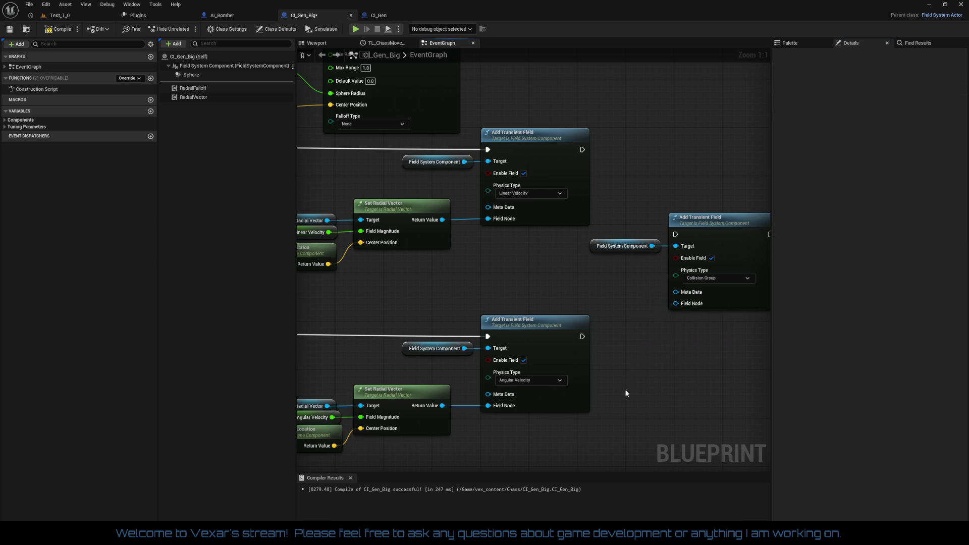
{"action": "key", "text": "Delete"}
Step: Try a generic Add Component node on the Field Node input, then delete it, leaving the input unconnected
{"action": "left_click_drag", "start_coordinate": [626, 394], "coordinate": [513, 404]}
{"action": "left_click_drag", "start_coordinate": [566, 314], "coordinate": [544, 376]}
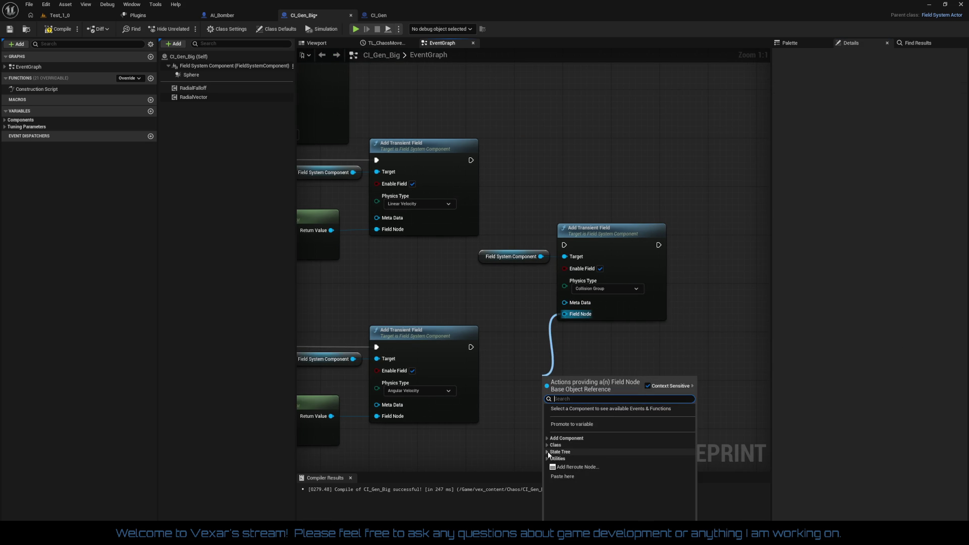
{"action": "left_click", "coordinate": [548, 459]}
{"action": "left_click", "coordinate": [548, 458]}
{"action": "left_click", "coordinate": [546, 452]}
{"action": "left_click", "coordinate": [545, 452]}
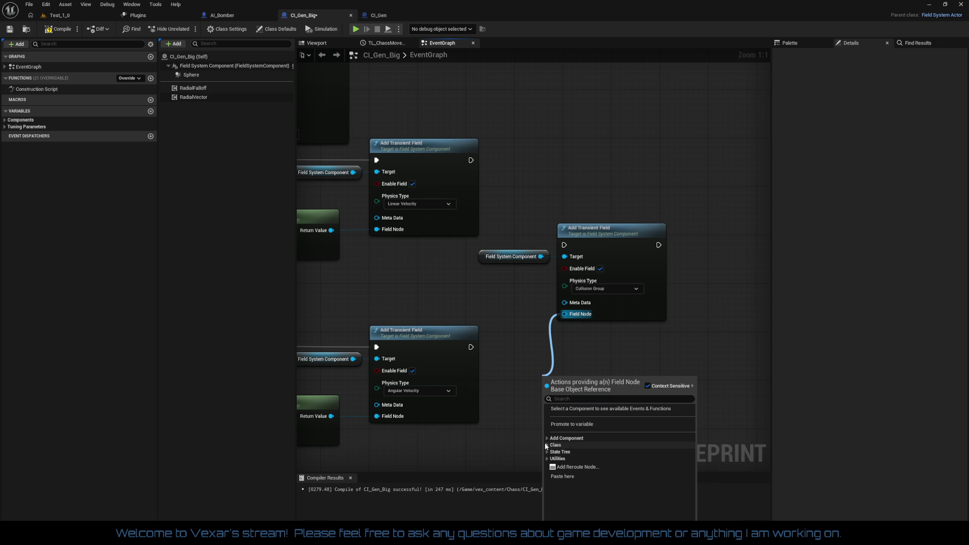
{"action": "left_click", "coordinate": [546, 445]}
{"action": "left_click", "coordinate": [552, 452]}
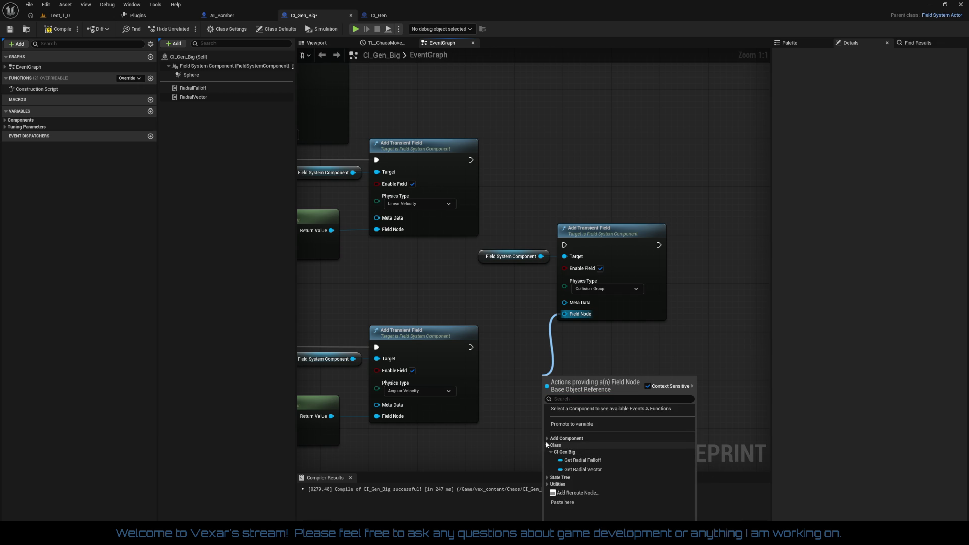
{"action": "left_click", "coordinate": [545, 439]}
{"action": "left_click", "coordinate": [551, 445]}
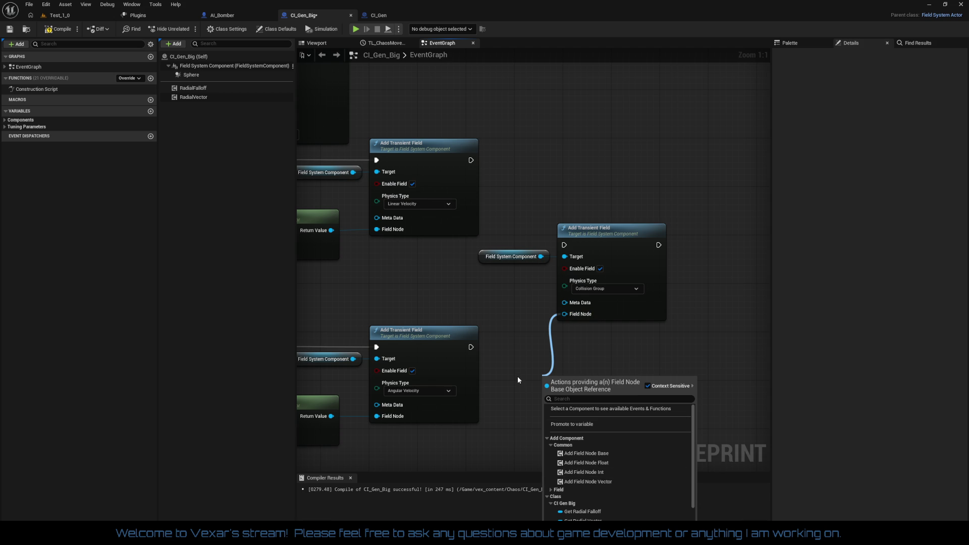
{"action": "left_click", "coordinate": [579, 453]}
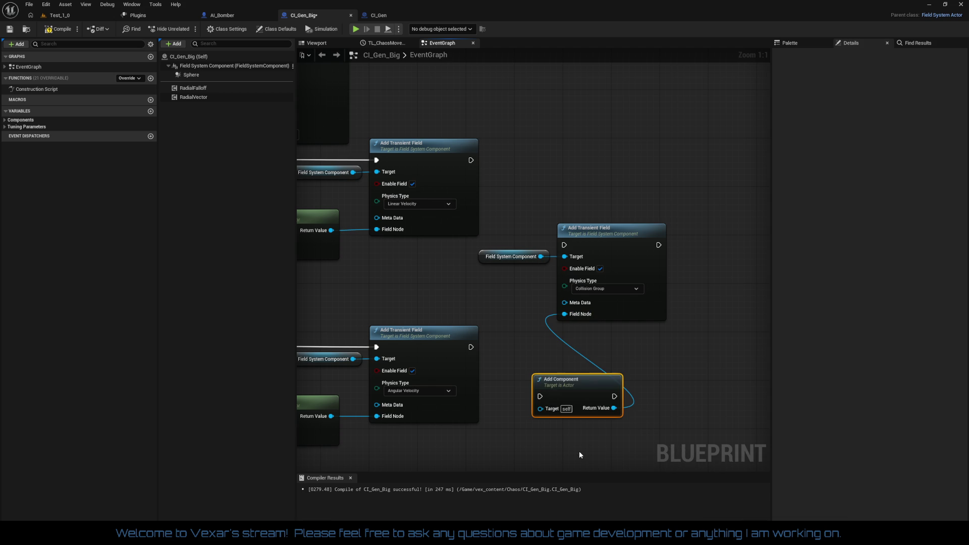
{"action": "left_click_drag", "start_coordinate": [576, 387], "coordinate": [577, 364]}
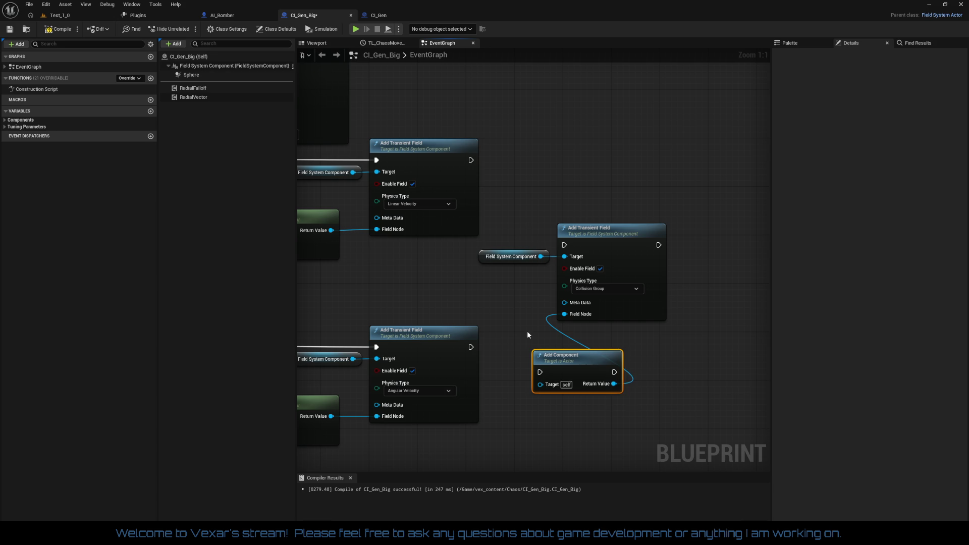
{"action": "key", "text": "Delete"}
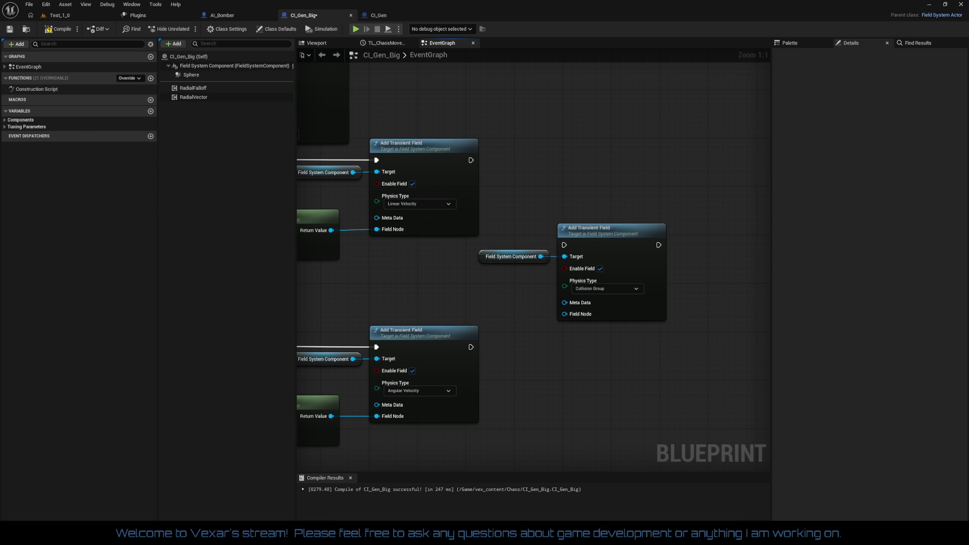
{"action": "left_click_drag", "start_coordinate": [0, 99], "coordinate": [153, 50]}
Step: Search Google for 'collision group chaos unreal engine 5' and scroll to the Epic Developer Community result
{"action": "left_click", "coordinate": [146, 135]}
{"action": "type", "text": "chaos unreal e"}
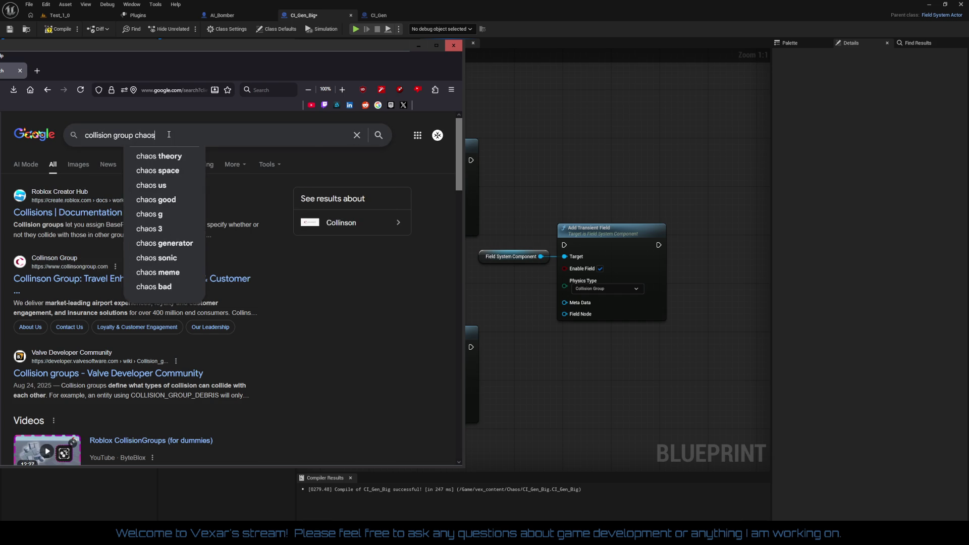
{"action": "type", "text": "ngine 5"}
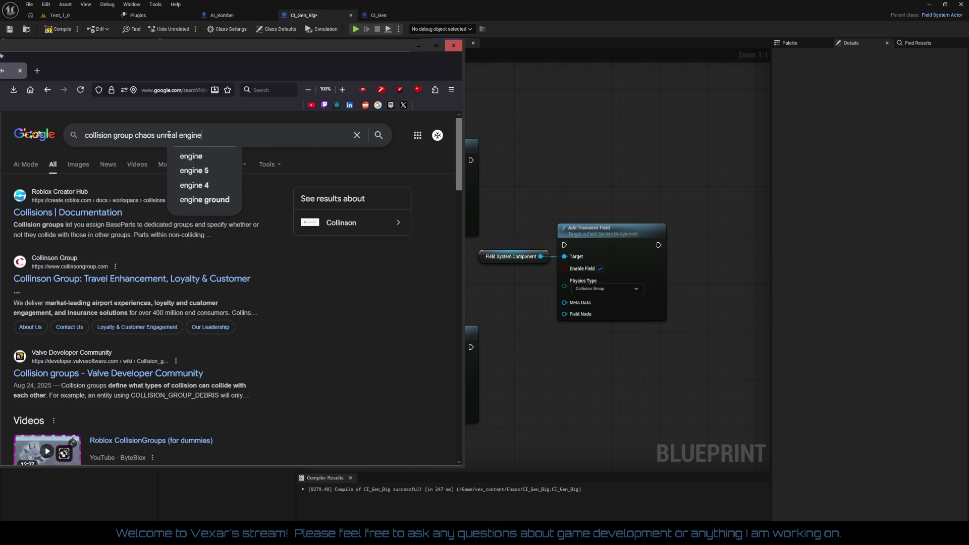
{"action": "key", "text": "Return"}
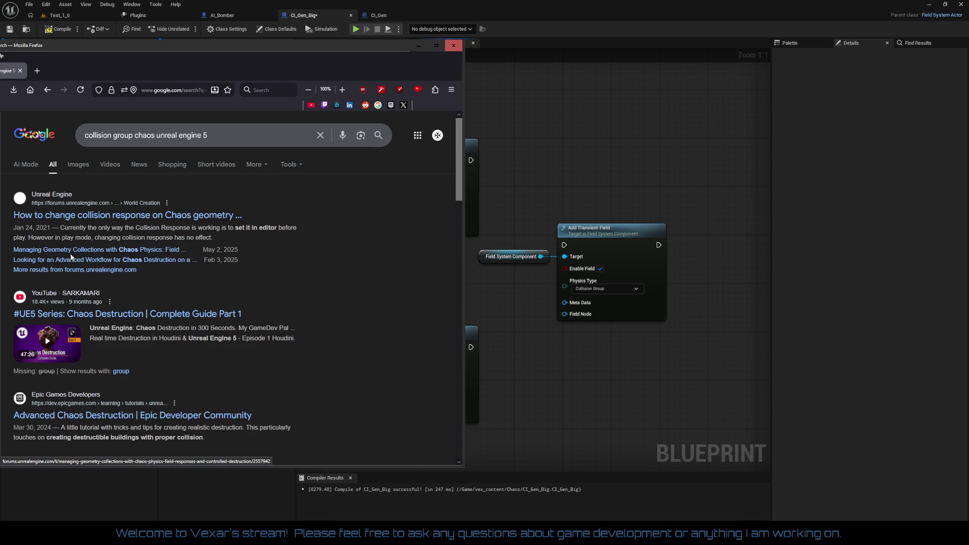
{"action": "scroll", "coordinate": [155, 310], "scroll_direction": "down", "scroll_amount": 1}
{"action": "scroll", "coordinate": [155, 311], "scroll_direction": "down", "scroll_amount": 1}
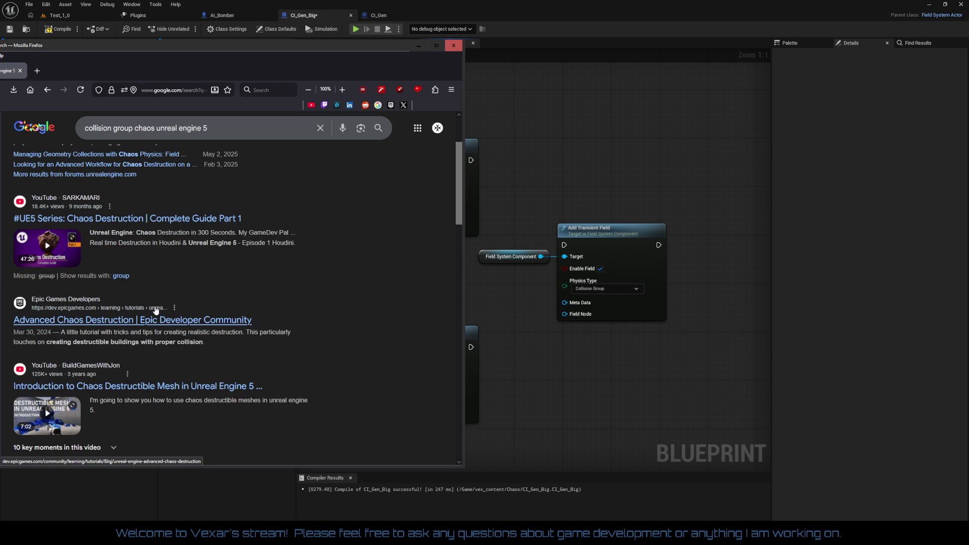
Step: Open the Advanced Chaos Destruction tutorial and read through its opening sections
{"action": "left_click", "coordinate": [152, 320]}
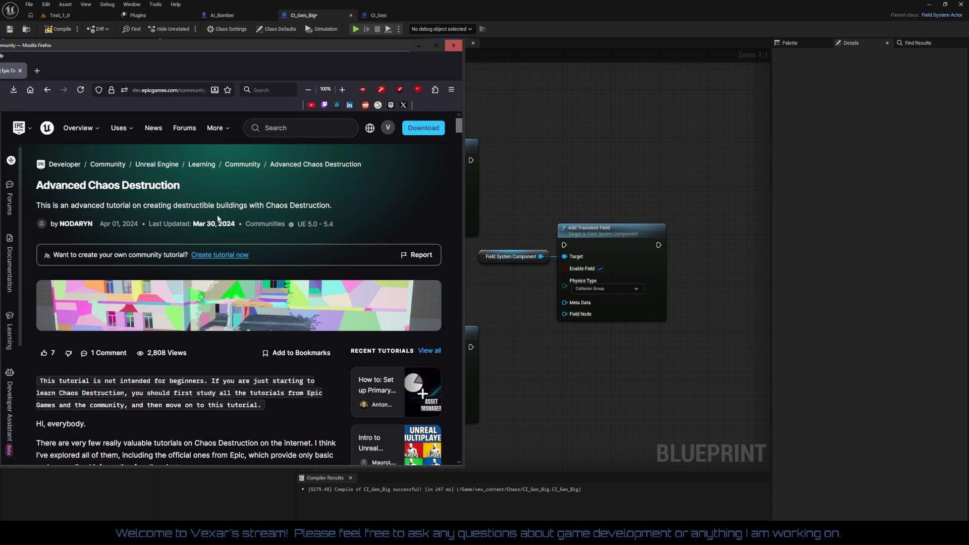
{"action": "scroll", "coordinate": [277, 250], "scroll_direction": "down", "scroll_amount": 3}
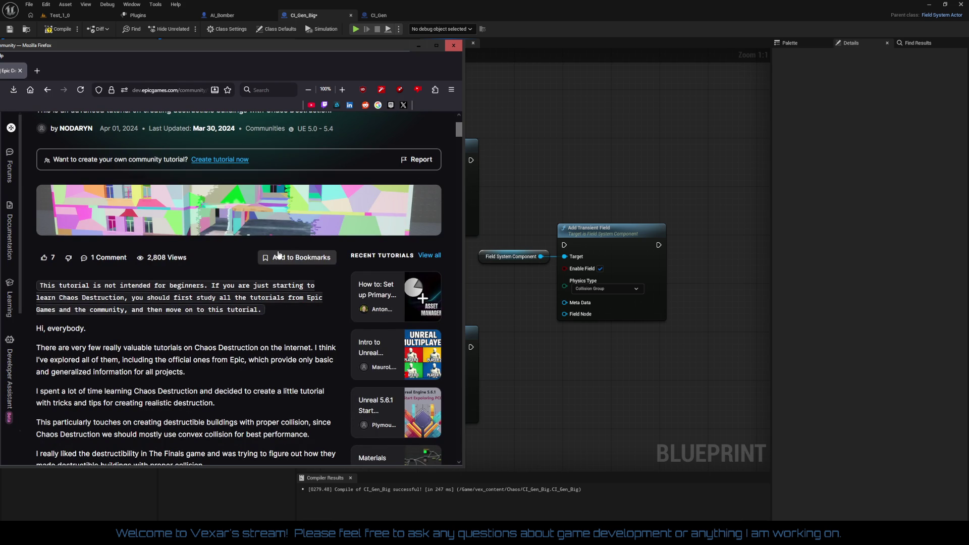
{"action": "scroll", "coordinate": [278, 254], "scroll_direction": "down", "scroll_amount": 7}
{"action": "scroll", "coordinate": [278, 254], "scroll_direction": "down", "scroll_amount": 7}
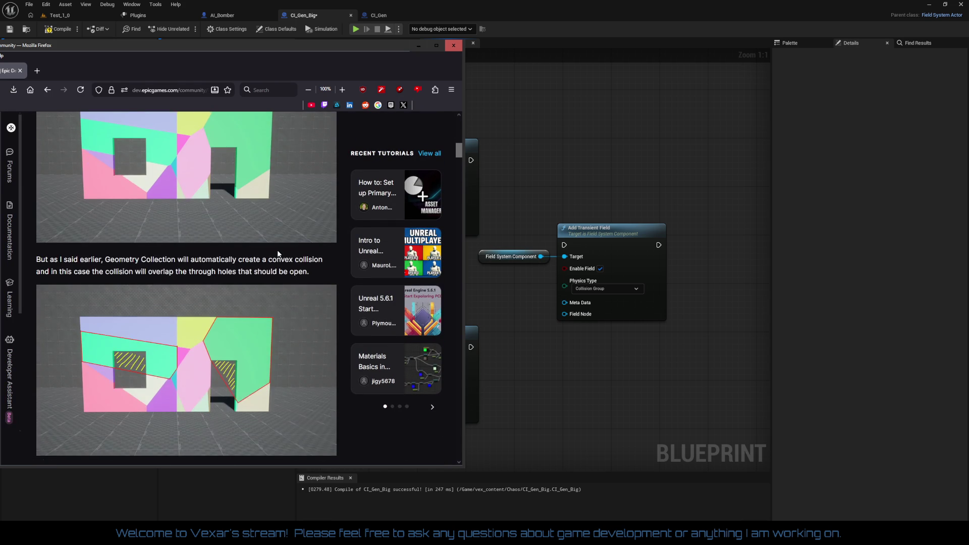
{"action": "scroll", "coordinate": [278, 253], "scroll_direction": "down", "scroll_amount": 8}
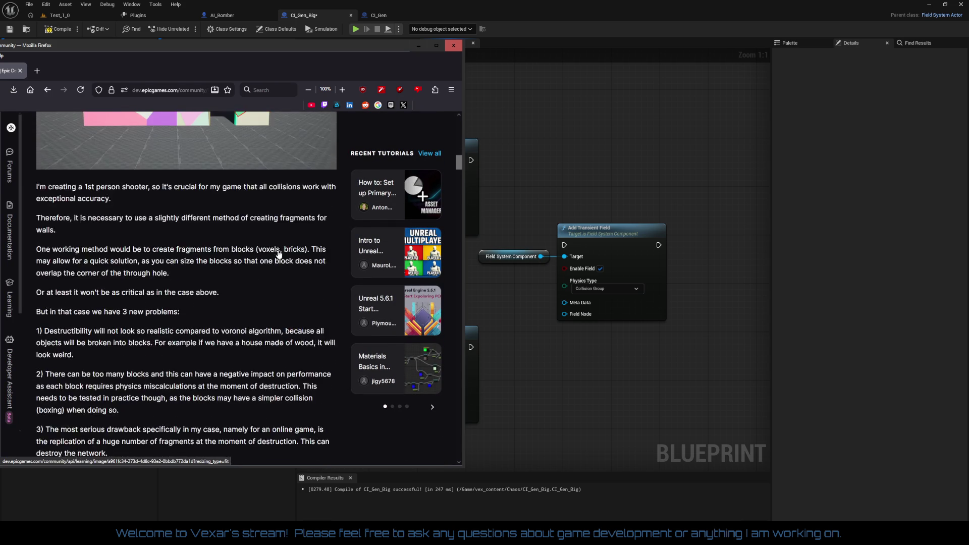
{"action": "scroll", "coordinate": [278, 254], "scroll_direction": "down", "scroll_amount": 14}
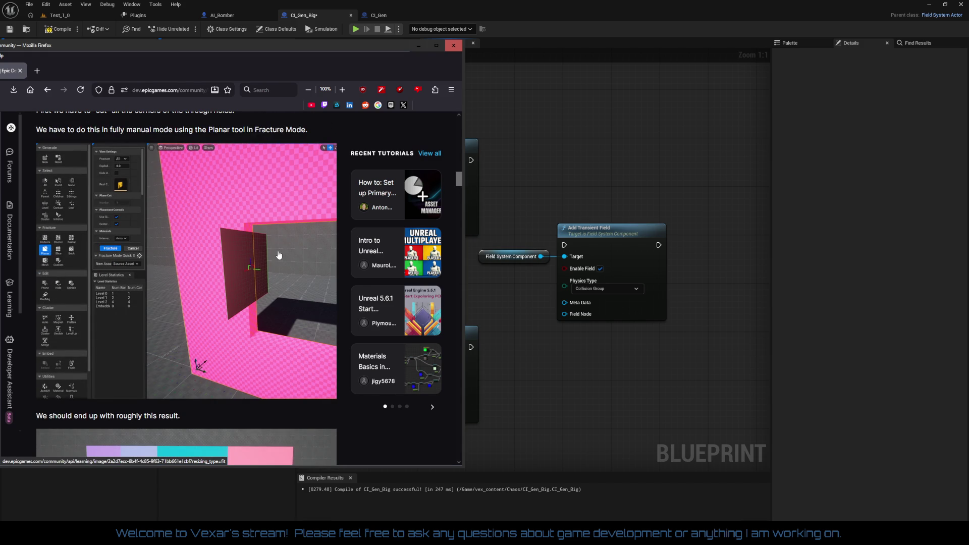
{"action": "scroll", "coordinate": [278, 255], "scroll_direction": "down", "scroll_amount": 8}
{"action": "scroll", "coordinate": [279, 255], "scroll_direction": "down", "scroll_amount": 5}
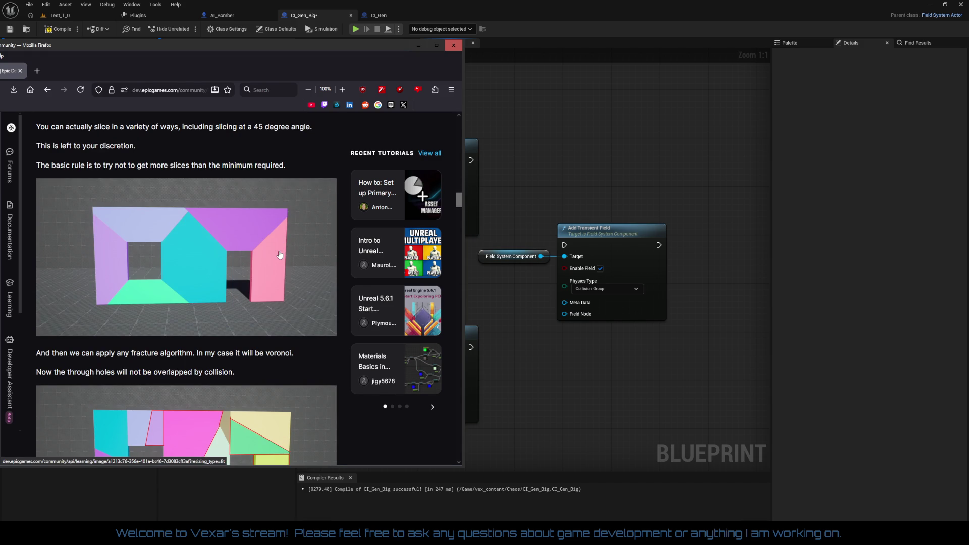
{"action": "scroll", "coordinate": [280, 255], "scroll_direction": "down", "scroll_amount": 5}
{"action": "scroll", "coordinate": [280, 255], "scroll_direction": "down", "scroll_amount": 4}
{"action": "scroll", "coordinate": [280, 255], "scroll_direction": "down", "scroll_amount": 5}
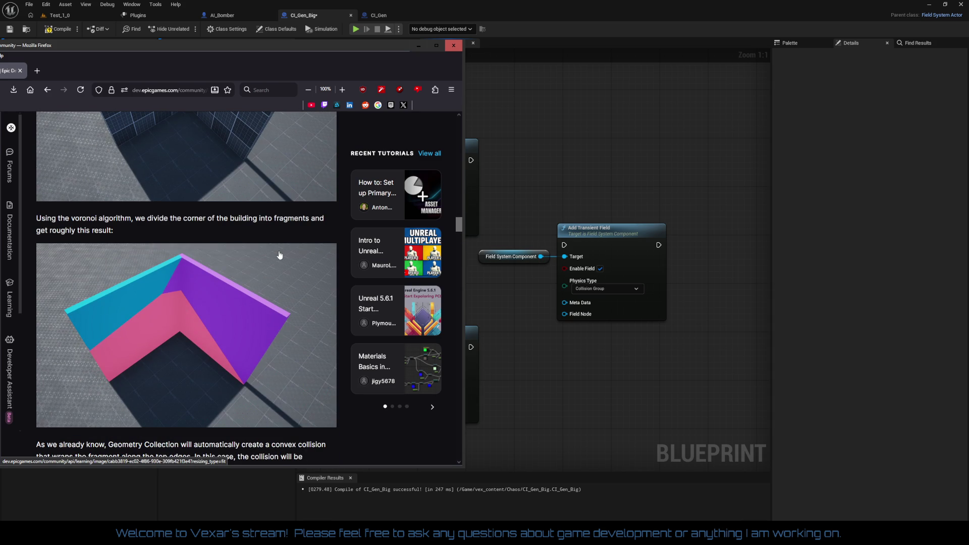
{"action": "scroll", "coordinate": [279, 255], "scroll_direction": "down", "scroll_amount": 5}
{"action": "scroll", "coordinate": [280, 254], "scroll_direction": "down", "scroll_amount": 5}
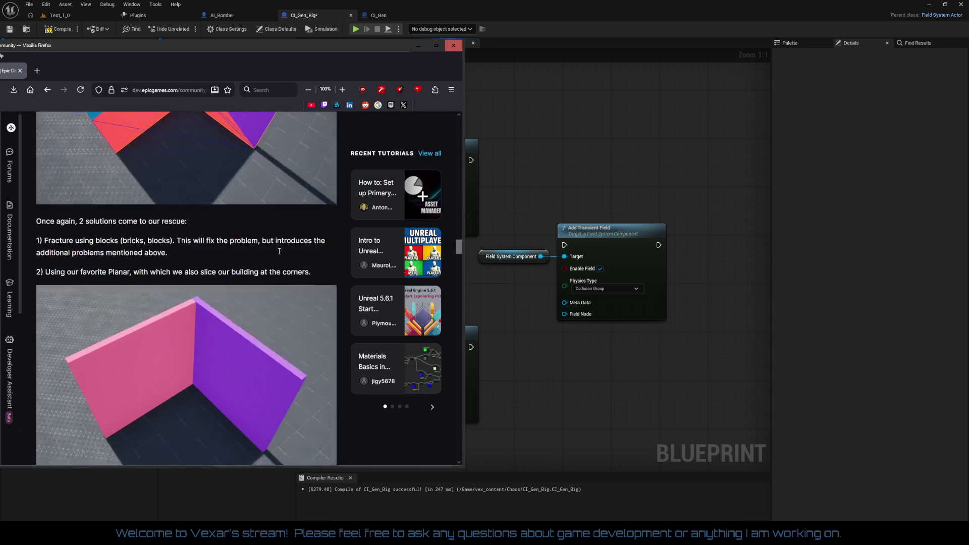
{"action": "scroll", "coordinate": [279, 255], "scroll_direction": "down", "scroll_amount": 10}
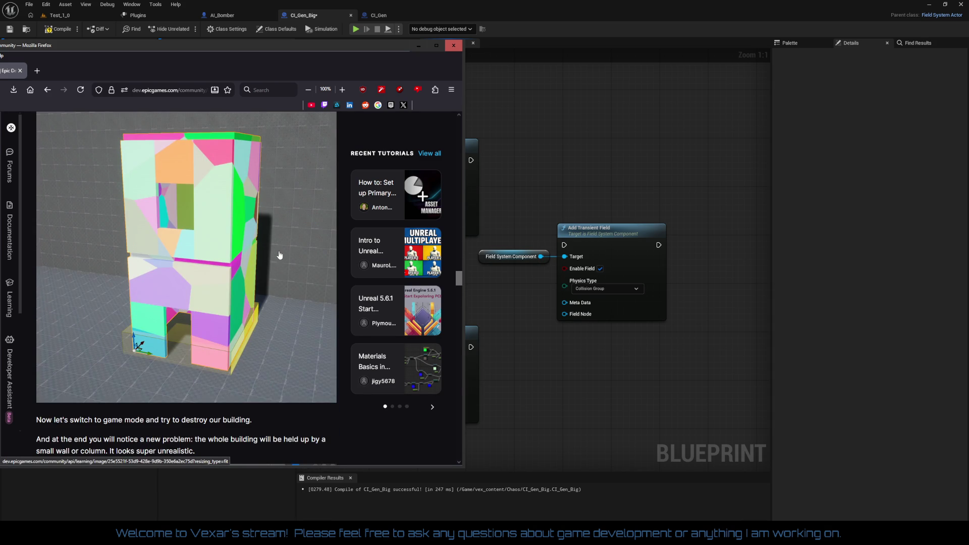
{"action": "scroll", "coordinate": [280, 254], "scroll_direction": "down", "scroll_amount": 1}
{"action": "scroll", "coordinate": [280, 255], "scroll_direction": "down", "scroll_amount": 4}
{"action": "scroll", "coordinate": [279, 255], "scroll_direction": "down", "scroll_amount": 4}
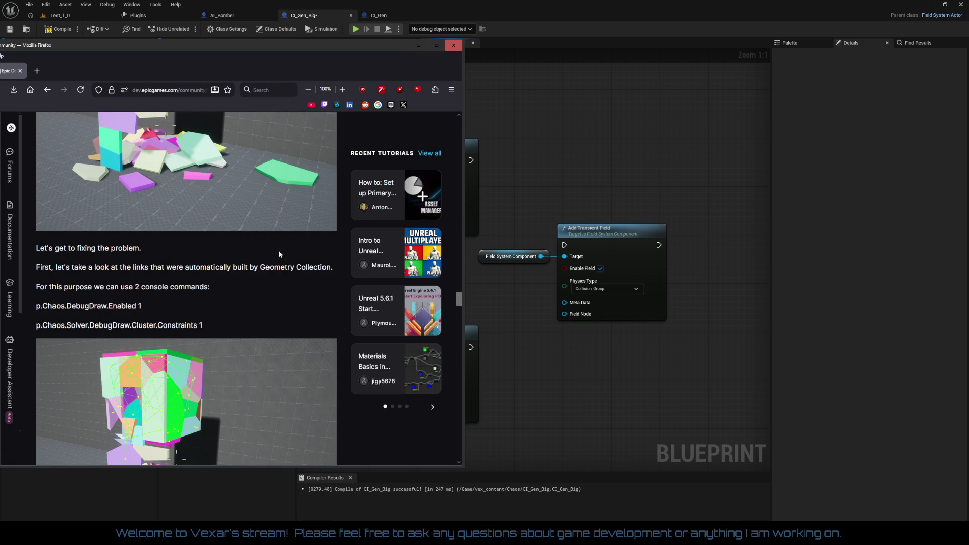
{"action": "scroll", "coordinate": [280, 254], "scroll_direction": "down", "scroll_amount": 2}
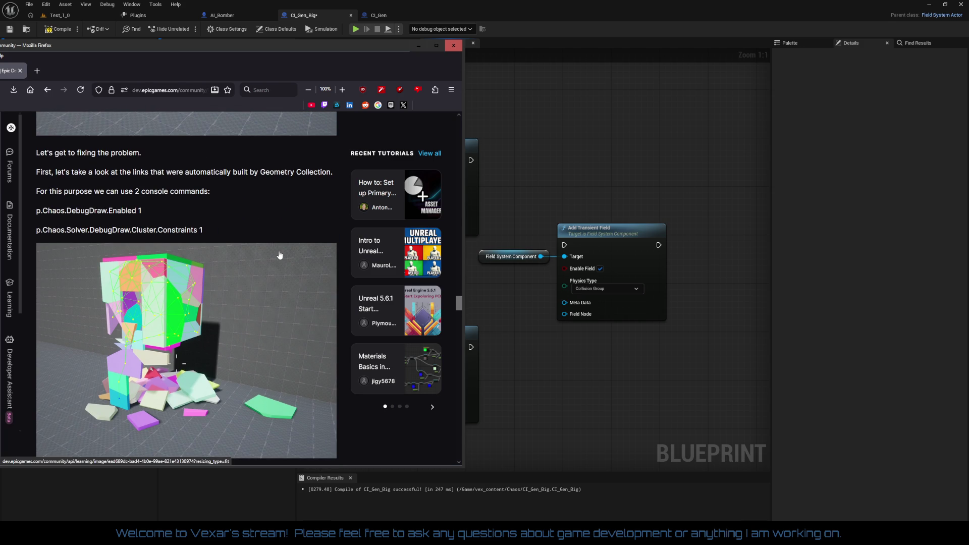
{"action": "scroll", "coordinate": [279, 255], "scroll_direction": "down", "scroll_amount": 4}
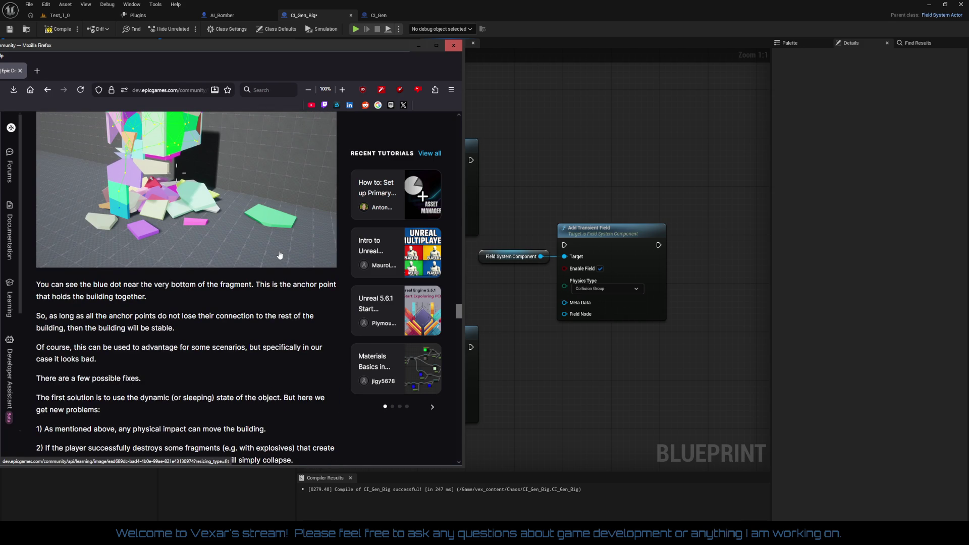
Step: Scroll down to the break-event Blueprint graph, enlarge that image, and move the browser window right
{"action": "right_click", "coordinate": [279, 255]}
{"action": "left_click", "coordinate": [272, 258]}
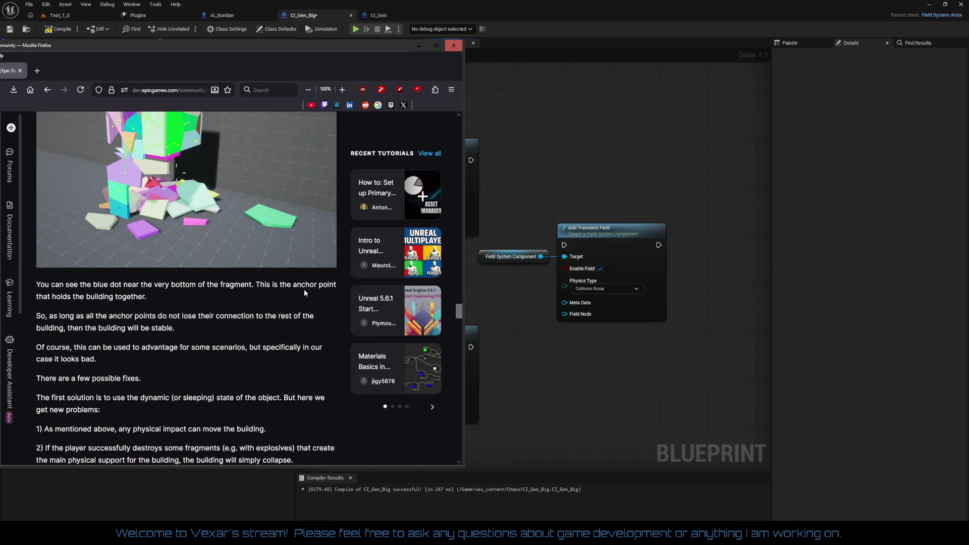
{"action": "scroll", "coordinate": [302, 289], "scroll_direction": "down", "scroll_amount": 8}
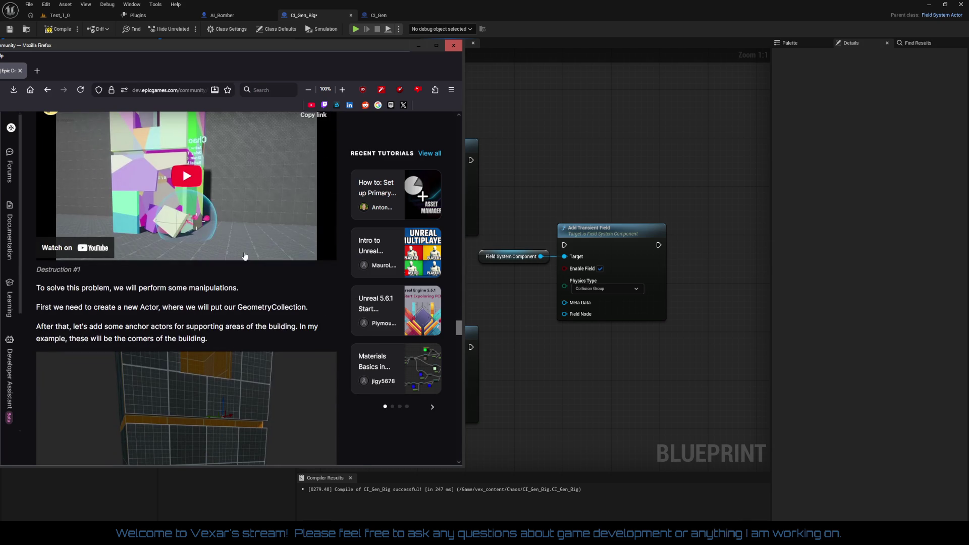
{"action": "scroll", "coordinate": [244, 256], "scroll_direction": "up", "scroll_amount": 4}
{"action": "scroll", "coordinate": [244, 256], "scroll_direction": "down", "scroll_amount": 6}
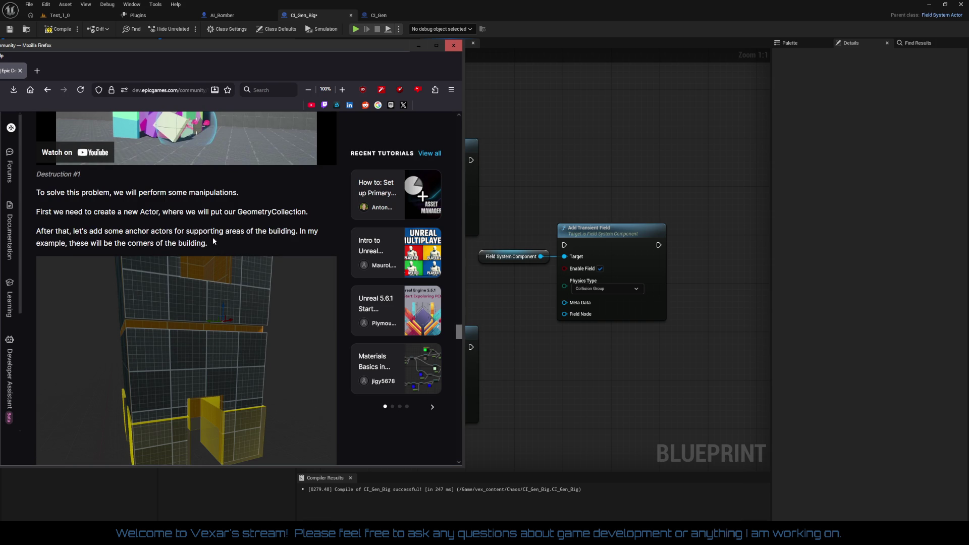
{"action": "scroll", "coordinate": [213, 240], "scroll_direction": "down", "scroll_amount": 8}
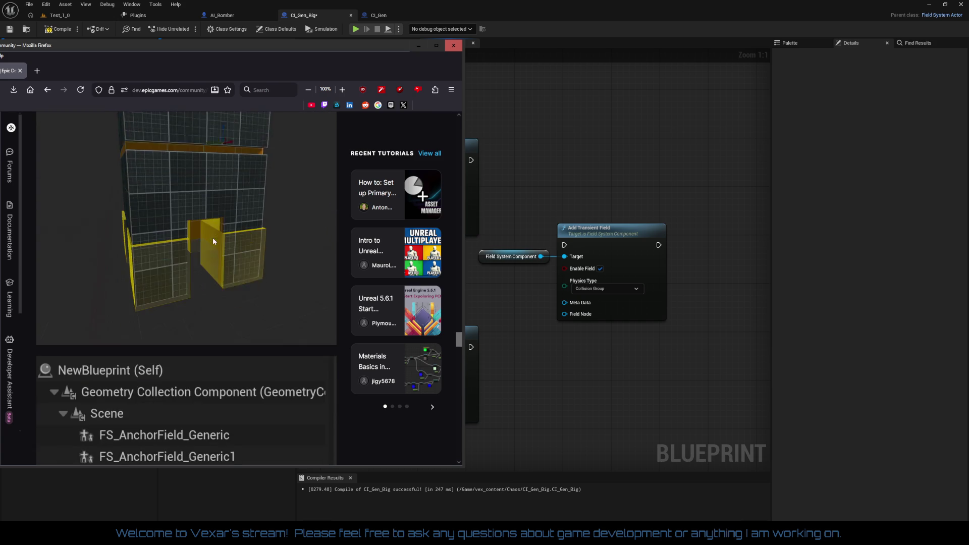
{"action": "scroll", "coordinate": [213, 241], "scroll_direction": "down", "scroll_amount": 3}
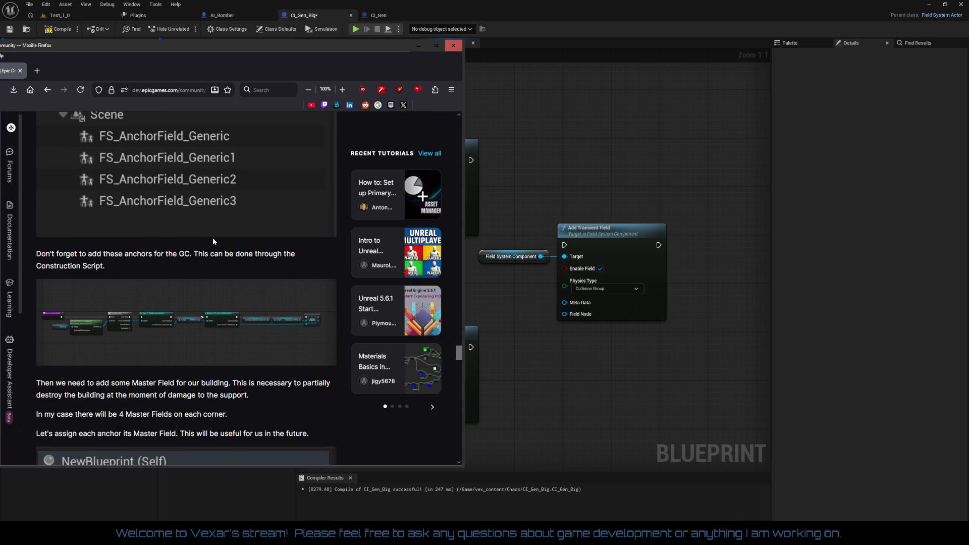
{"action": "scroll", "coordinate": [213, 242], "scroll_direction": "down", "scroll_amount": 8}
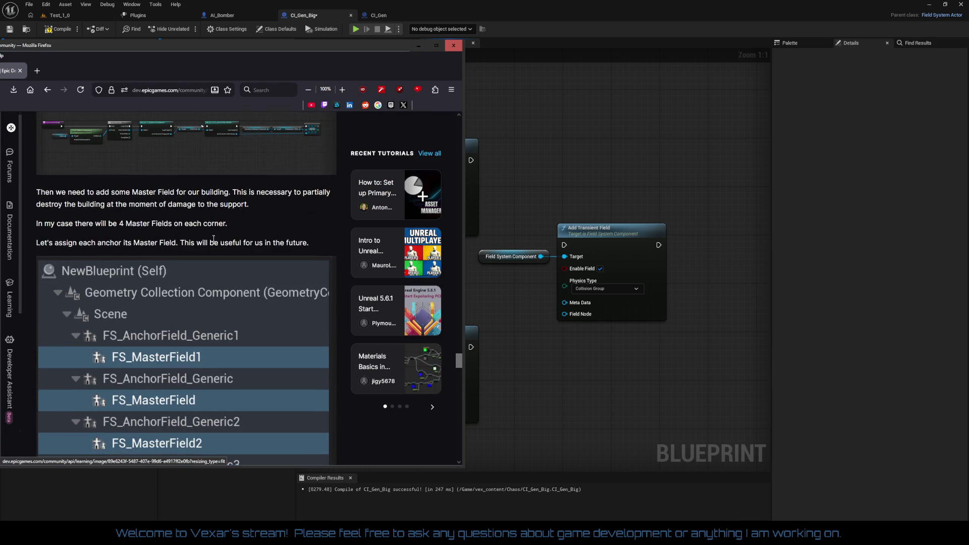
{"action": "scroll", "coordinate": [213, 241], "scroll_direction": "down", "scroll_amount": 10}
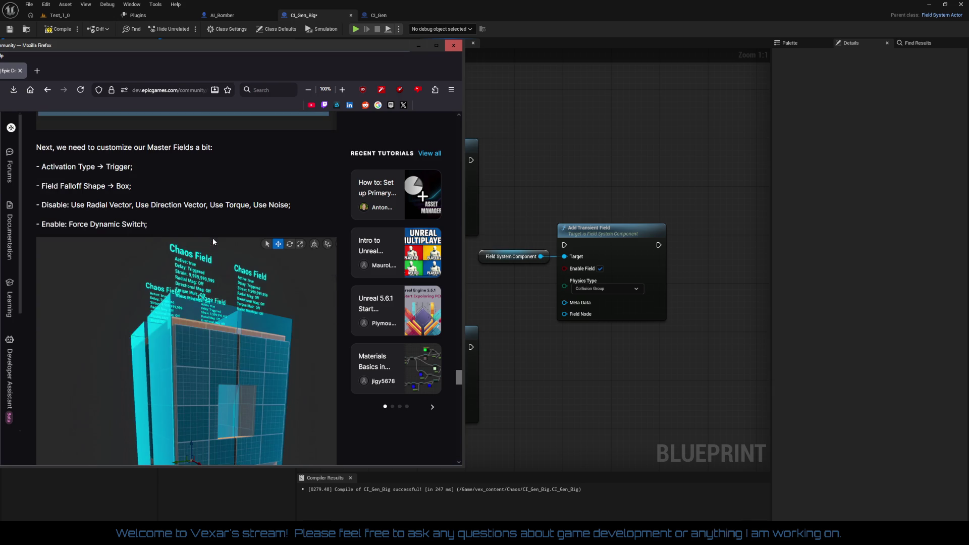
{"action": "scroll", "coordinate": [213, 242], "scroll_direction": "down", "scroll_amount": 3}
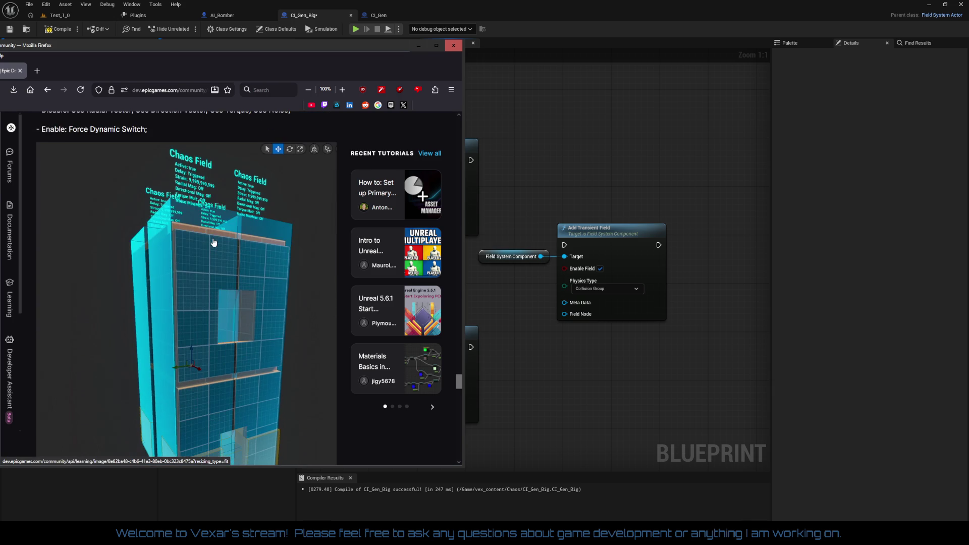
{"action": "scroll", "coordinate": [213, 243], "scroll_direction": "up", "scroll_amount": 3}
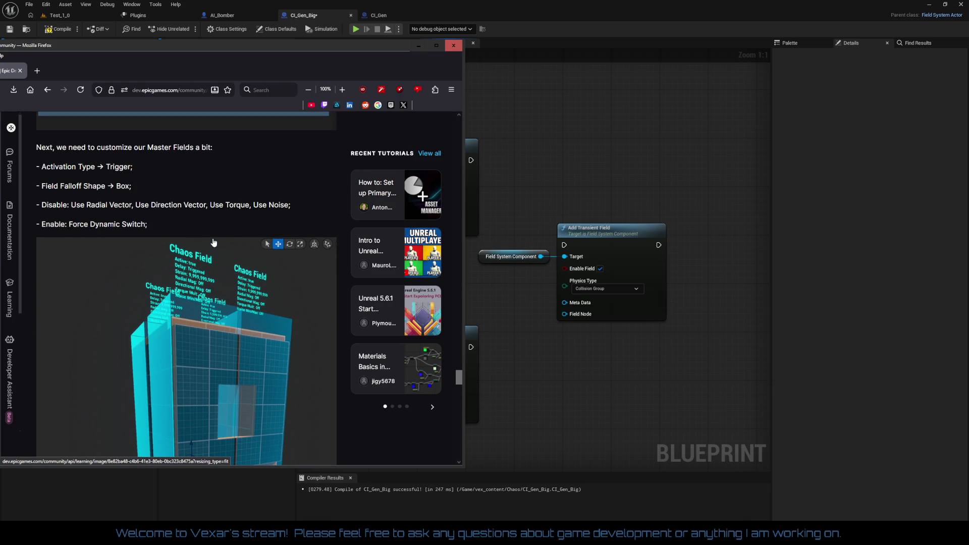
{"action": "scroll", "coordinate": [213, 243], "scroll_direction": "down", "scroll_amount": 6}
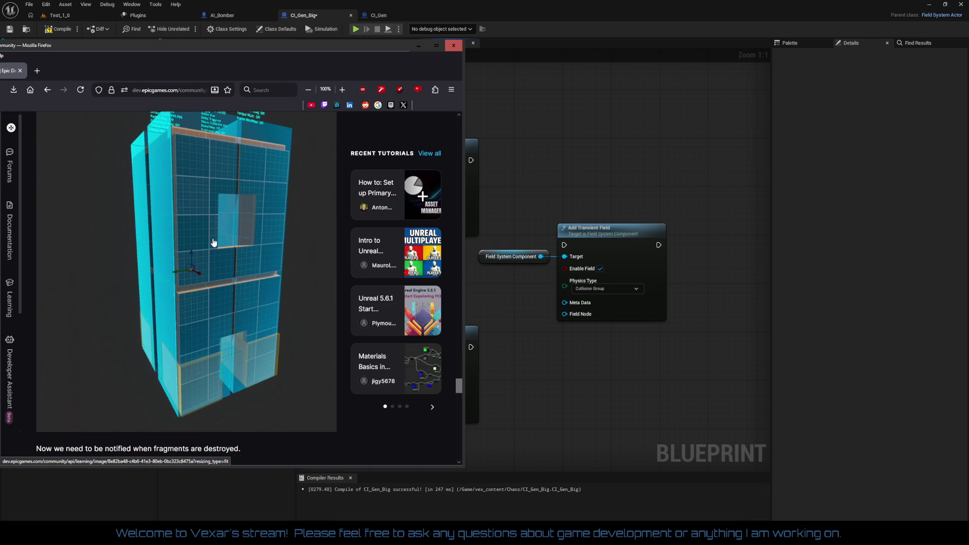
{"action": "scroll", "coordinate": [213, 243], "scroll_direction": "down", "scroll_amount": 9}
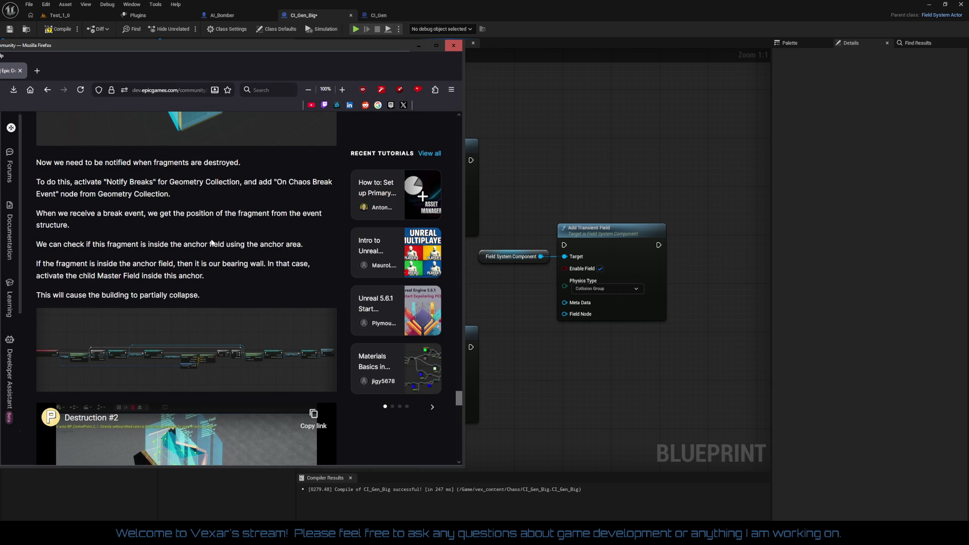
{"action": "scroll", "coordinate": [212, 244], "scroll_direction": "down", "scroll_amount": 3}
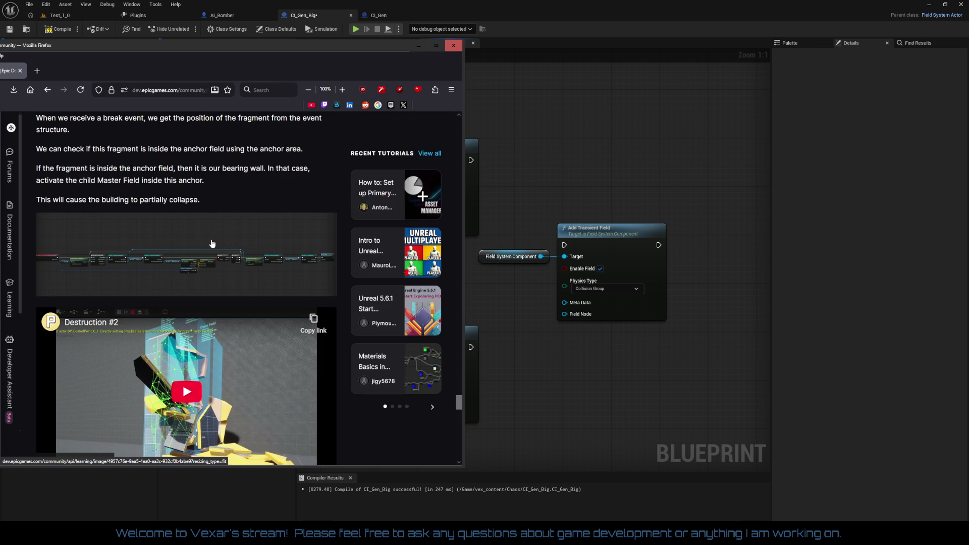
{"action": "left_click", "coordinate": [210, 244]}
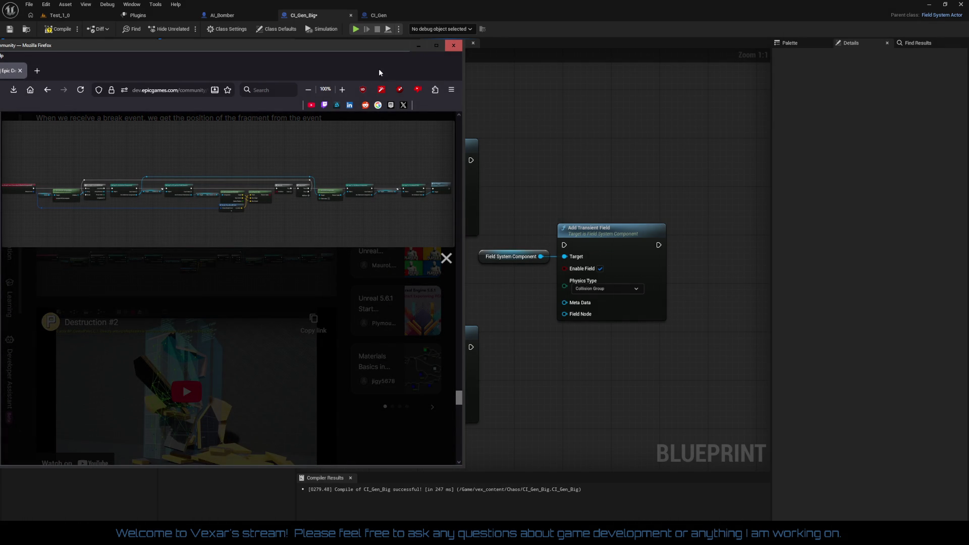
{"action": "left_click_drag", "start_coordinate": [377, 49], "coordinate": [533, 59]}
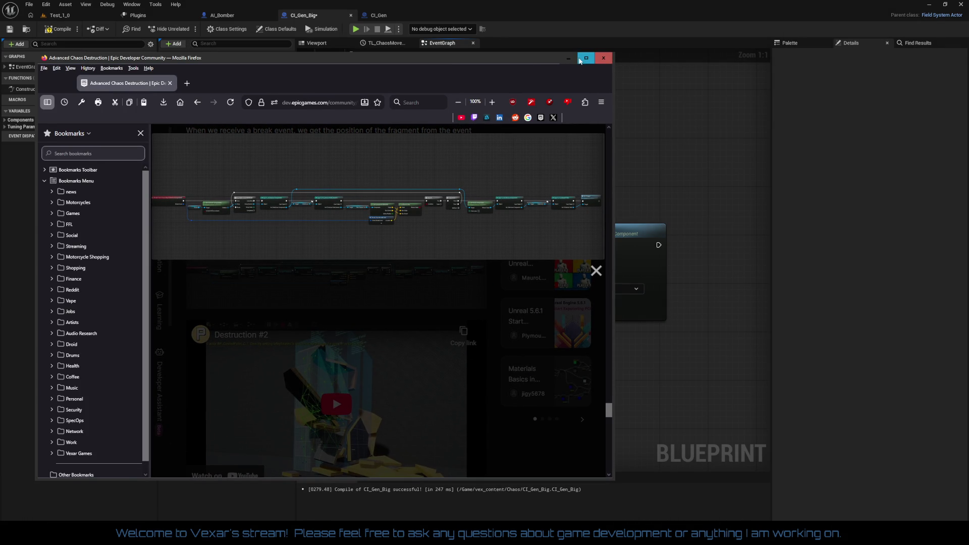
Step: Maximize Firefox, play then pause the Destruction #1 video, and close the enlarged graph image
{"action": "double_click", "coordinate": [580, 57]}
{"action": "scroll", "coordinate": [589, 156], "scroll_direction": "up", "scroll_amount": 5}
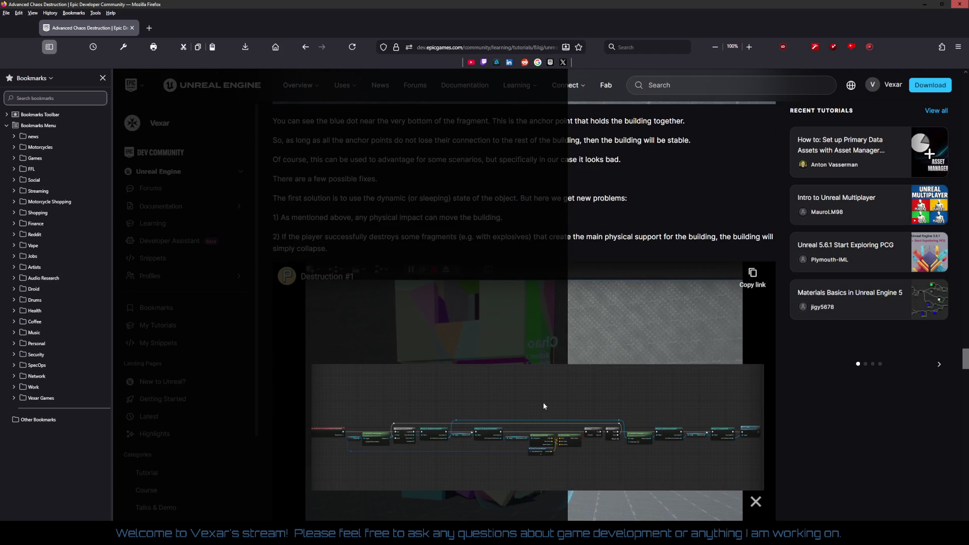
{"action": "scroll", "coordinate": [563, 396], "scroll_direction": "down", "scroll_amount": 2}
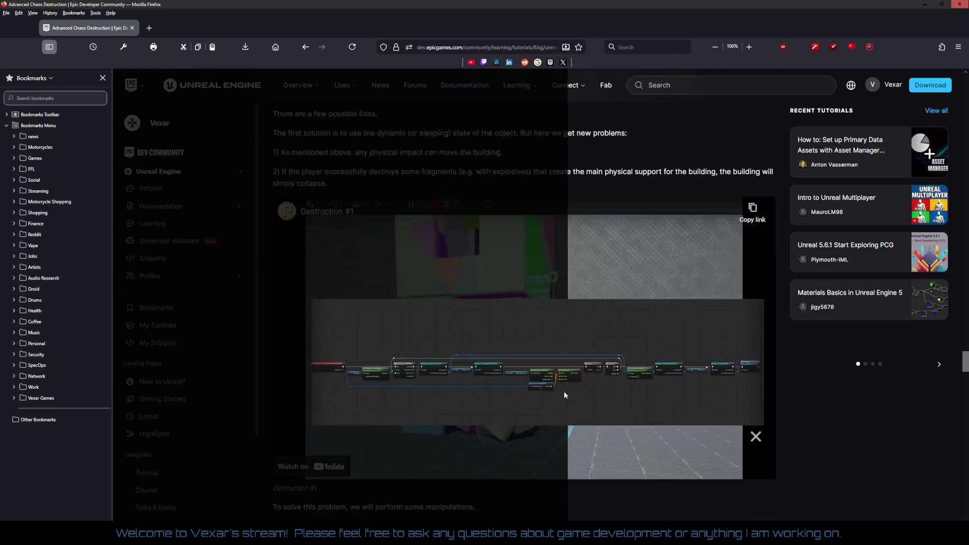
{"action": "left_click", "coordinate": [614, 238]}
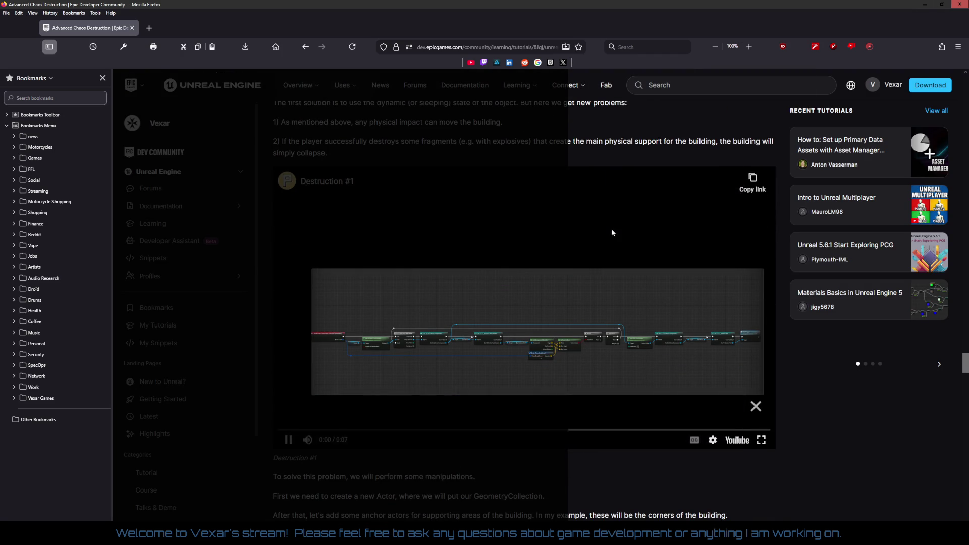
{"action": "left_click", "coordinate": [519, 246]}
{"action": "left_click", "coordinate": [433, 331]}
Step: Scroll down the article to the complex-building fragments example
{"action": "scroll", "coordinate": [465, 316], "scroll_direction": "down", "scroll_amount": 5}
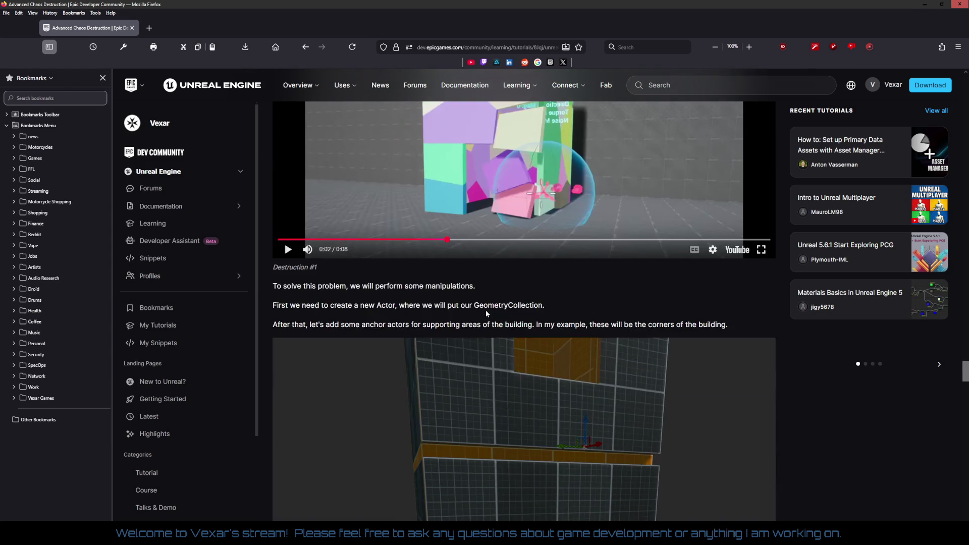
{"action": "scroll", "coordinate": [431, 306], "scroll_direction": "down", "scroll_amount": 15}
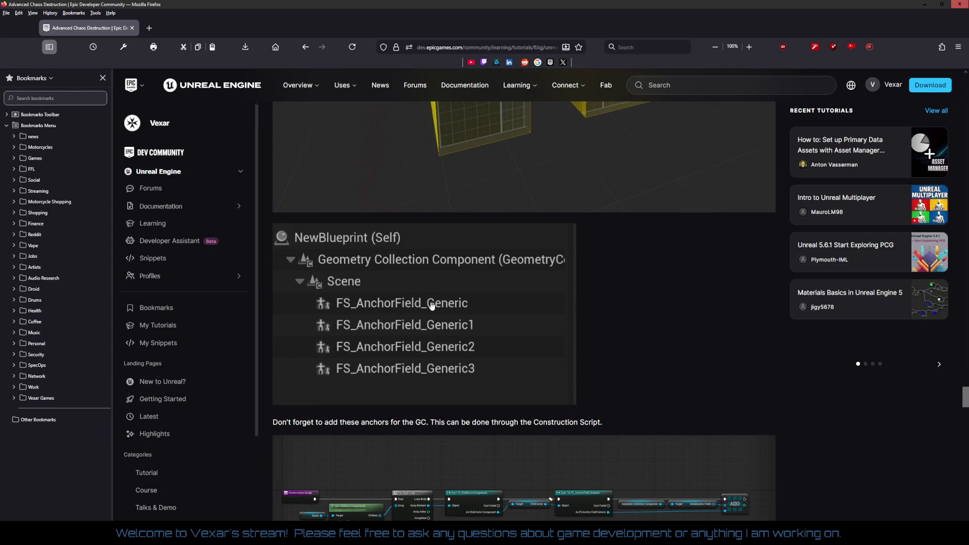
{"action": "scroll", "coordinate": [431, 306], "scroll_direction": "down", "scroll_amount": 8}
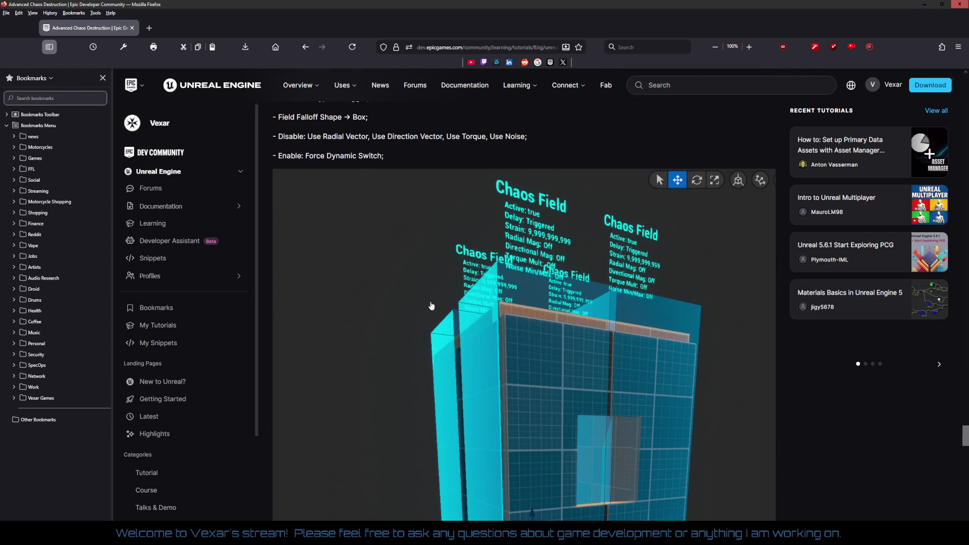
{"action": "scroll", "coordinate": [432, 306], "scroll_direction": "down", "scroll_amount": 15}
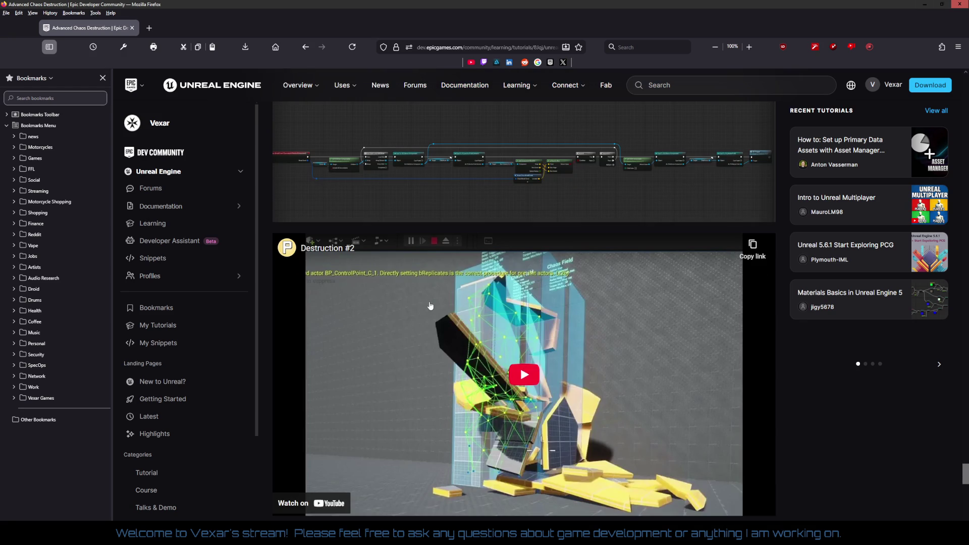
{"action": "scroll", "coordinate": [430, 306], "scroll_direction": "down", "scroll_amount": 10}
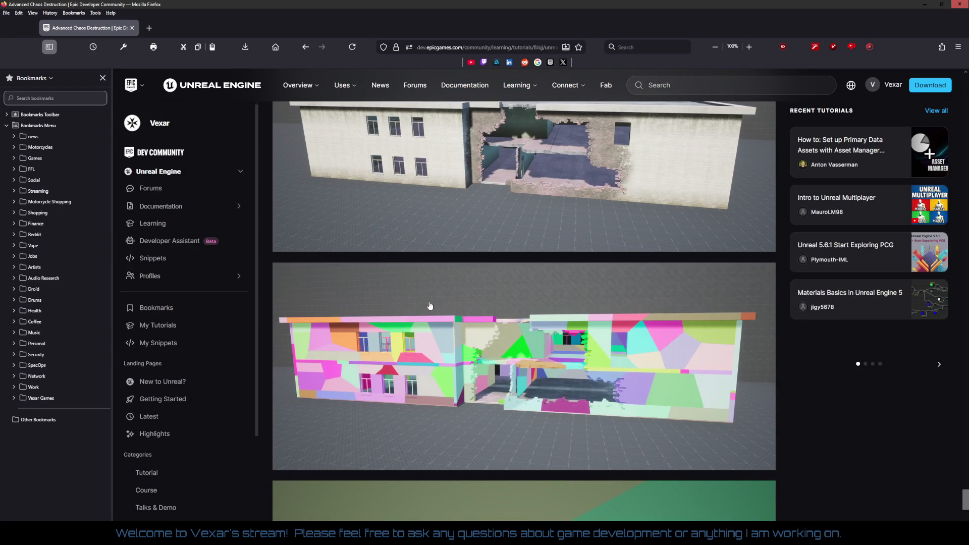
{"action": "scroll", "coordinate": [430, 305], "scroll_direction": "up", "scroll_amount": 2}
{"action": "scroll", "coordinate": [430, 306], "scroll_direction": "up", "scroll_amount": 2}
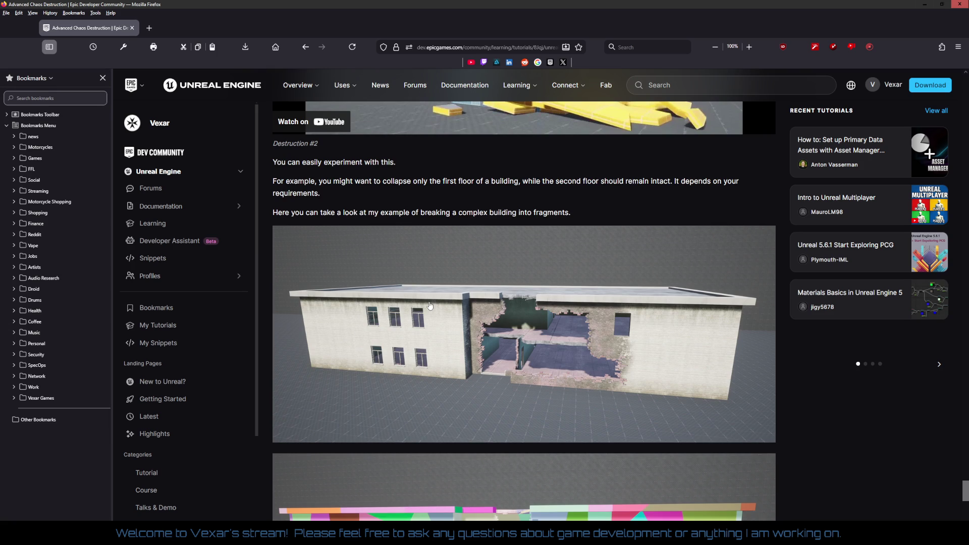
{"action": "scroll", "coordinate": [490, 303], "scroll_direction": "up", "scroll_amount": 2}
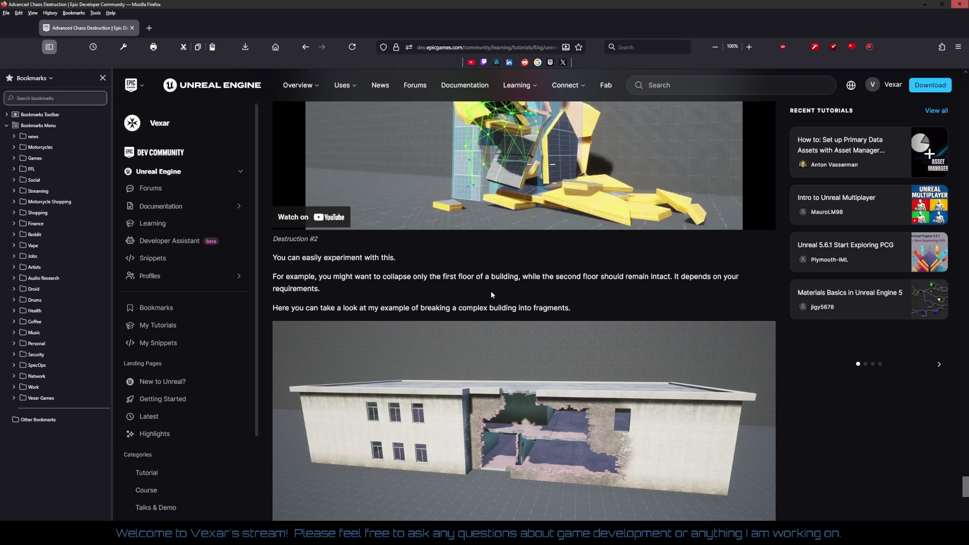
{"action": "scroll", "coordinate": [490, 287], "scroll_direction": "down", "scroll_amount": 2}
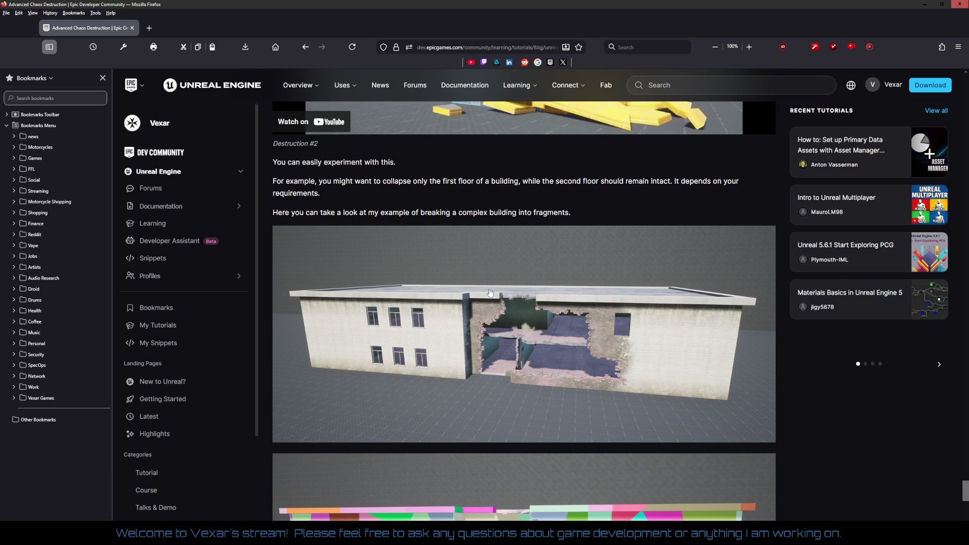
{"action": "scroll", "coordinate": [489, 292], "scroll_direction": "down", "scroll_amount": 4}
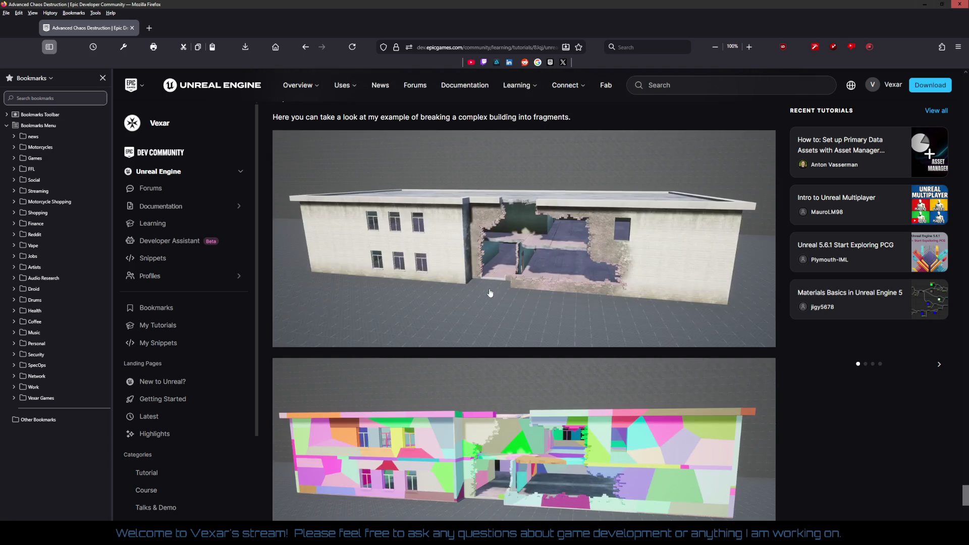
{"action": "right_click", "coordinate": [488, 289]}
Step: Enlarge the coloured building fracture image and look over the fracture renders
{"action": "left_click", "coordinate": [454, 280]}
{"action": "left_click", "coordinate": [454, 279]}
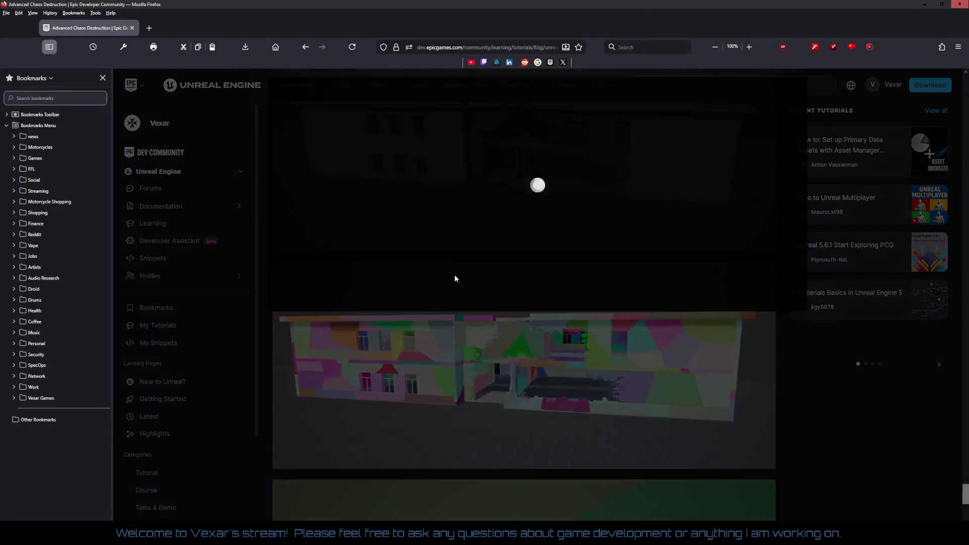
{"action": "scroll", "coordinate": [459, 277], "scroll_direction": "down", "scroll_amount": 5}
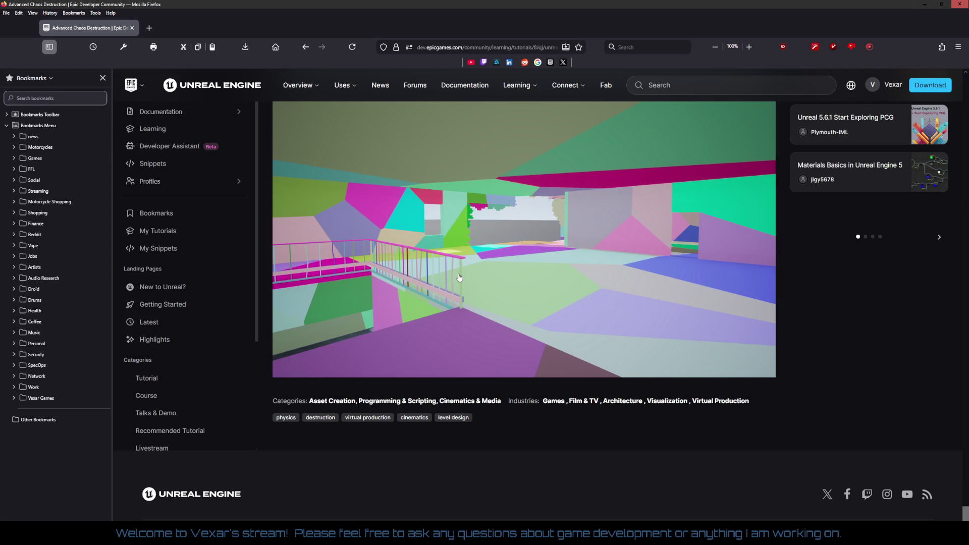
{"action": "scroll", "coordinate": [458, 275], "scroll_direction": "down", "scroll_amount": 3}
{"action": "scroll", "coordinate": [465, 268], "scroll_direction": "up", "scroll_amount": 10}
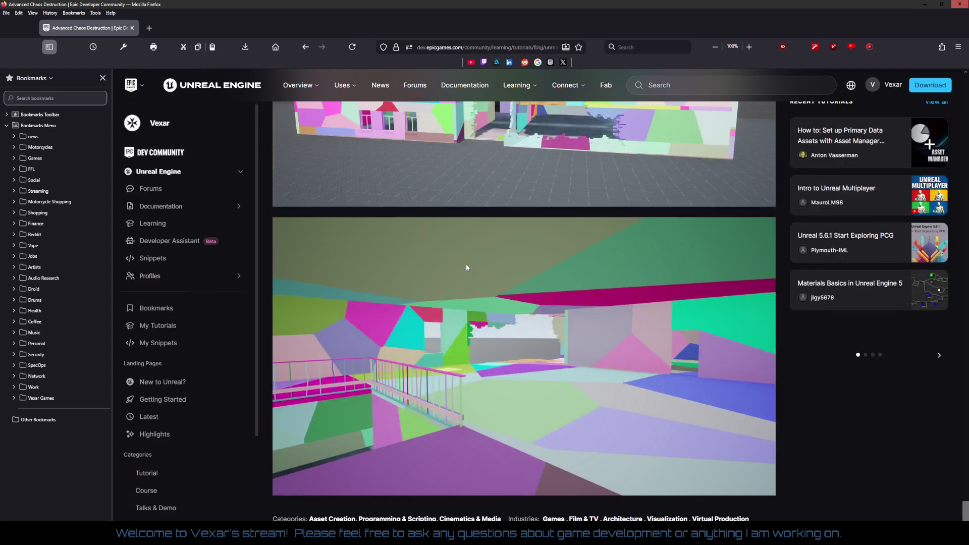
{"action": "scroll", "coordinate": [467, 268], "scroll_direction": "down", "scroll_amount": 2}
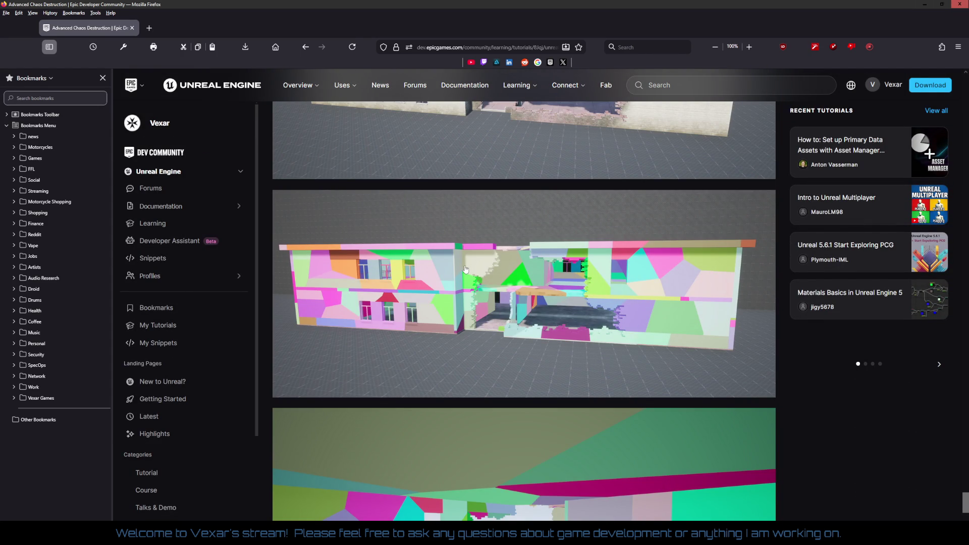
{"action": "scroll", "coordinate": [465, 268], "scroll_direction": "up", "scroll_amount": 2}
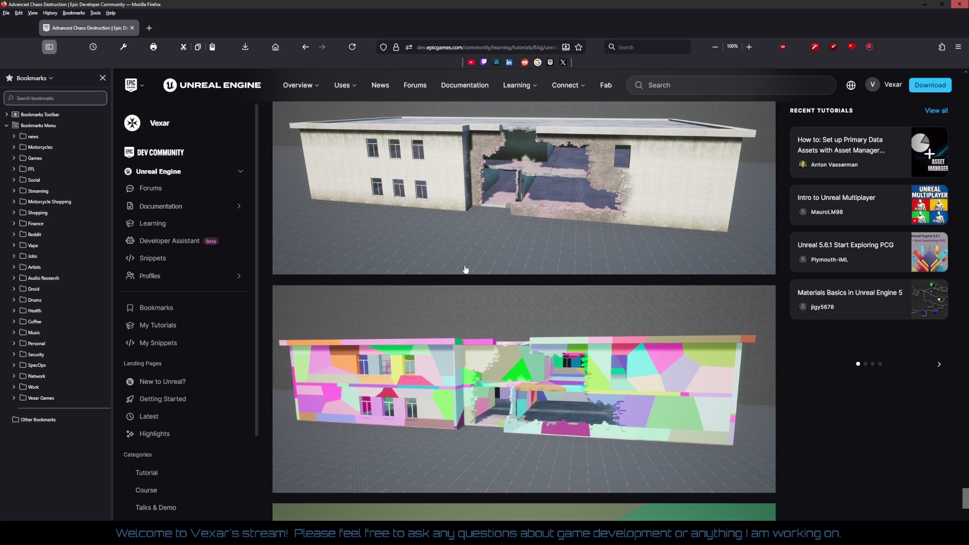
{"action": "scroll", "coordinate": [466, 269], "scroll_direction": "up", "scroll_amount": 2}
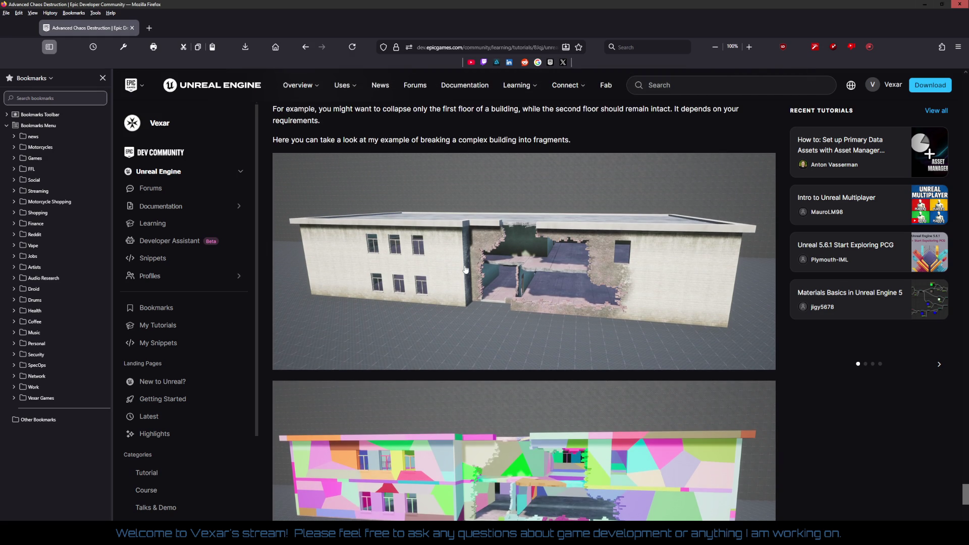
{"action": "scroll", "coordinate": [465, 269], "scroll_direction": "up", "scroll_amount": 4}
{"action": "scroll", "coordinate": [465, 268], "scroll_direction": "up", "scroll_amount": 2}
Step: Play the Destruction #2 video, scroll to the Planar corner-slicing fix, and restore Firefox down
{"action": "left_click", "coordinate": [468, 265]}
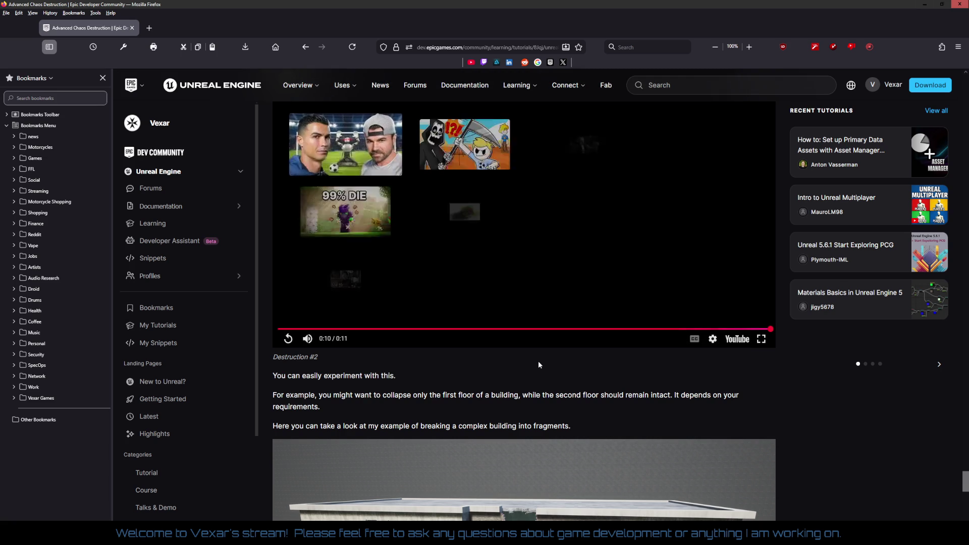
{"action": "scroll", "coordinate": [538, 361], "scroll_direction": "down", "scroll_amount": 2}
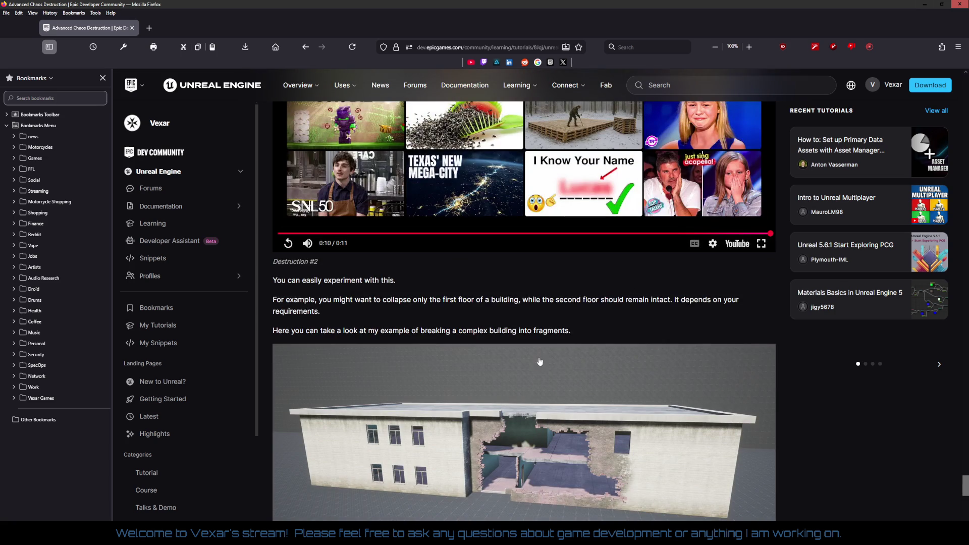
{"action": "scroll", "coordinate": [529, 359], "scroll_direction": "down", "scroll_amount": 4}
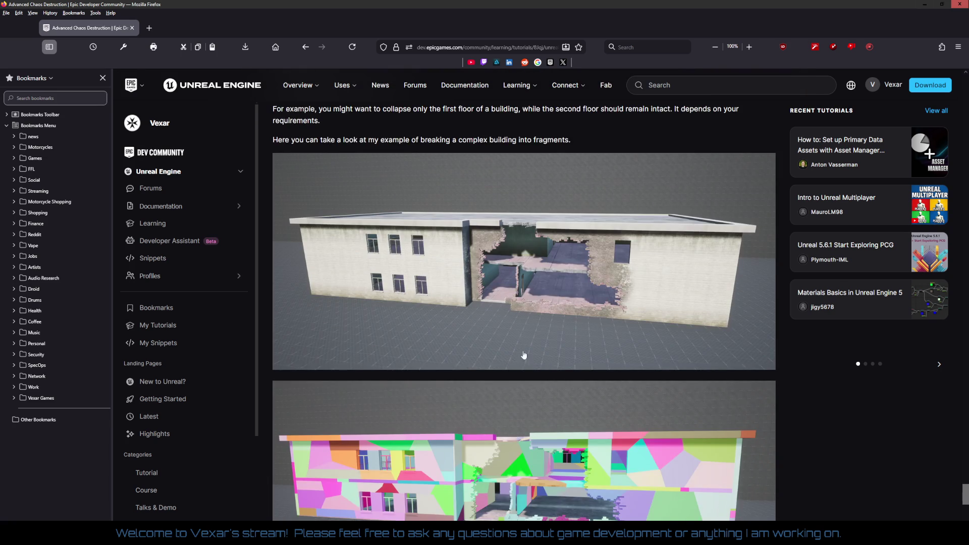
{"action": "scroll", "coordinate": [532, 348], "scroll_direction": "down", "scroll_amount": 2}
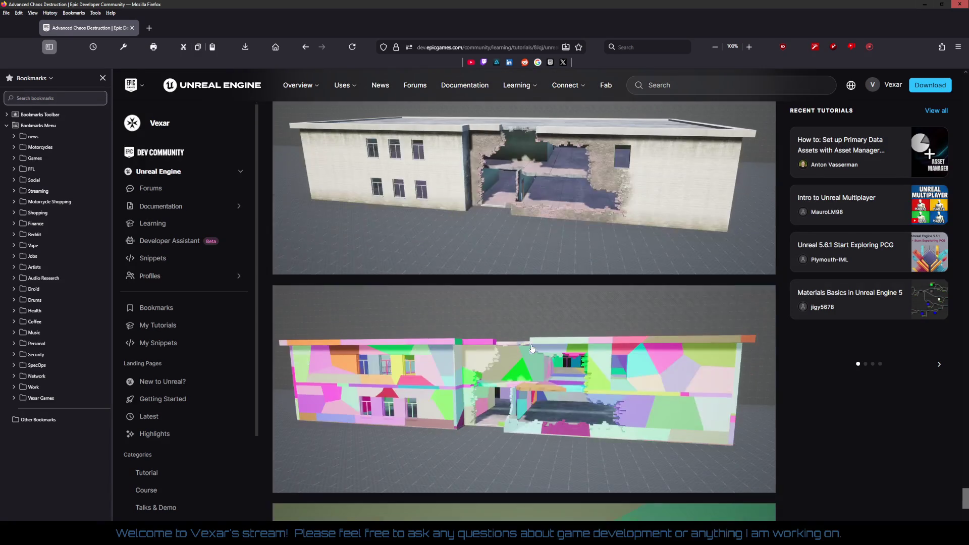
{"action": "scroll", "coordinate": [532, 349], "scroll_direction": "up", "scroll_amount": 15}
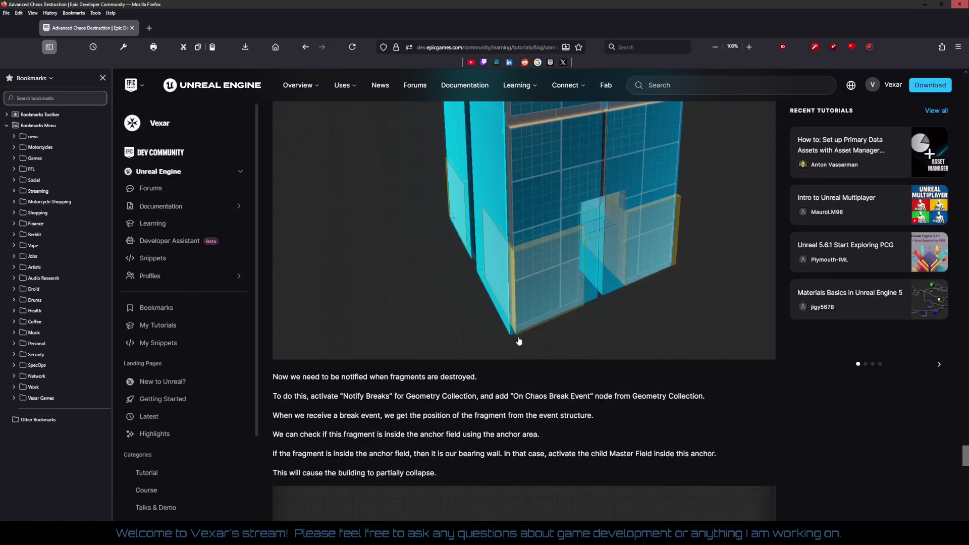
{"action": "scroll", "coordinate": [519, 341], "scroll_direction": "up", "scroll_amount": 15}
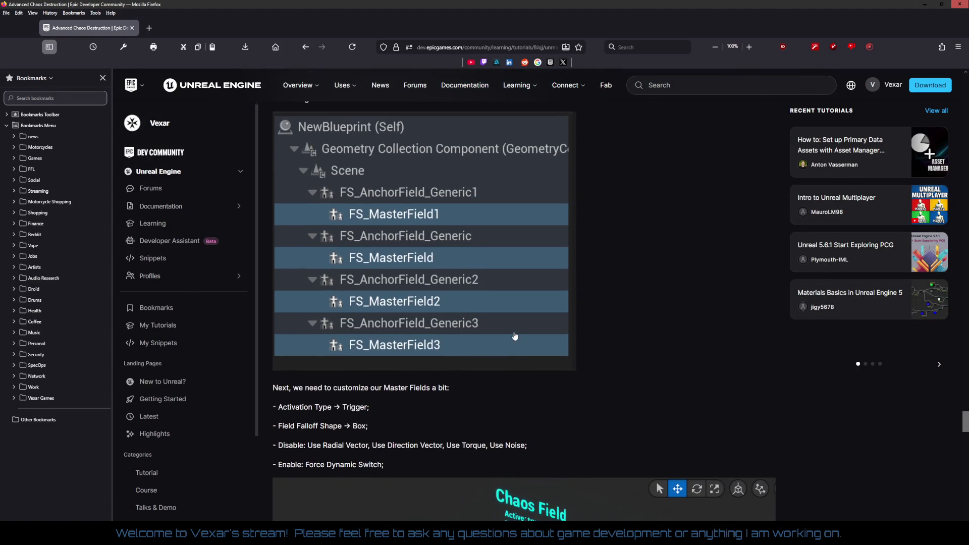
{"action": "scroll", "coordinate": [512, 335], "scroll_direction": "up", "scroll_amount": 15}
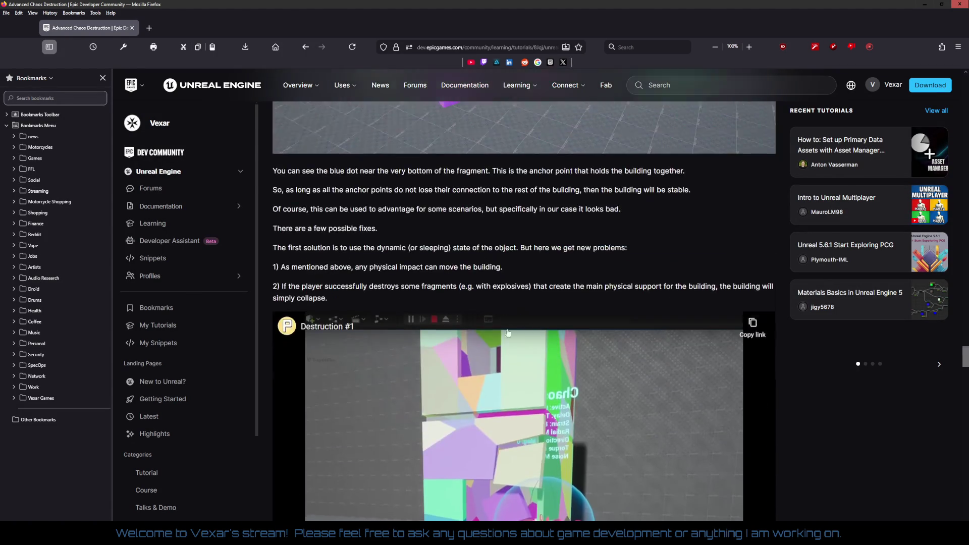
{"action": "scroll", "coordinate": [507, 332], "scroll_direction": "up", "scroll_amount": 15}
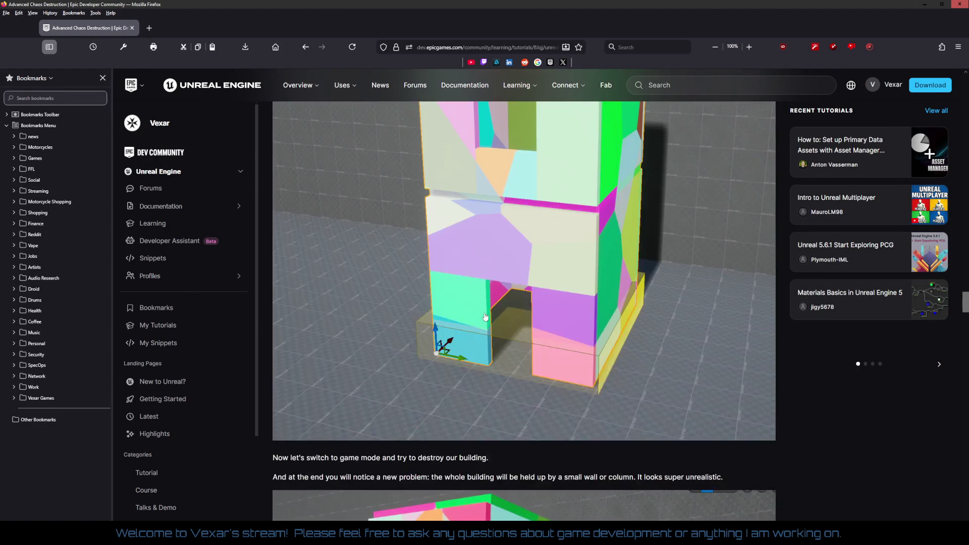
{"action": "scroll", "coordinate": [475, 308], "scroll_direction": "up", "scroll_amount": 15}
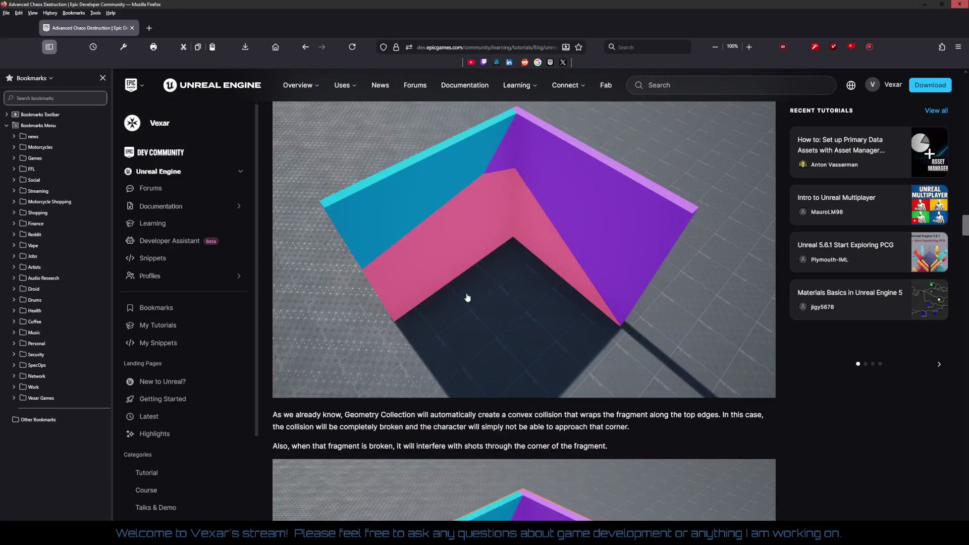
{"action": "left_click", "coordinate": [941, 5]}
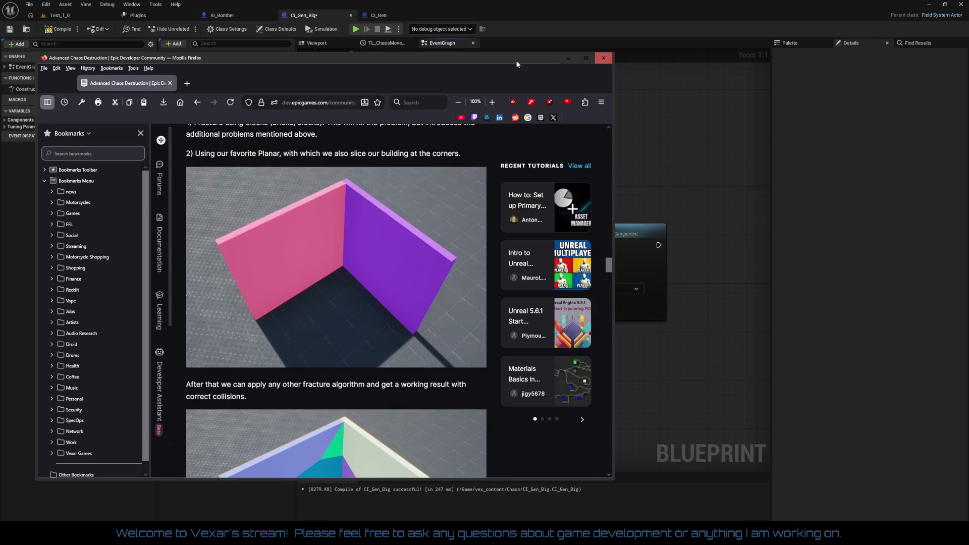
Step: Back in the CI_Gen_Big graph, delete the Field System Component and Add Transient Field nodes
{"action": "left_click", "coordinate": [568, 58]}
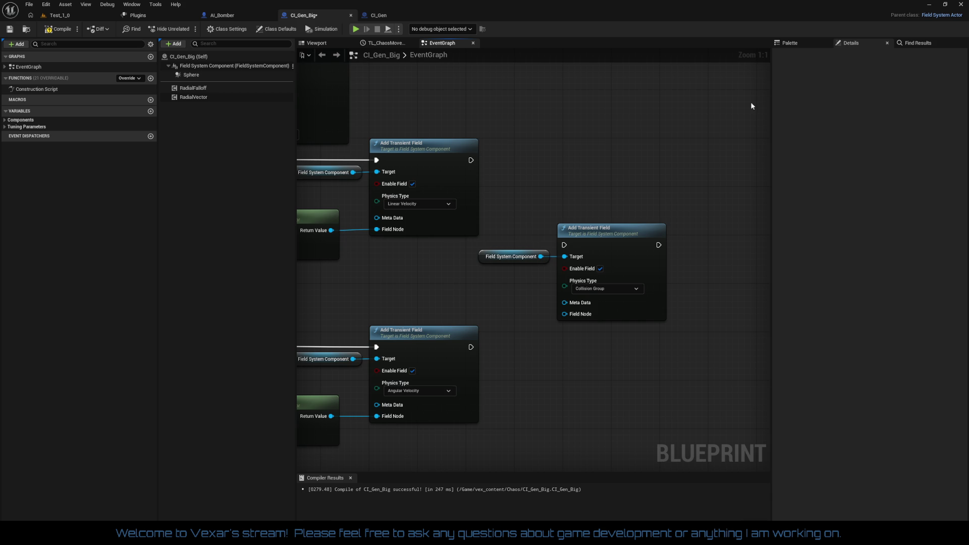
{"action": "left_click_drag", "start_coordinate": [535, 186], "coordinate": [595, 373]}
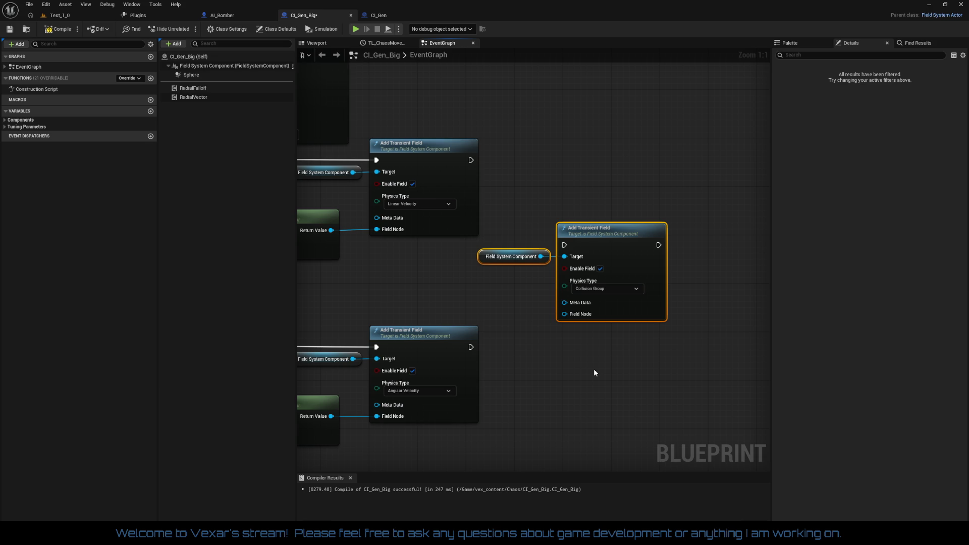
{"action": "key", "text": "Delete"}
{"action": "left_click_drag", "start_coordinate": [576, 340], "coordinate": [767, 127]}
{"action": "scroll", "coordinate": [650, 229], "scroll_direction": "down", "scroll_amount": 1}
{"action": "mouse_move", "coordinate": [650, 229]}
{"action": "left_mouse_down"}
{"action": "mouse_move", "coordinate": [596, 390]}
{"action": "mouse_move", "coordinate": [520, 381]}
{"action": "left_mouse_up"}
{"action": "scroll", "coordinate": [376, 319], "scroll_direction": "up", "scroll_amount": 1}
{"action": "left_click_drag", "start_coordinate": [317, 339], "coordinate": [507, 339]}
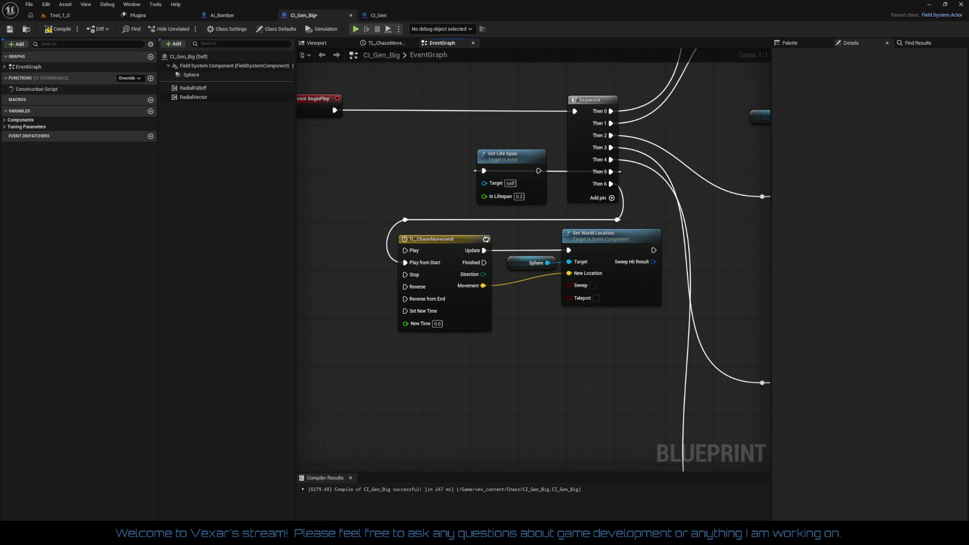
Step: Compile CI_Gen_Big and open a Content Browser on the vex_content/Chaos folder
{"action": "left_click", "coordinate": [60, 29]}
{"action": "scroll", "coordinate": [537, 123], "scroll_direction": "down", "scroll_amount": 2}
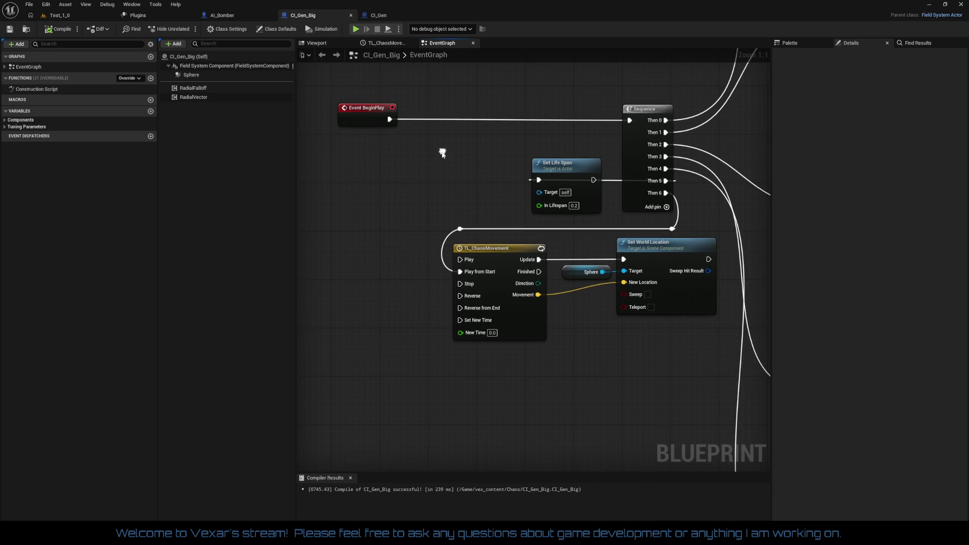
{"action": "mouse_move", "coordinate": [473, 158]}
{"action": "left_mouse_down"}
{"action": "mouse_move", "coordinate": [259, 221]}
{"action": "mouse_move", "coordinate": [379, 182]}
{"action": "left_mouse_up"}
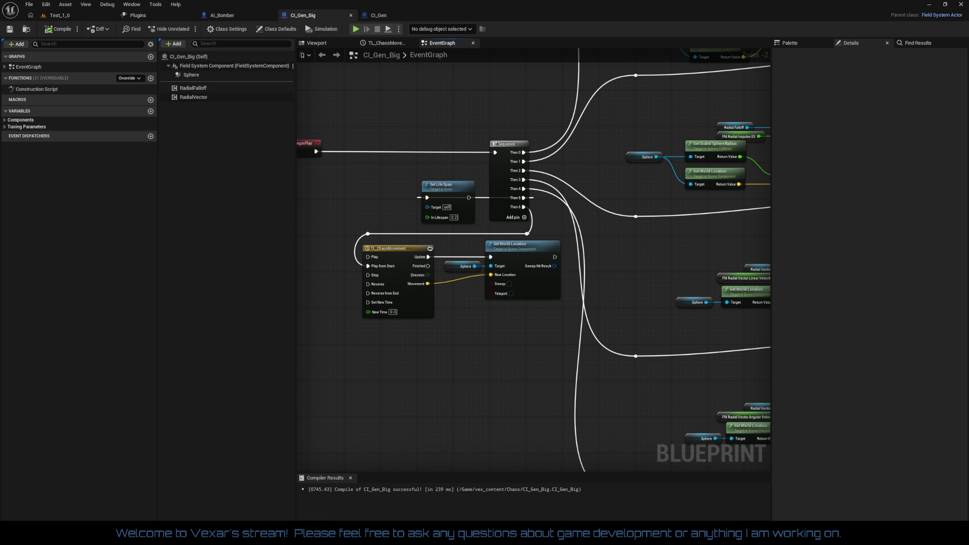
{"action": "key", "text": "ctrl+space"}
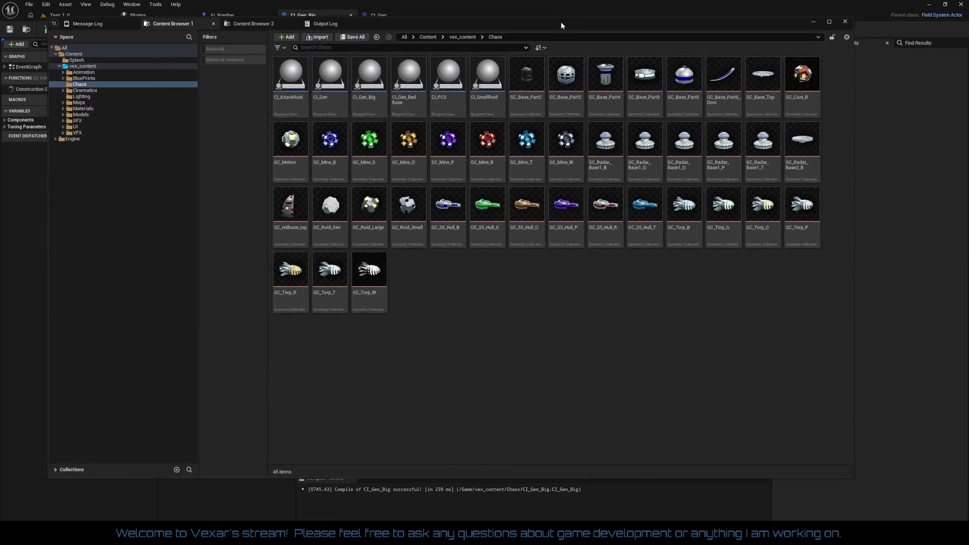
Step: Move the floating Content Browser aside and look through the Asset and Window menus
{"action": "left_click_drag", "start_coordinate": [560, 21], "coordinate": [586, 37]}
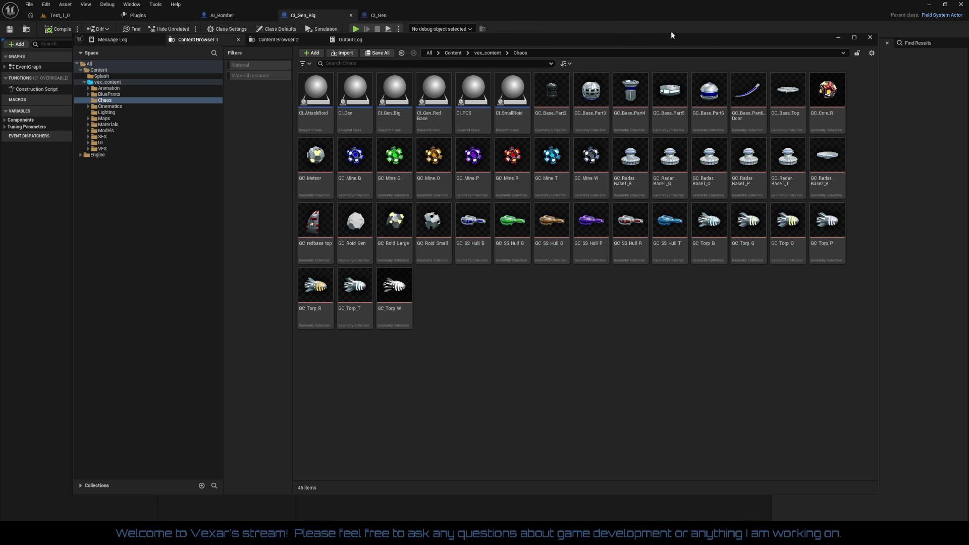
{"action": "mouse_move", "coordinate": [737, 43]}
{"action": "left_mouse_down"}
{"action": "mouse_move", "coordinate": [785, 44]}
{"action": "mouse_move", "coordinate": [746, 54]}
{"action": "mouse_move", "coordinate": [740, 70]}
{"action": "left_mouse_up"}
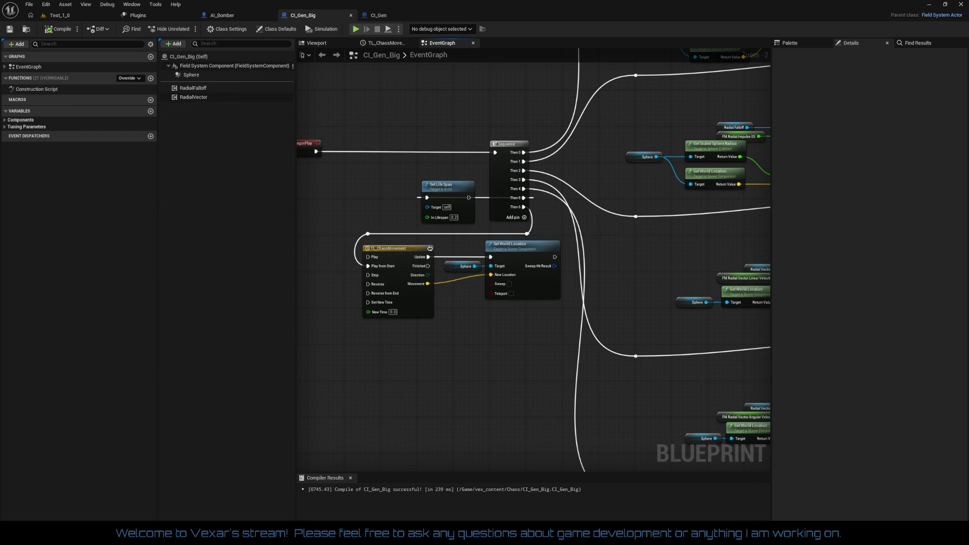
{"action": "left_click", "coordinate": [85, 5]}
{"action": "mouse_move", "coordinate": [59, 9]}
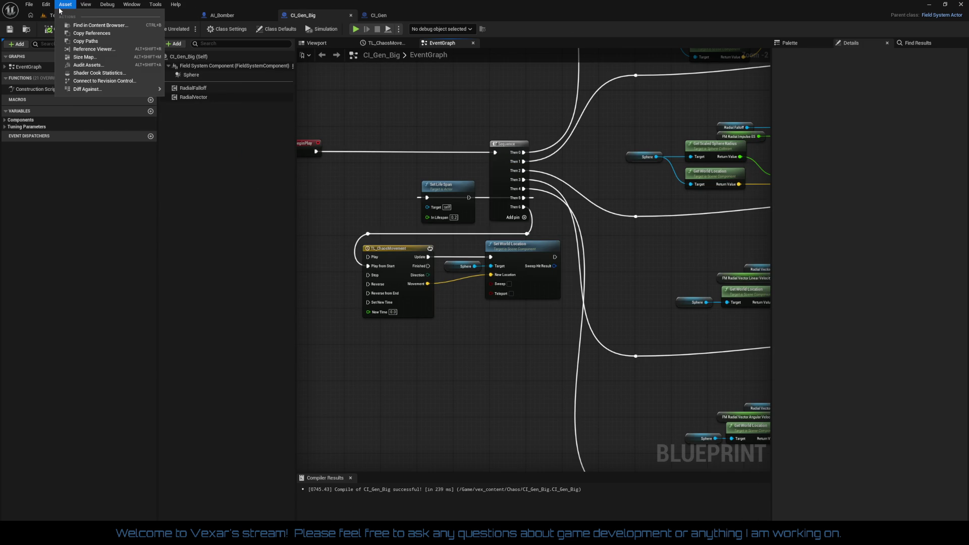
{"action": "left_click", "coordinate": [133, 5]}
{"action": "left_click", "coordinate": [133, 5]}
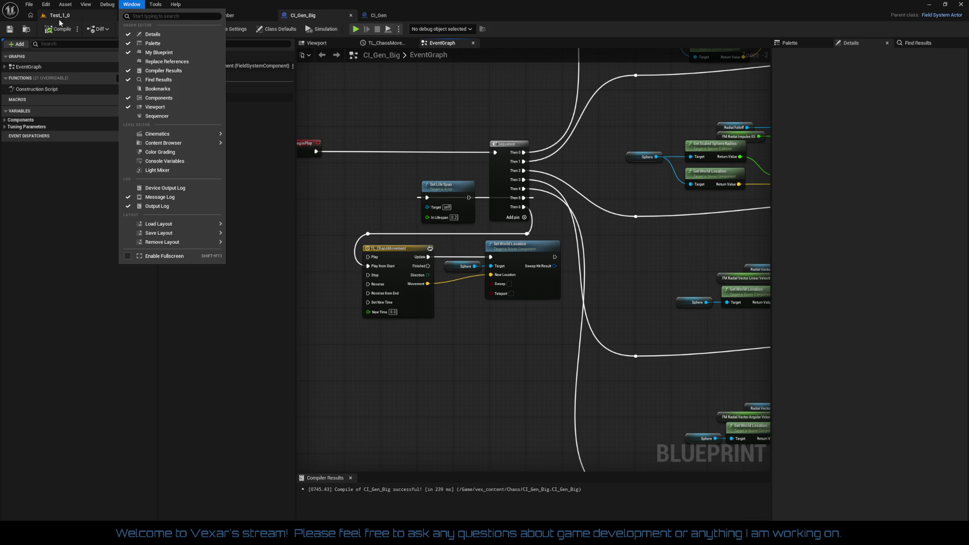
Step: Switch to the Test_1_0 level and browse its Tools, Window and Edit menus
{"action": "left_click", "coordinate": [83, 14]}
{"action": "left_click", "coordinate": [90, 5]}
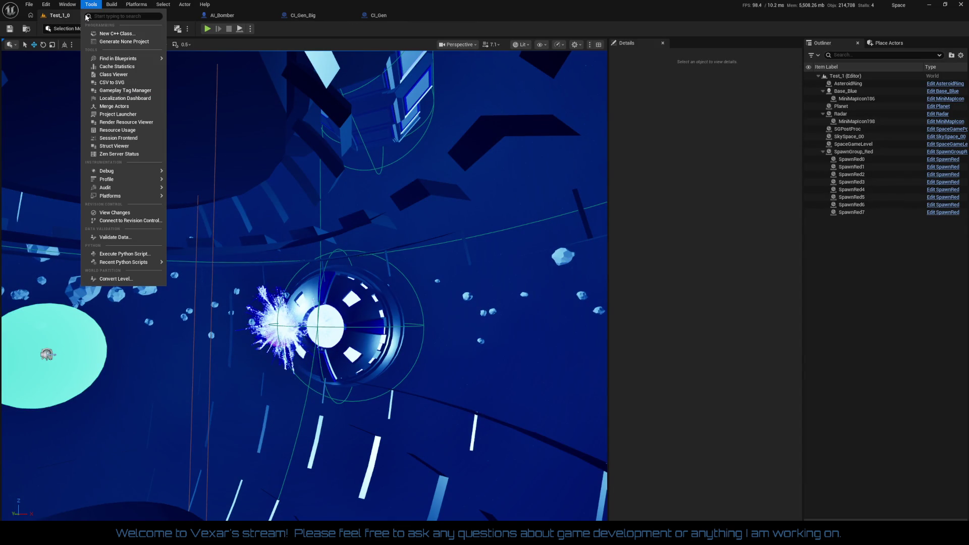
{"action": "left_click", "coordinate": [67, 4]}
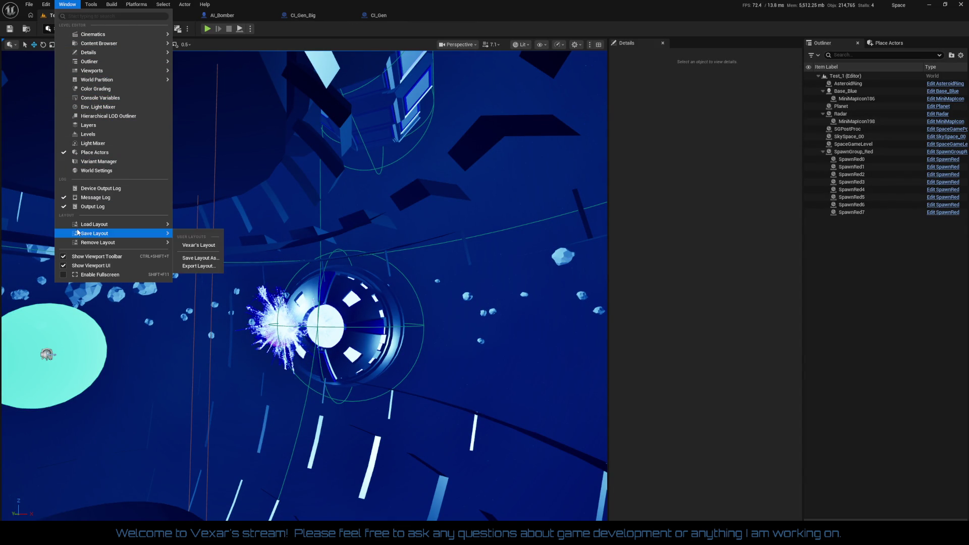
{"action": "mouse_move", "coordinate": [110, 81]}
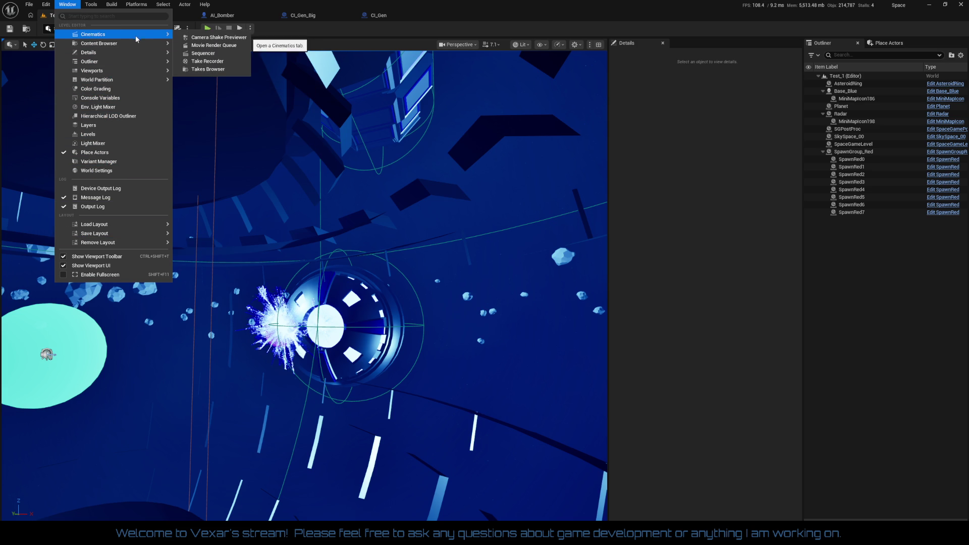
{"action": "mouse_move", "coordinate": [133, 52]}
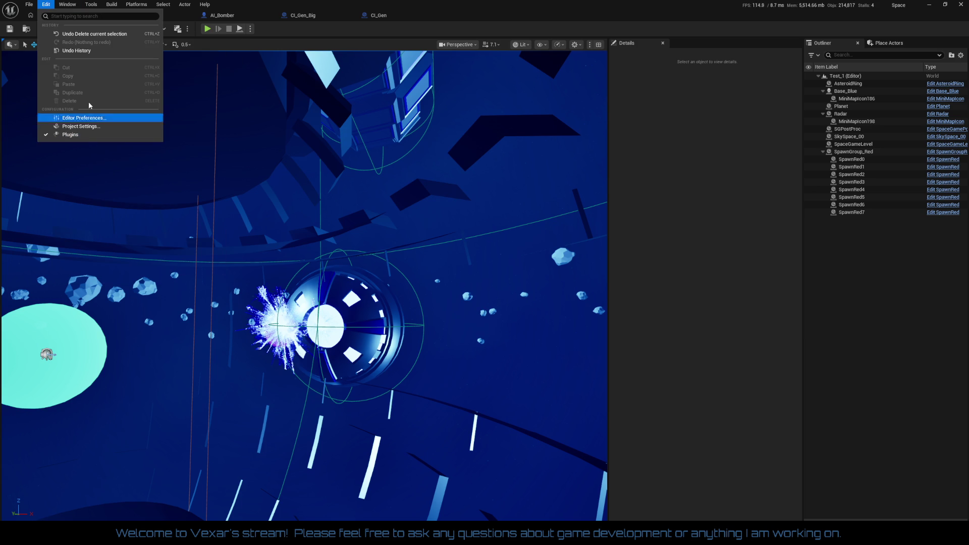
{"action": "mouse_move", "coordinate": [86, 10]}
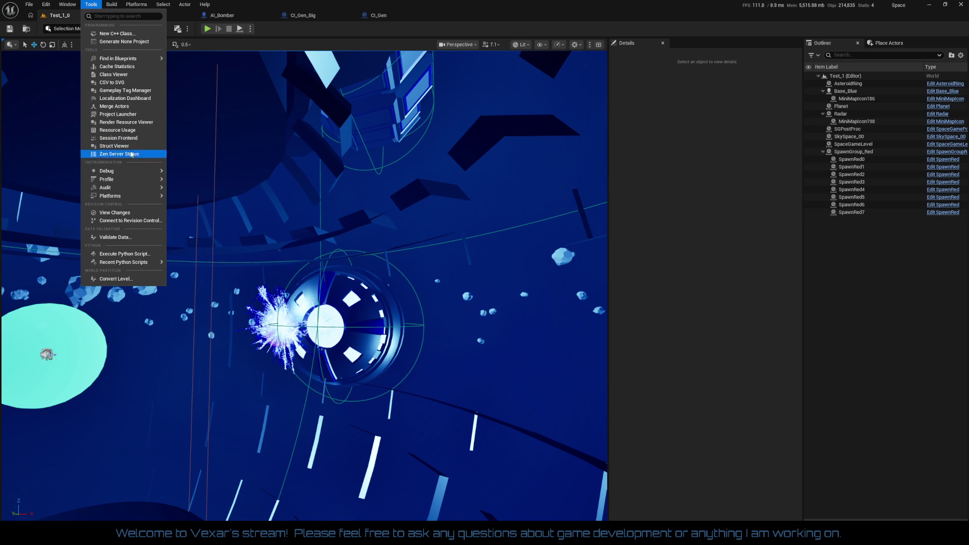
{"action": "mouse_move", "coordinate": [166, 64]}
{"action": "key", "text": "Escape"}
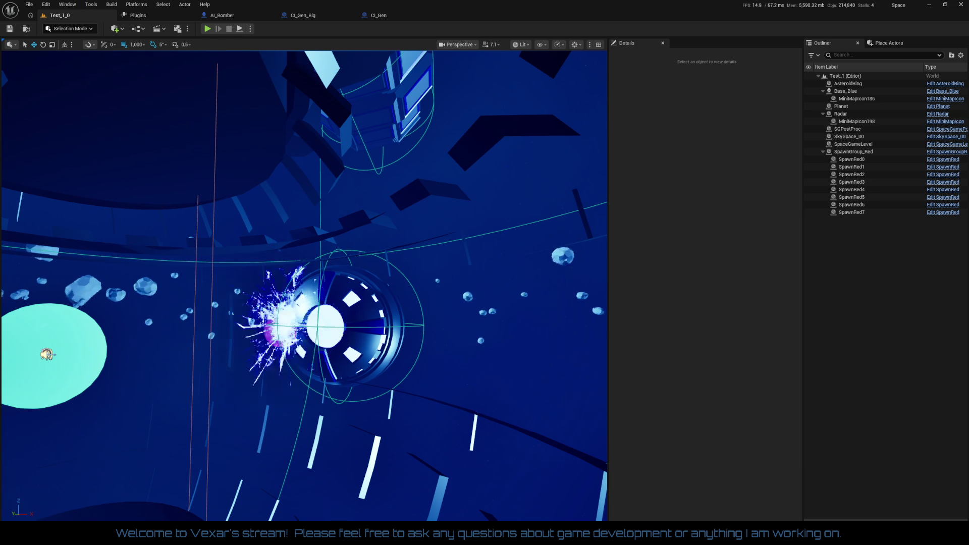
Step: Show the Chaos folder's assets, inspect CI_Gen_Big's context menu, then open Find in Blueprints
{"action": "mouse_move", "coordinate": [968, 18]}
{"action": "left_mouse_down"}
{"action": "mouse_move", "coordinate": [638, 47]}
{"action": "mouse_move", "coordinate": [618, 60]}
{"action": "left_mouse_up"}
{"action": "left_click", "coordinate": [232, 63]}
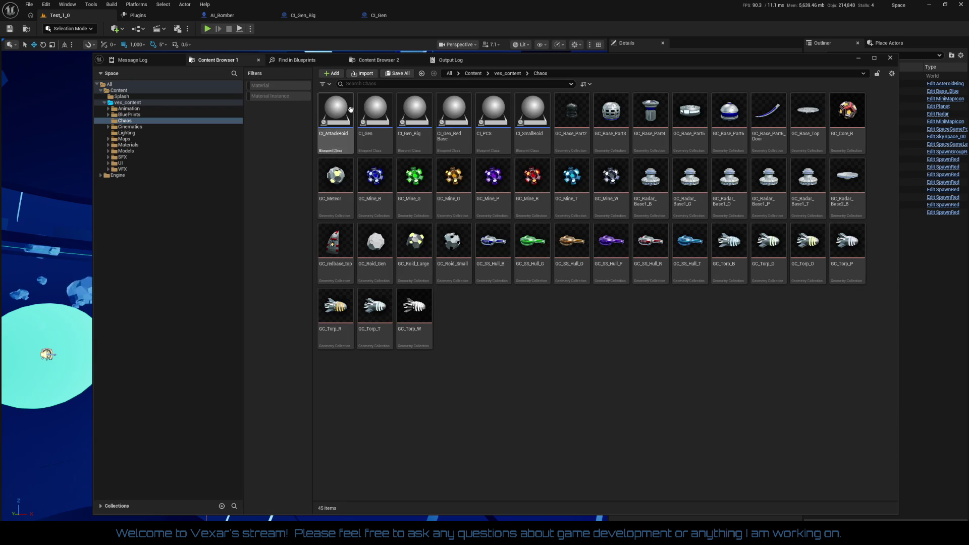
{"action": "right_click", "coordinate": [413, 120]}
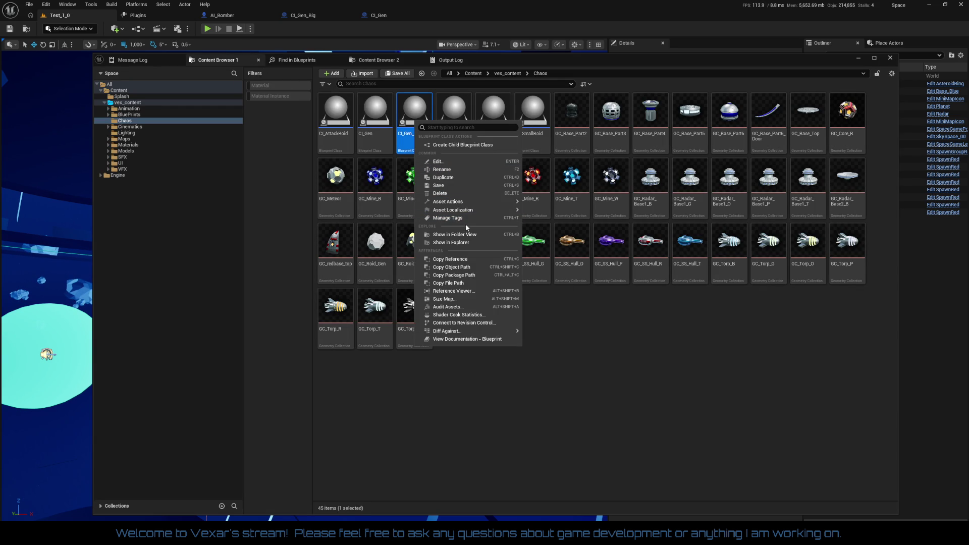
{"action": "mouse_move", "coordinate": [490, 202]}
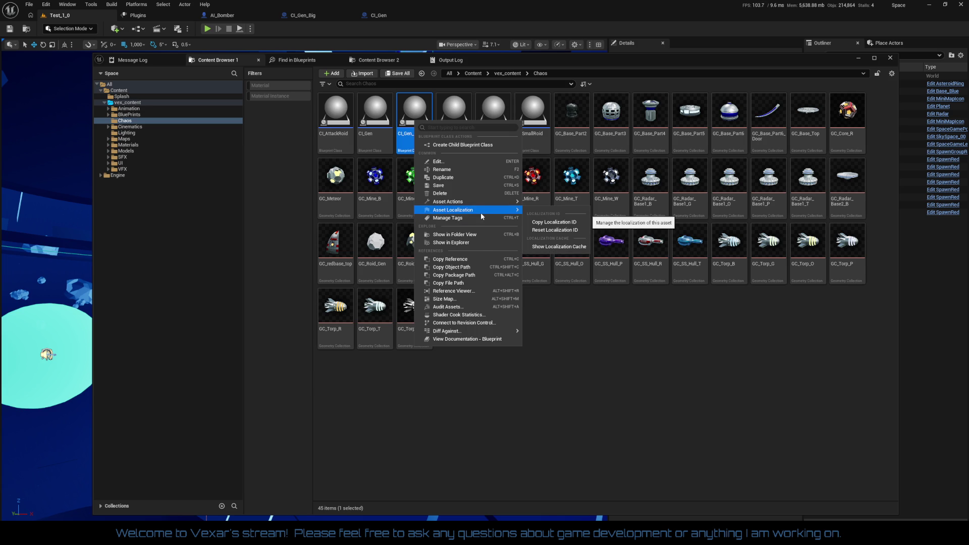
{"action": "mouse_move", "coordinate": [486, 328]}
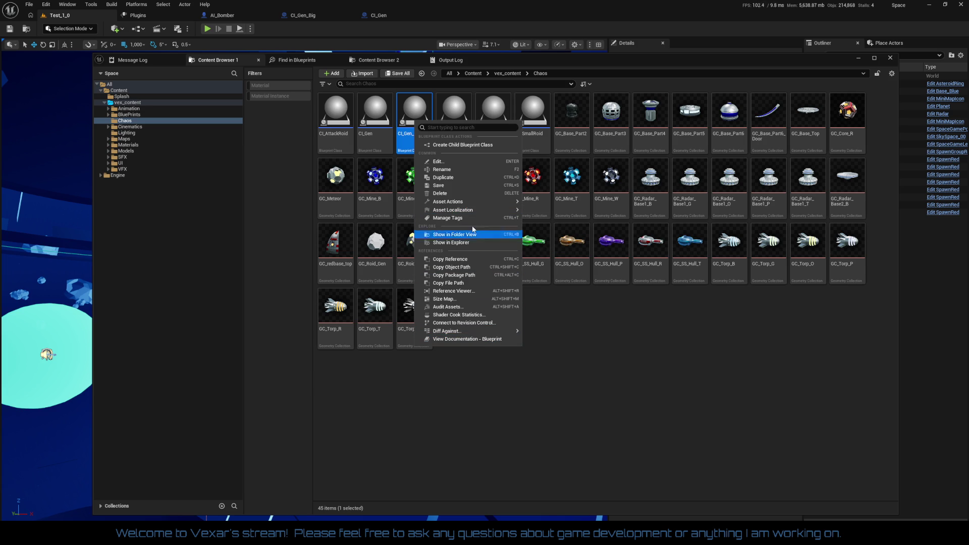
{"action": "left_click", "coordinate": [601, 323]}
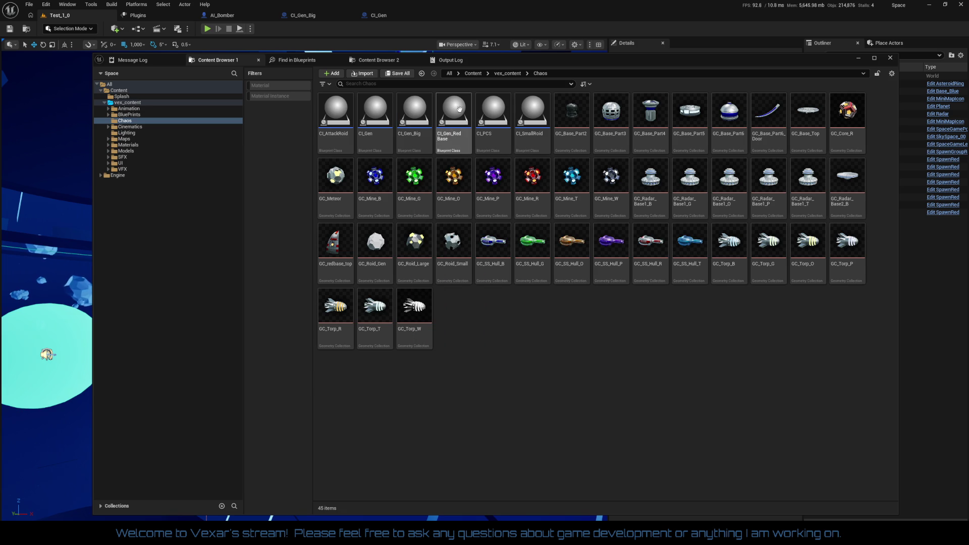
{"action": "left_click", "coordinate": [298, 60]}
Step: Search all blueprints for 'gen_big' and open Base_Blue at its CI_Gen_Big Class reference
{"action": "left_click", "coordinate": [261, 74]}
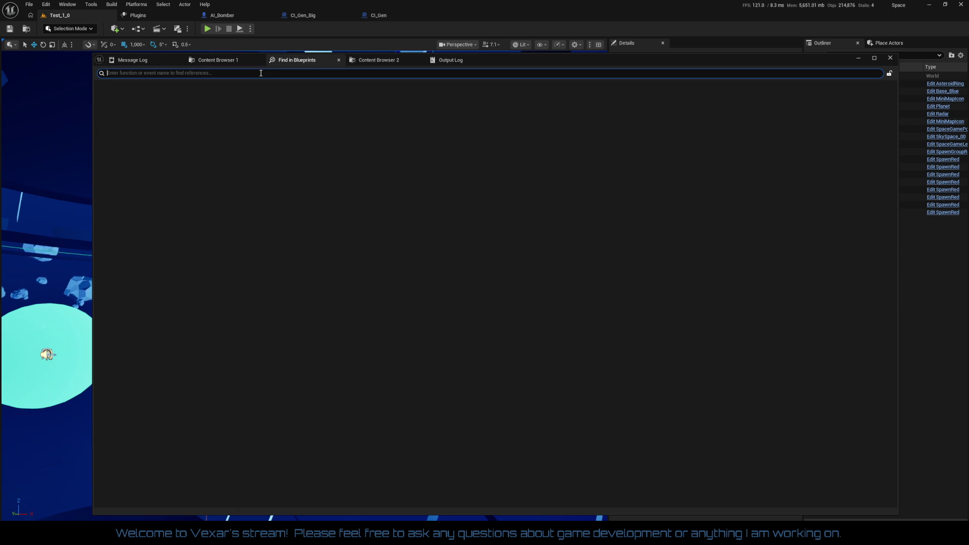
{"action": "type", "text": "gen_big"}
{"action": "key", "text": "Return"}
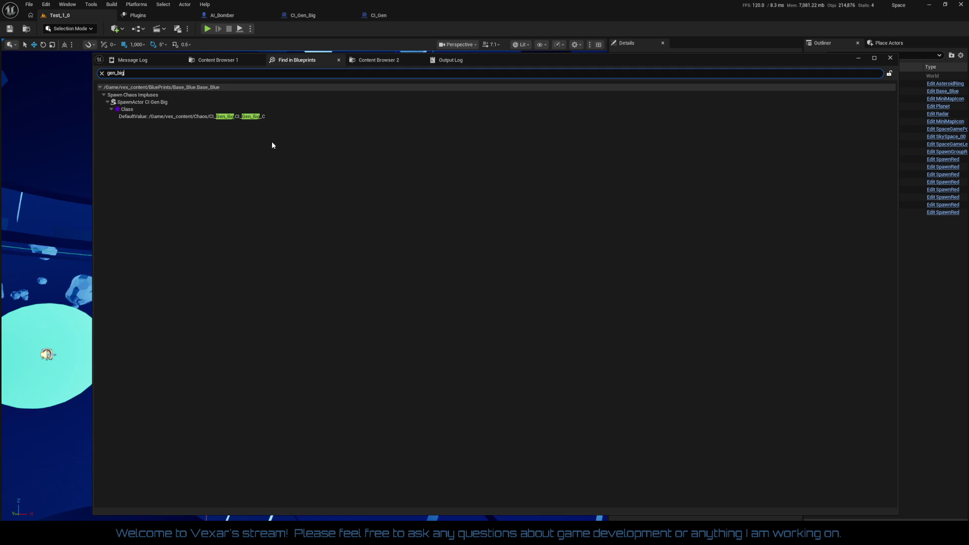
{"action": "left_click", "coordinate": [127, 110]}
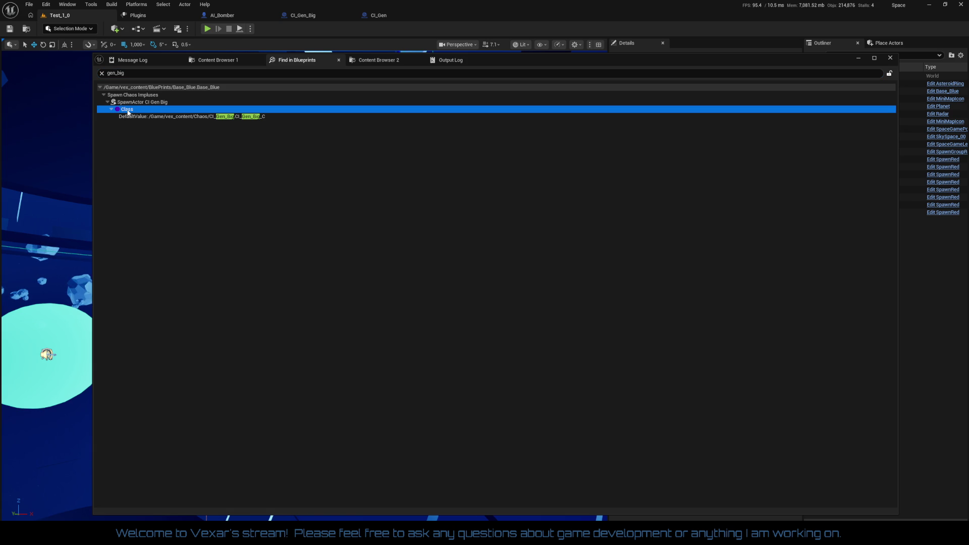
{"action": "double_click", "coordinate": [143, 107]}
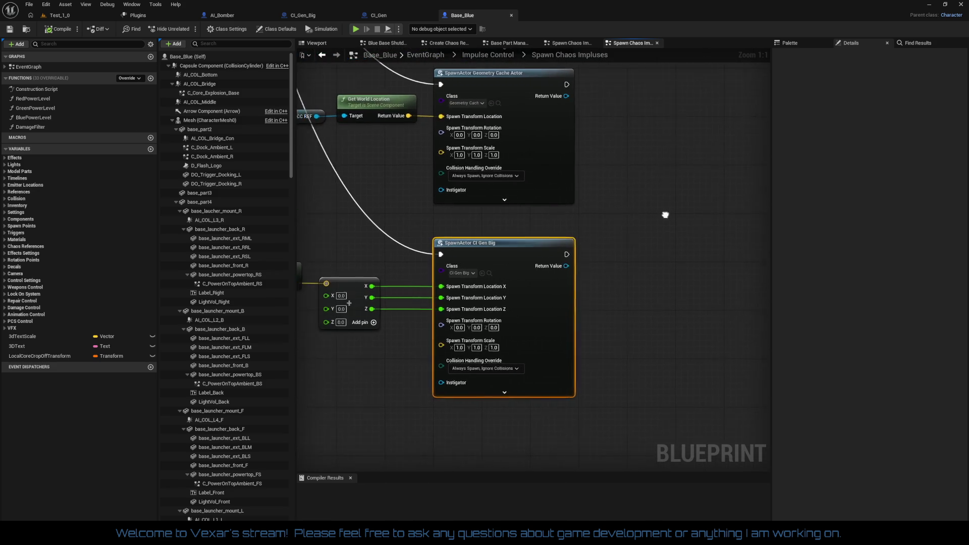
Step: Replace the Make Vector node by recombining the SpawnActor location pin and wiring Get World Location in
{"action": "scroll", "coordinate": [643, 184], "scroll_direction": "down", "scroll_amount": 1}
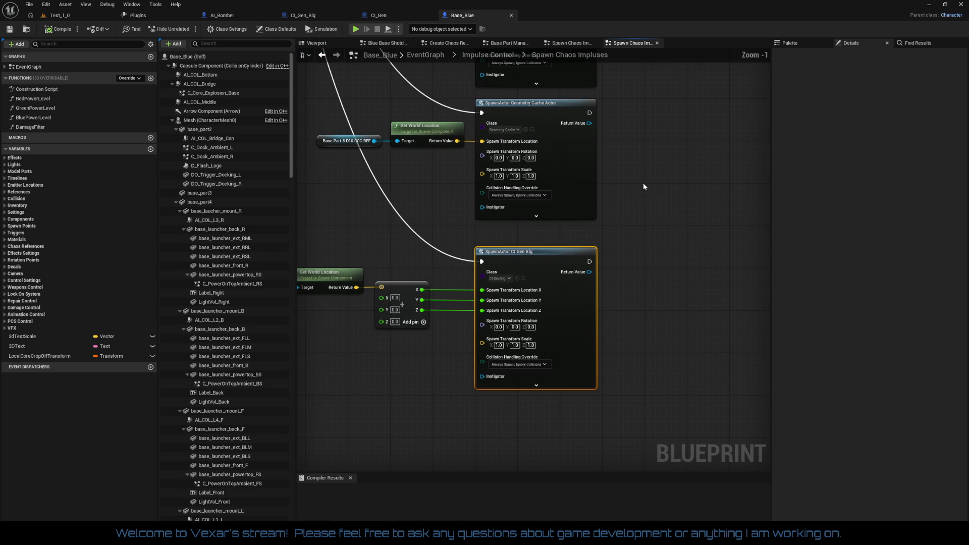
{"action": "mouse_move", "coordinate": [643, 198]}
{"action": "left_mouse_down"}
{"action": "mouse_move", "coordinate": [708, 141]}
{"action": "mouse_move", "coordinate": [715, 149]}
{"action": "left_mouse_up"}
{"action": "left_click_drag", "start_coordinate": [561, 157], "coordinate": [580, 148]}
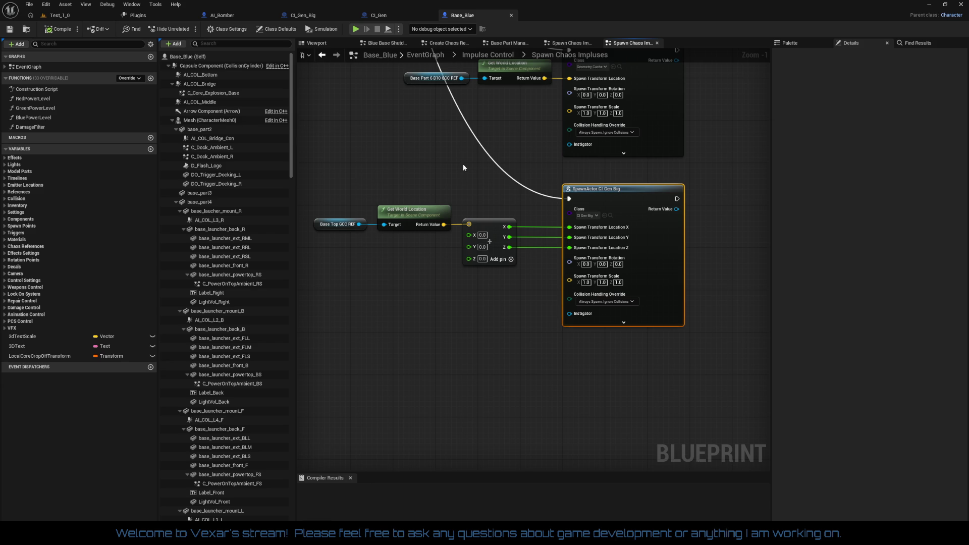
{"action": "left_click", "coordinate": [478, 252]}
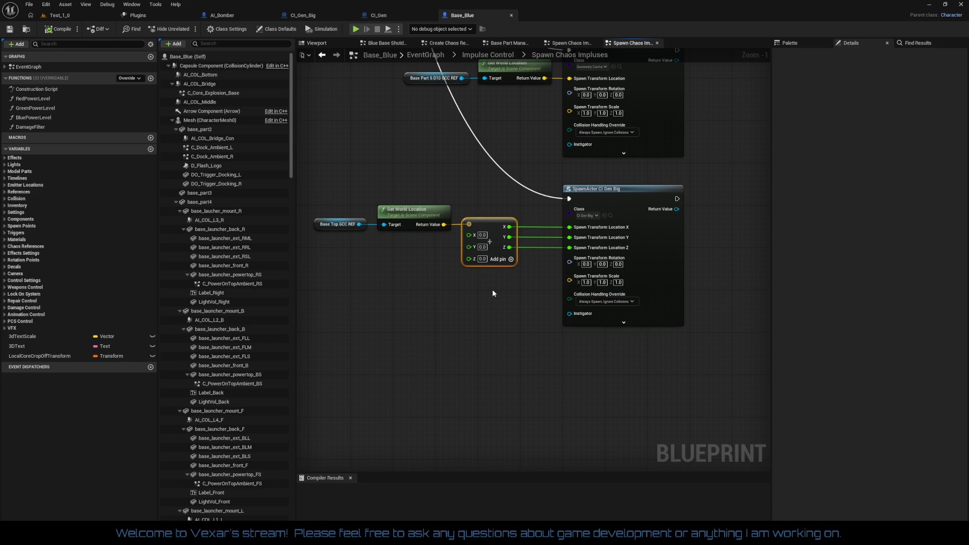
{"action": "key", "text": "Delete"}
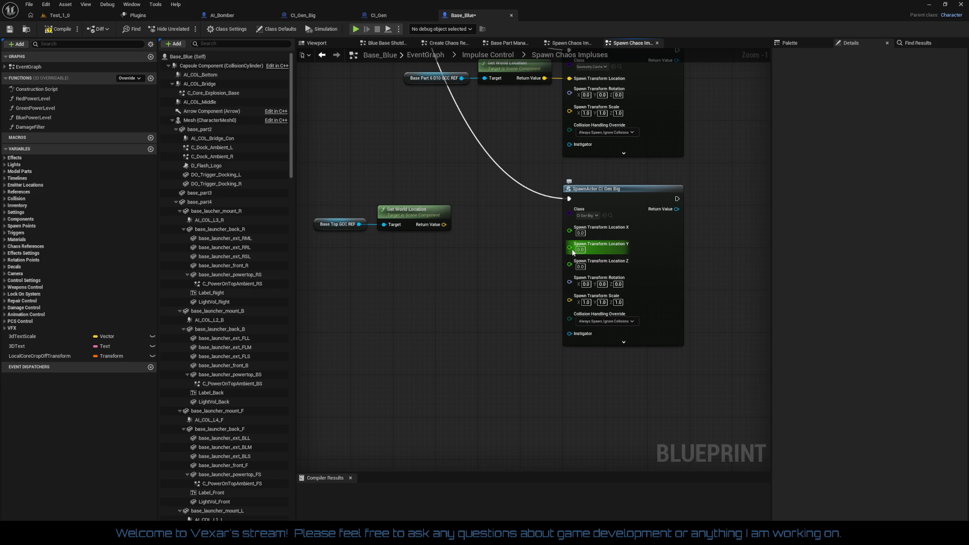
{"action": "right_click", "coordinate": [574, 253]}
{"action": "left_click", "coordinate": [606, 281]}
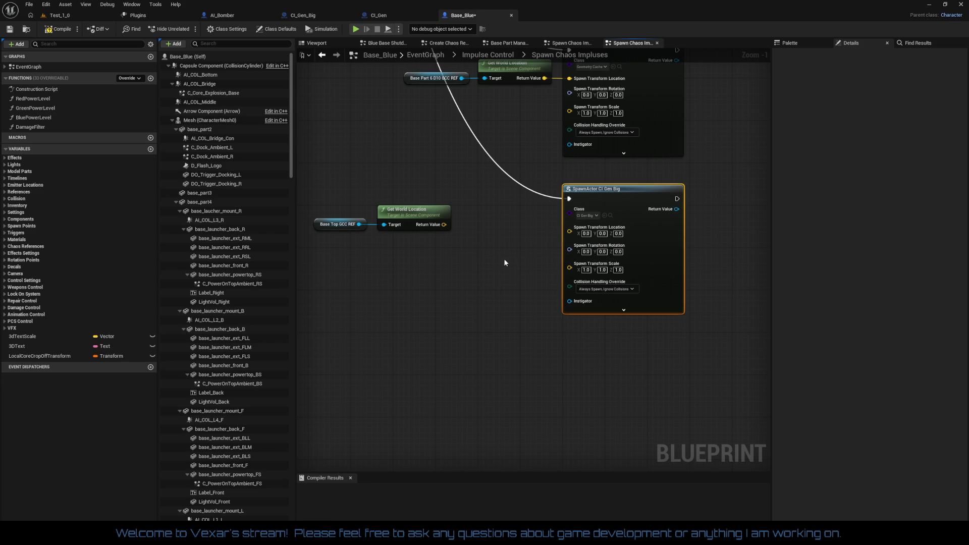
{"action": "left_click_drag", "start_coordinate": [444, 224], "coordinate": [570, 229]}
Step: Straighten the Base Top, Get World Location and SpawnActor node connections and tidy the graph
{"action": "left_click_drag", "start_coordinate": [421, 216], "coordinate": [517, 219]}
{"action": "left_click_drag", "start_coordinate": [381, 178], "coordinate": [600, 270]}
{"action": "key", "text": "q"}
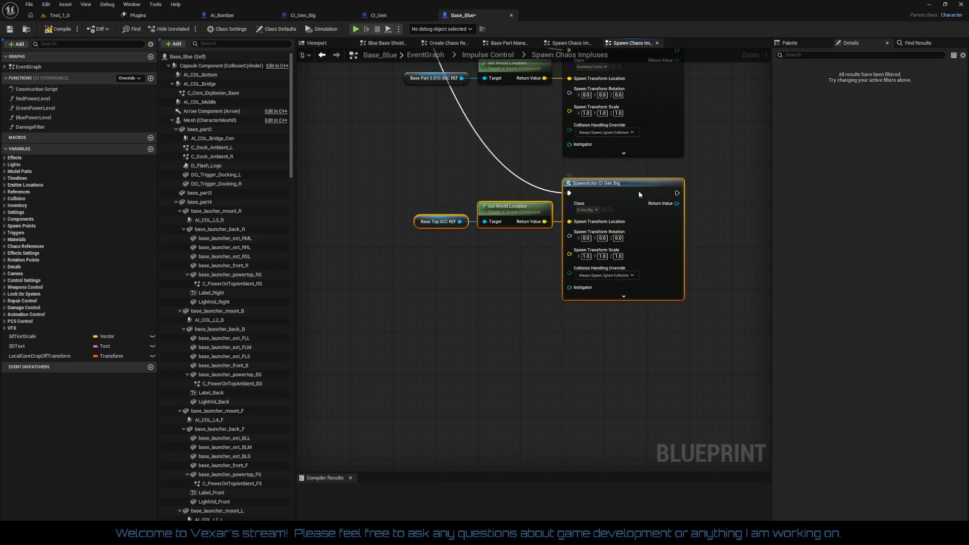
{"action": "left_click_drag", "start_coordinate": [391, 329], "coordinate": [404, 420]}
{"action": "left_click", "coordinate": [429, 256]}
{"action": "mouse_move", "coordinate": [428, 256]}
{"action": "left_mouse_down"}
{"action": "mouse_move", "coordinate": [439, 284]}
{"action": "mouse_move", "coordinate": [476, 319]}
{"action": "mouse_move", "coordinate": [677, 369]}
{"action": "left_mouse_up"}
{"action": "scroll", "coordinate": [476, 281], "scroll_direction": "down", "scroll_amount": 2}
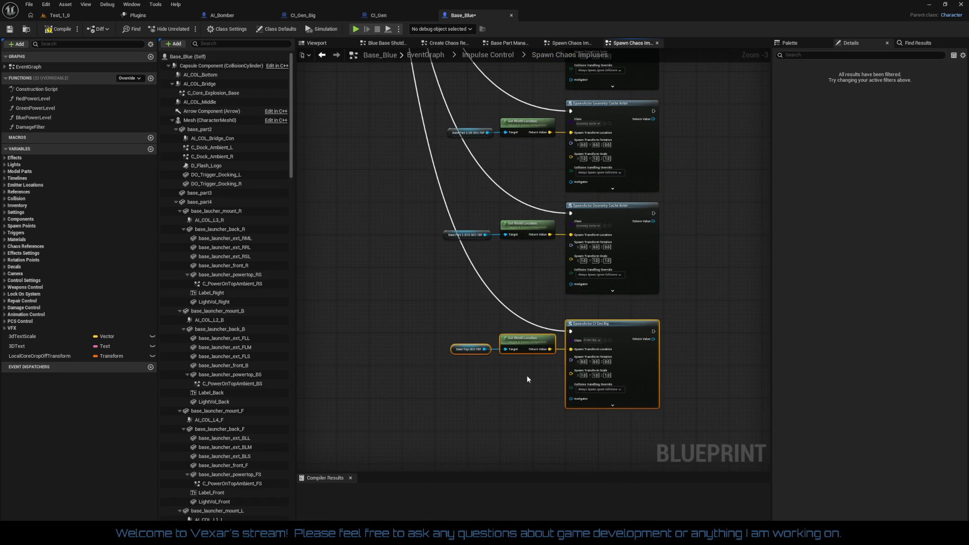
{"action": "mouse_move", "coordinate": [483, 213]}
{"action": "left_mouse_down"}
{"action": "mouse_move", "coordinate": [496, 325]}
{"action": "mouse_move", "coordinate": [433, 367]}
{"action": "mouse_move", "coordinate": [429, 310]}
{"action": "mouse_move", "coordinate": [427, 464]}
{"action": "mouse_move", "coordinate": [510, 216]}
{"action": "left_mouse_up"}
{"action": "scroll", "coordinate": [496, 324], "scroll_direction": "down", "scroll_amount": 2}
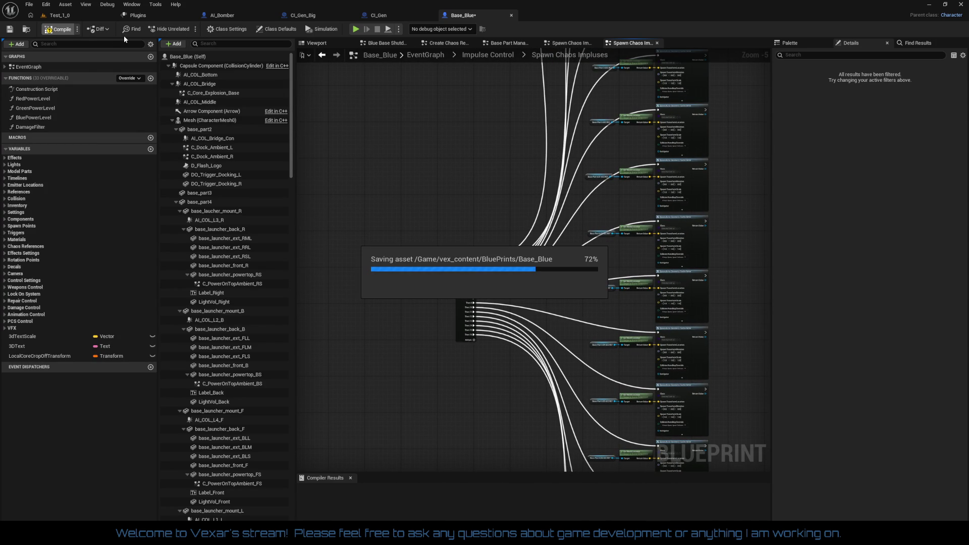
Step: Save Test_1_0, fly the ship forward briefly in Play In Editor, then stop
{"action": "left_click", "coordinate": [92, 14]}
{"action": "left_click", "coordinate": [10, 31]}
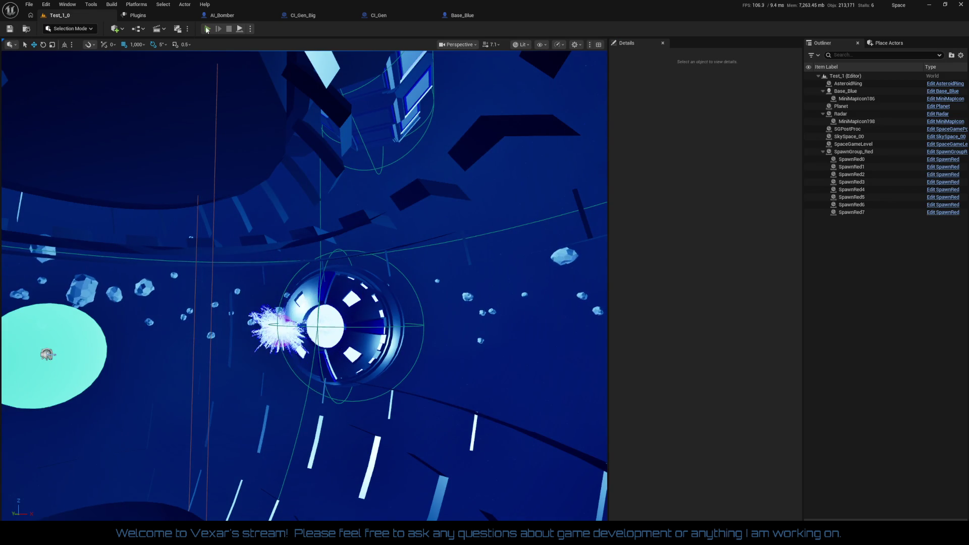
{"action": "left_click", "coordinate": [207, 28]}
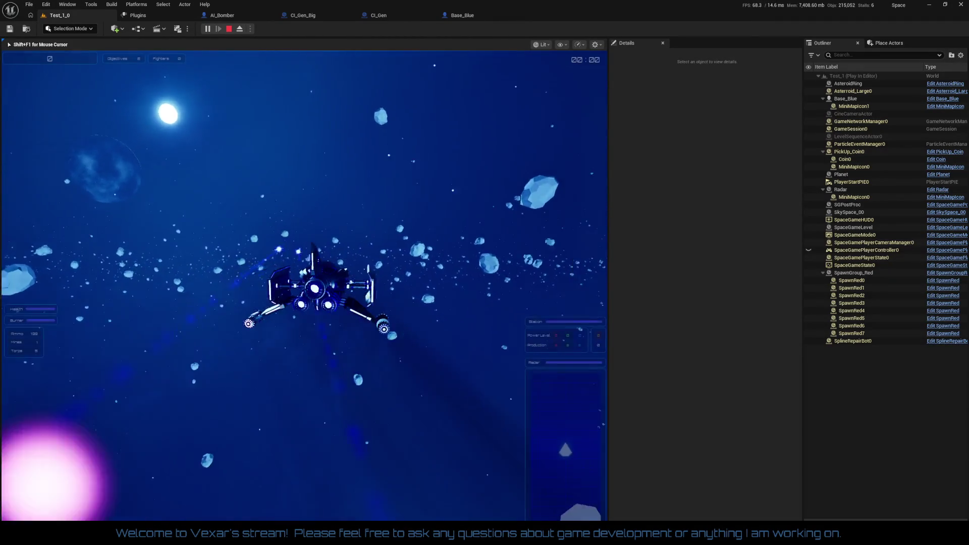
{"action": "key", "text": "w"}
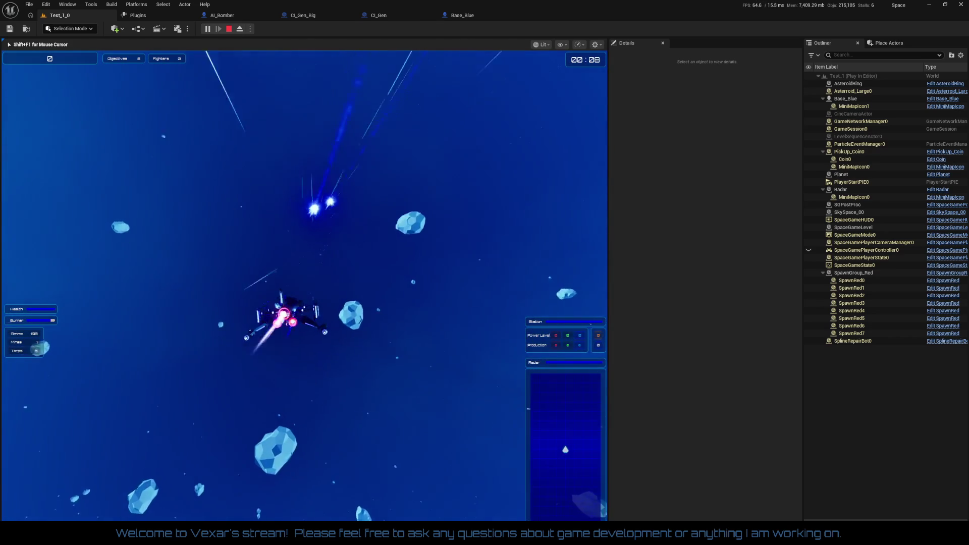
{"action": "key", "text": "Escape"}
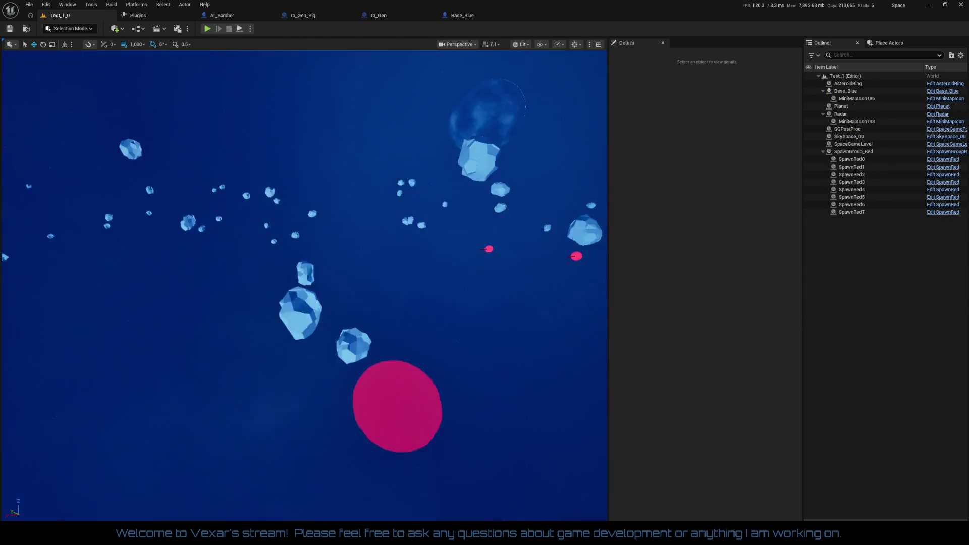
Step: Select the SkySpace_00 actor and frame the viewport on it
{"action": "left_click", "coordinate": [386, 150]}
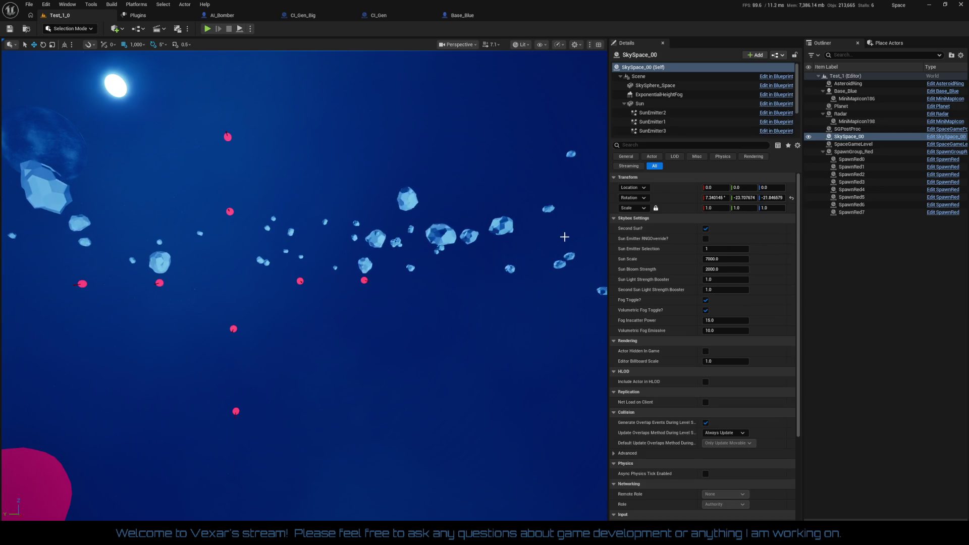
{"action": "key", "text": "f"}
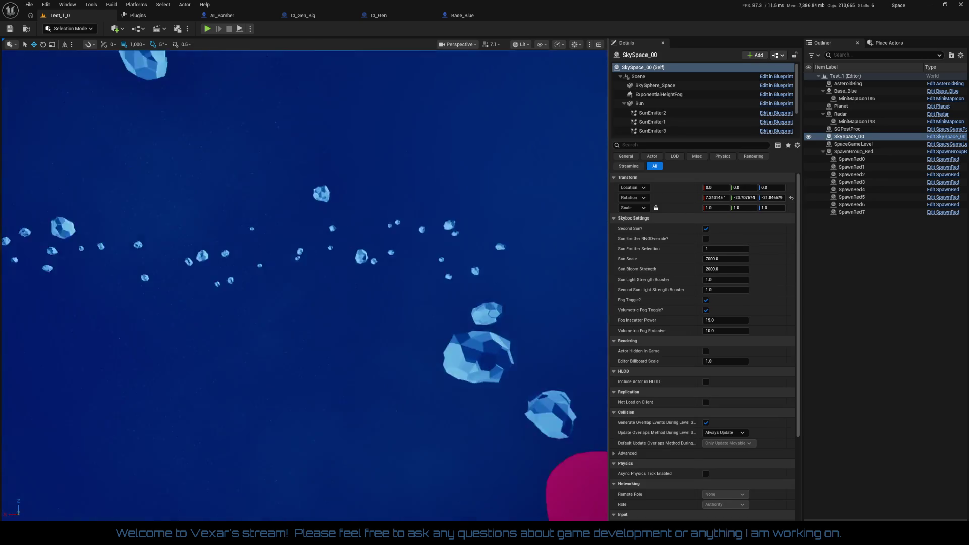
{"action": "left_click_drag", "start_coordinate": [383, 212], "coordinate": [376, 207]}
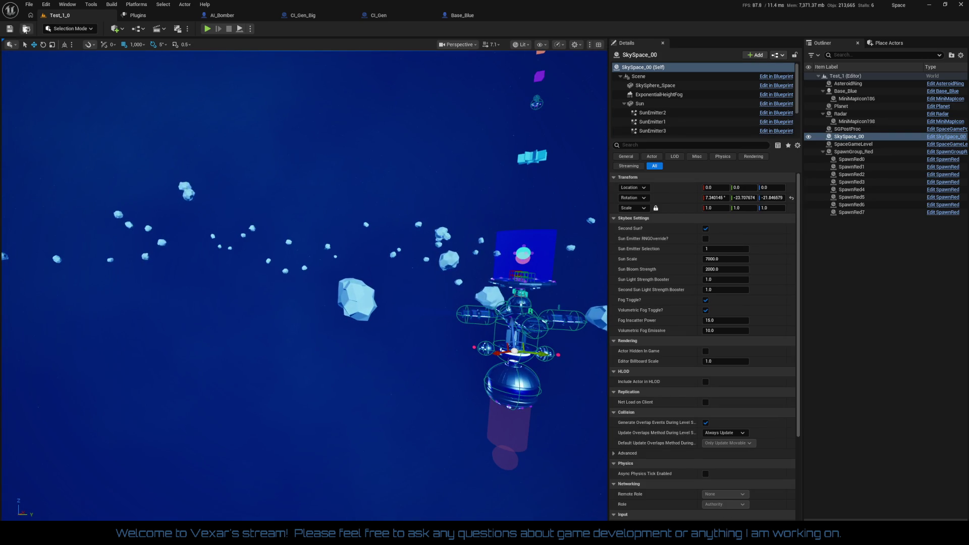
Step: Build all levels, save Test_1_0 and start a new play-test
{"action": "left_click", "coordinate": [111, 4]}
{"action": "left_click", "coordinate": [130, 34]}
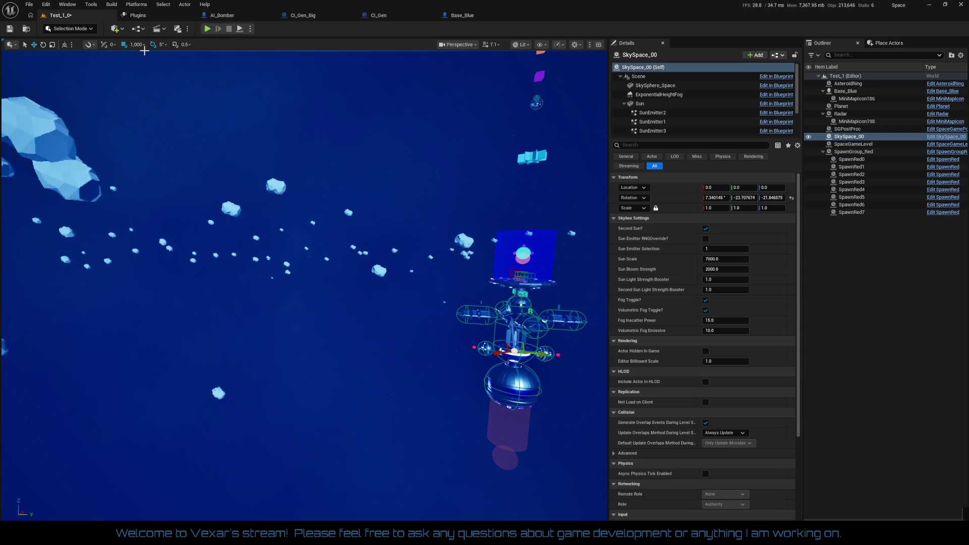
{"action": "left_click", "coordinate": [10, 29]}
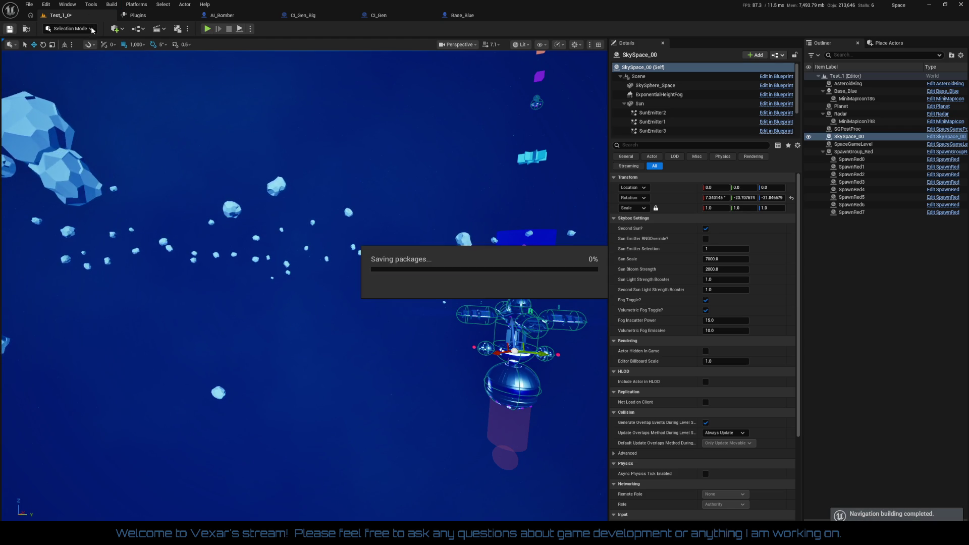
{"action": "left_click", "coordinate": [207, 29]}
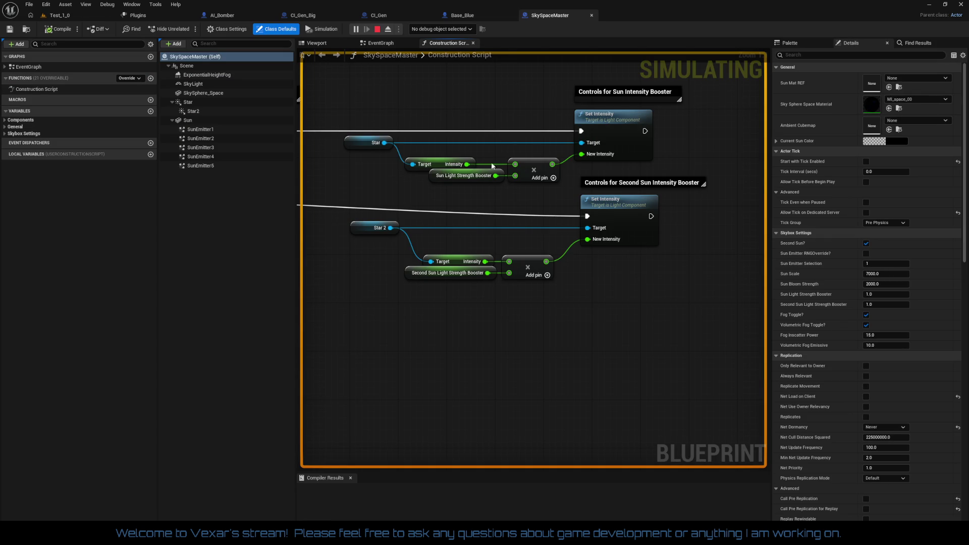
Step: Inspect SkySpaceMaster's Star2 light component, then resume the running Test_1_0 game
{"action": "left_click", "coordinate": [194, 111]}
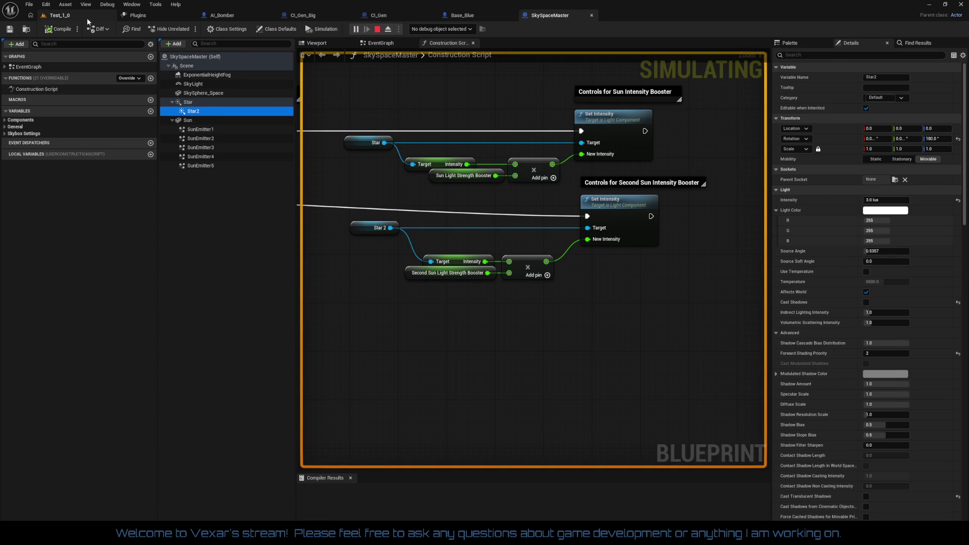
{"action": "left_click", "coordinate": [84, 21]}
{"action": "left_click", "coordinate": [270, 277]}
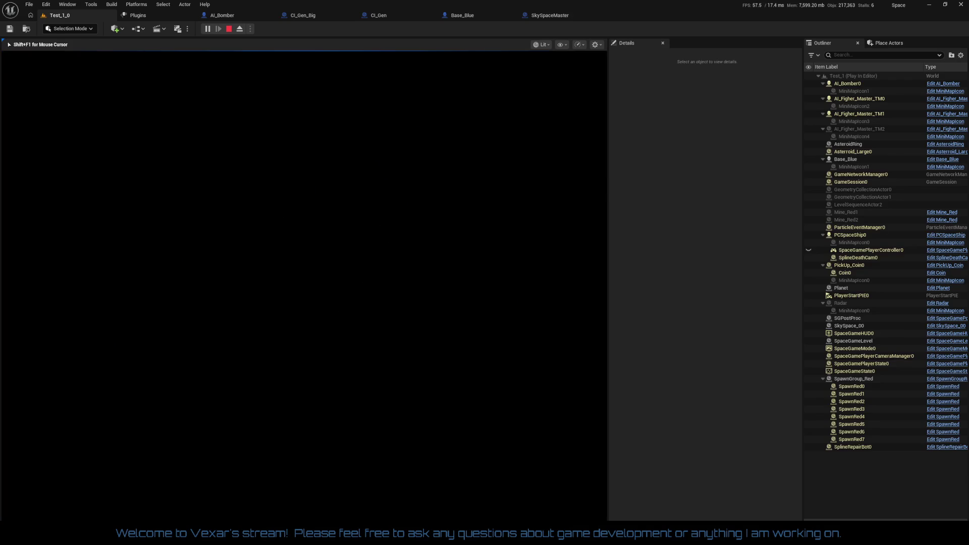
Step: Stop the current Play In Editor session and start a fresh one
{"action": "key", "text": "Escape"}
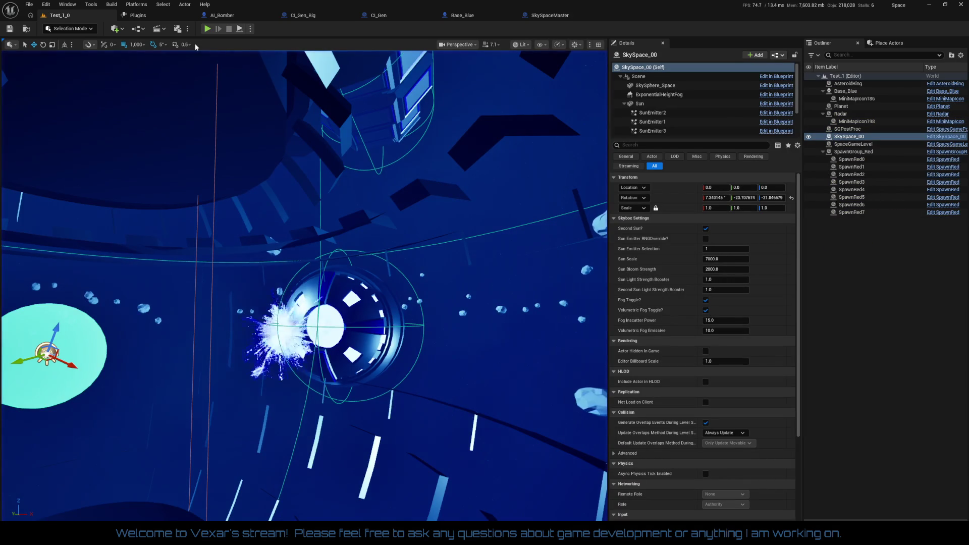
{"action": "left_click", "coordinate": [207, 29]}
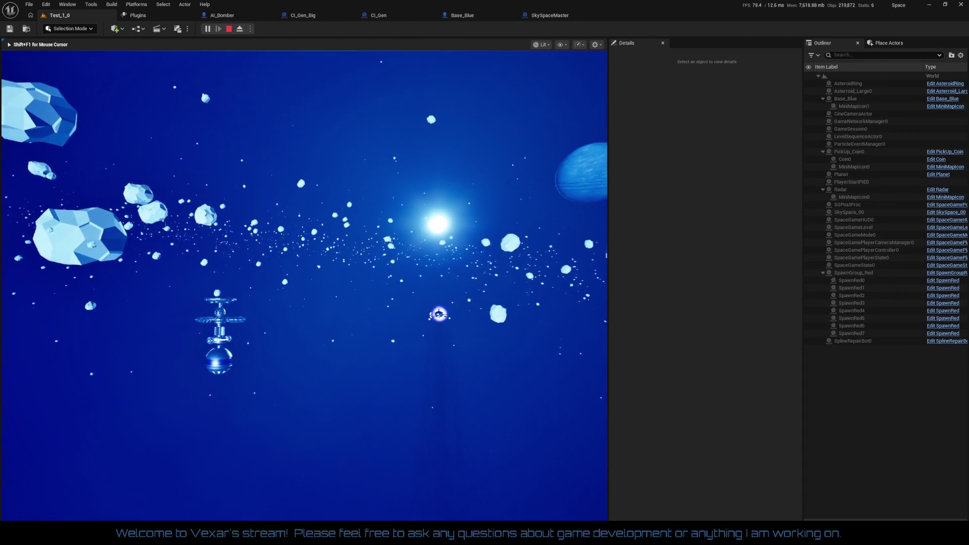
Step: Exit Play In Editor to get back to editing Test_1_0
{"action": "key", "text": "Escape"}
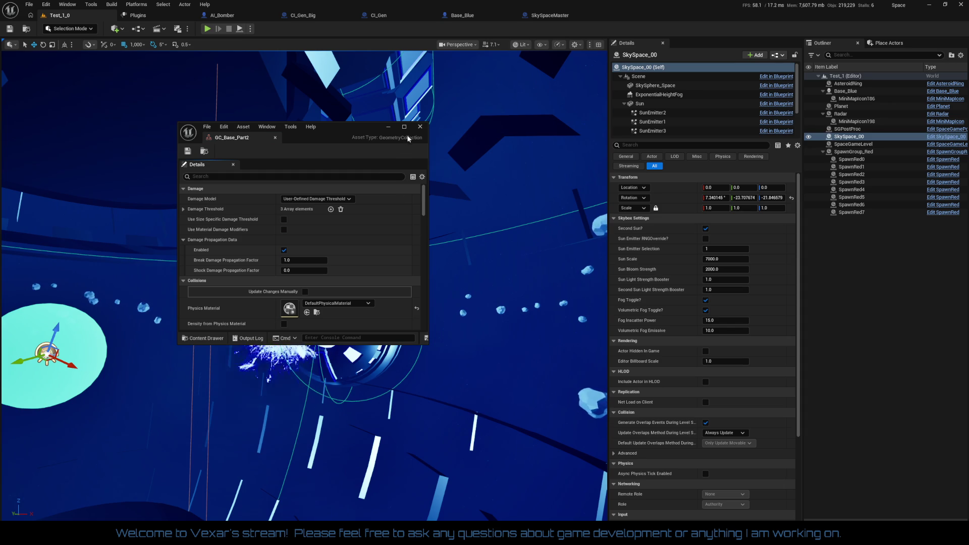
Step: Close GC_Base_Part2, dock the GC_Base_Top editor as a main tab, then return to Test_1_0
{"action": "left_click", "coordinate": [423, 127]}
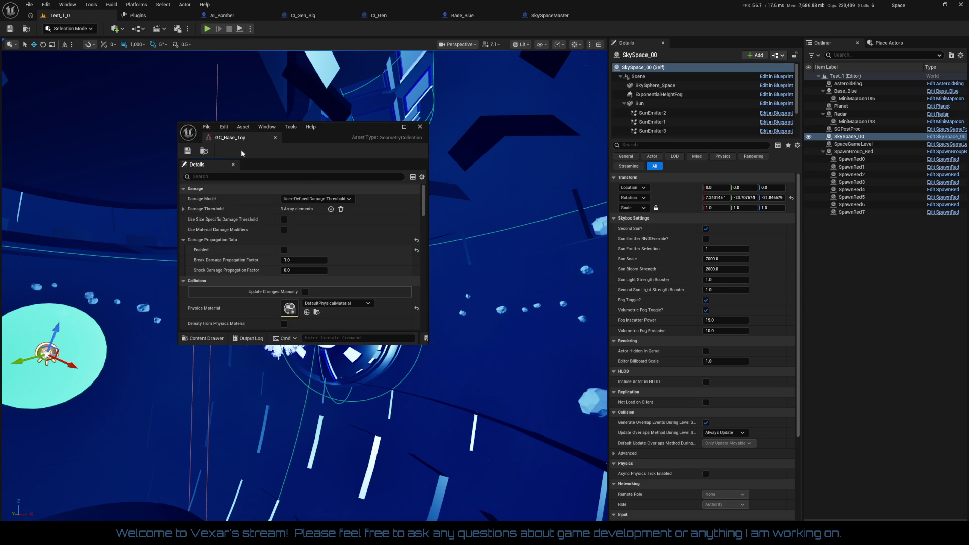
{"action": "mouse_move", "coordinate": [269, 139]}
{"action": "left_mouse_down"}
{"action": "mouse_move", "coordinate": [505, 30]}
{"action": "mouse_move", "coordinate": [619, 29]}
{"action": "left_mouse_up"}
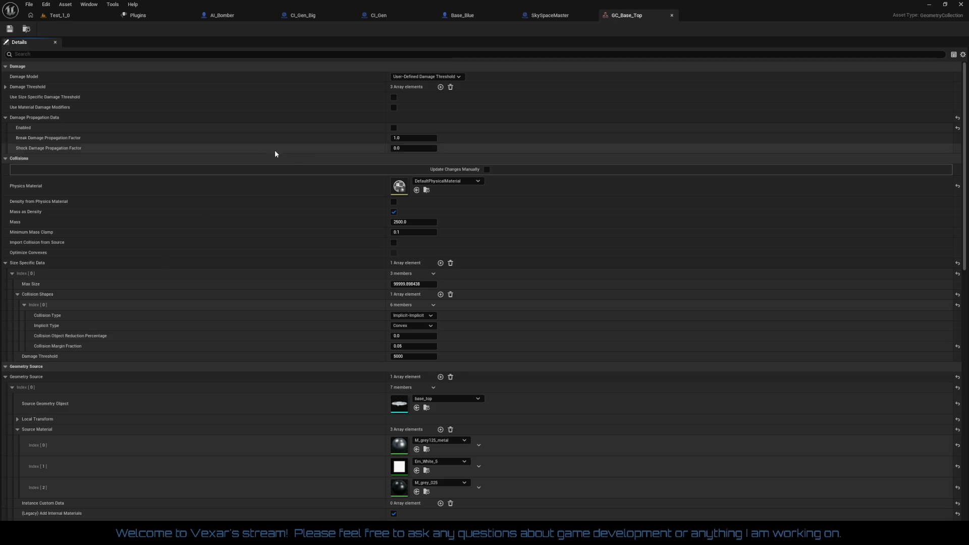
{"action": "scroll", "coordinate": [332, 166], "scroll_direction": "down", "scroll_amount": 5}
{"action": "scroll", "coordinate": [339, 241], "scroll_direction": "down", "scroll_amount": 5}
{"action": "scroll", "coordinate": [337, 267], "scroll_direction": "down", "scroll_amount": 7}
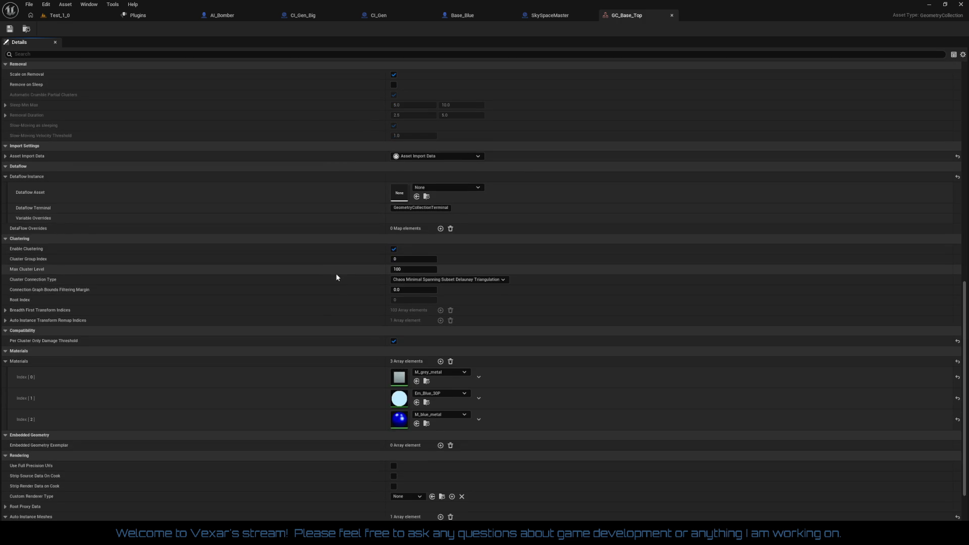
{"action": "scroll", "coordinate": [336, 279], "scroll_direction": "down", "scroll_amount": 3}
{"action": "scroll", "coordinate": [328, 227], "scroll_direction": "up", "scroll_amount": 3}
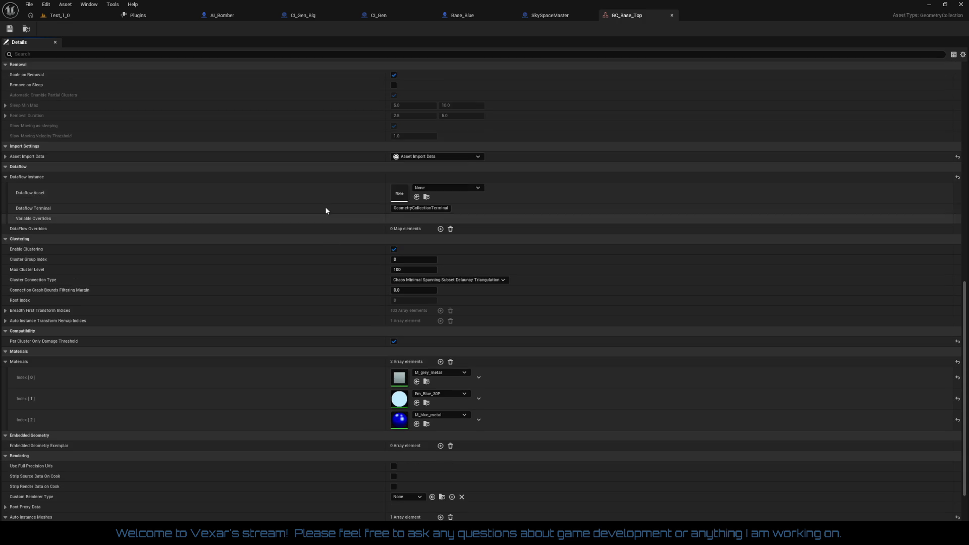
{"action": "left_click", "coordinate": [67, 17]}
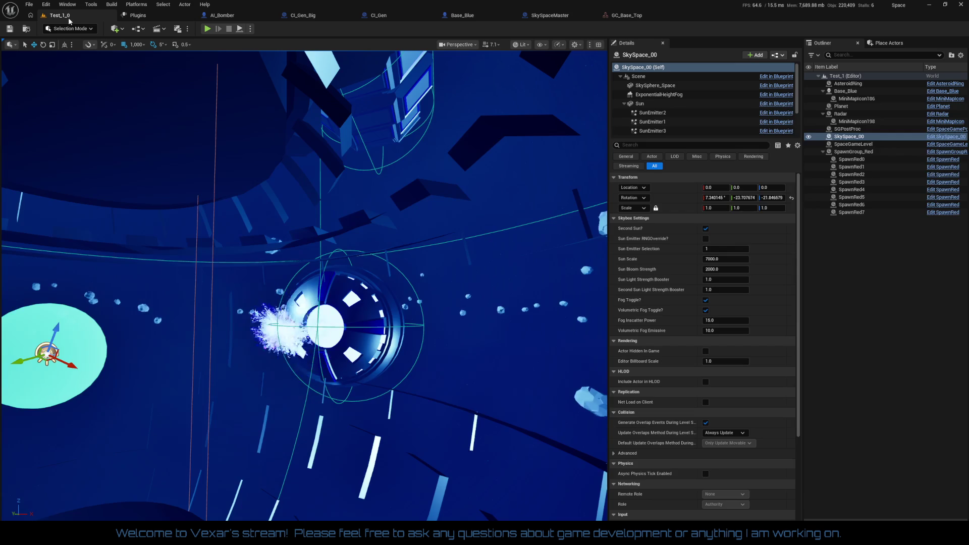
Step: Select GC_Base_Top and drag it along Y to 23000
{"action": "left_click_drag", "start_coordinate": [130, 82], "coordinate": [129, 82]}
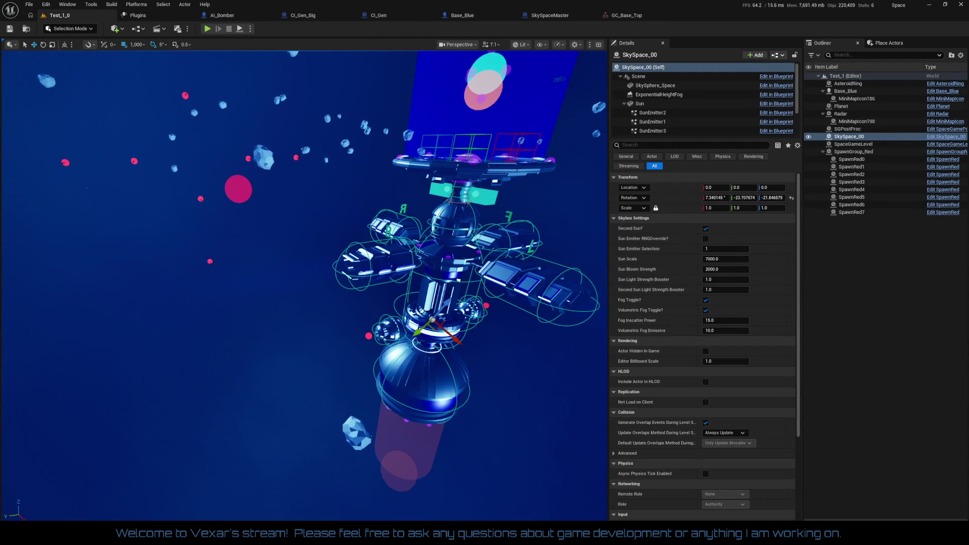
{"action": "left_click", "coordinate": [347, 376]}
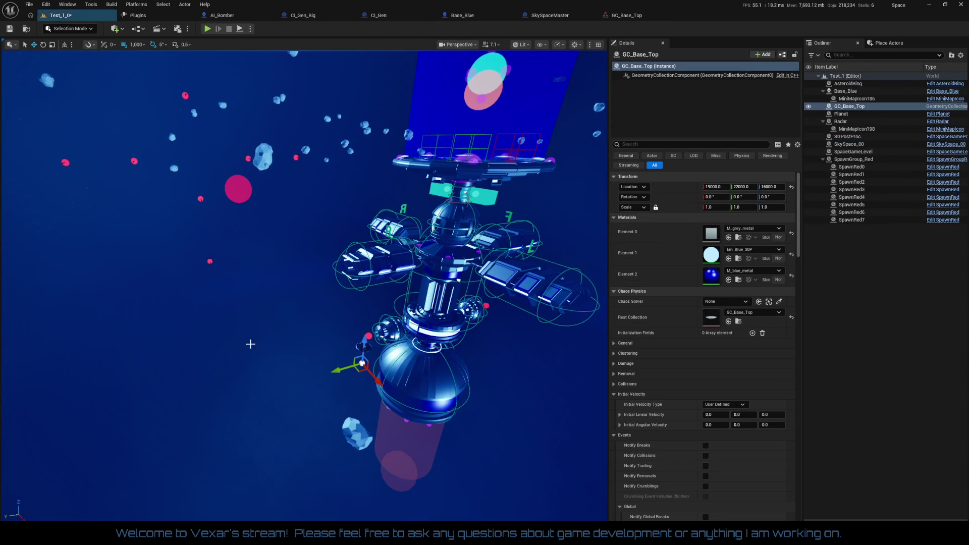
{"action": "left_click_drag", "start_coordinate": [334, 373], "coordinate": [20, 472]}
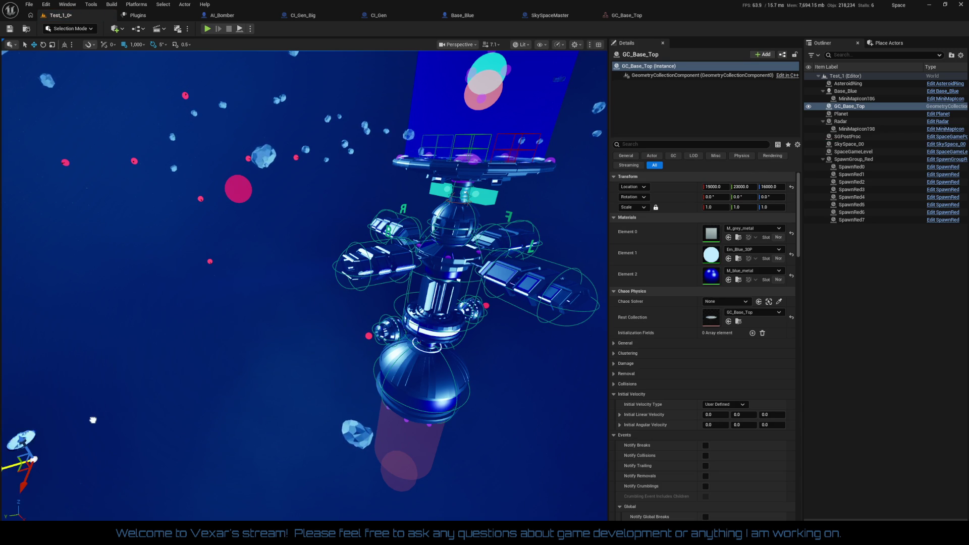
{"action": "key", "text": "f"}
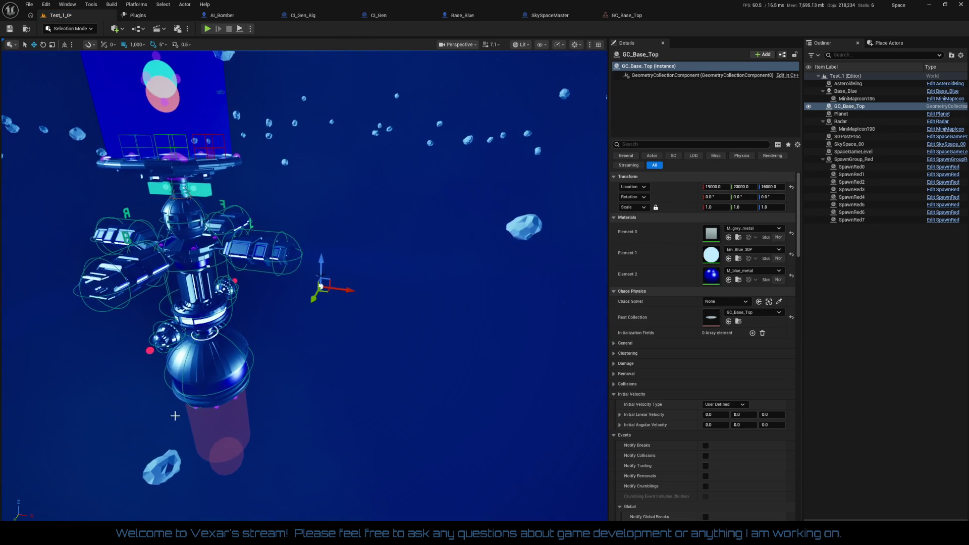
Step: Scale GC_Base_Top up through 10 and 30 to 100 and move it back to Y 13000
{"action": "left_click", "coordinate": [714, 208]}
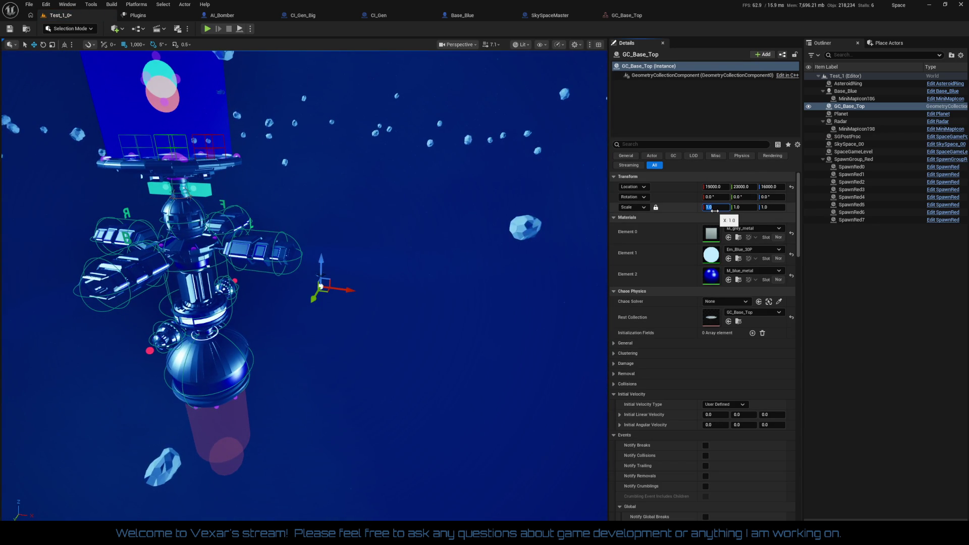
{"action": "type", "text": "10"}
{"action": "key", "text": "Return"}
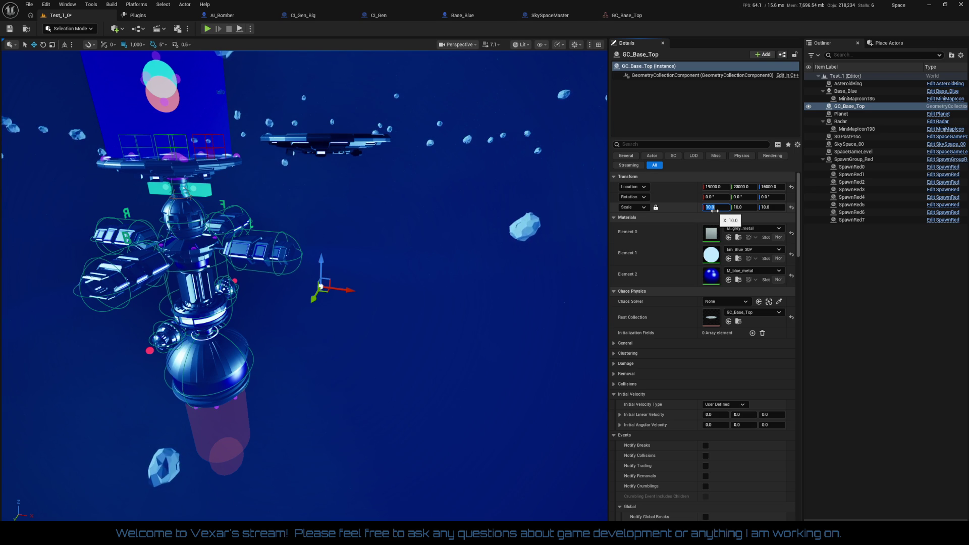
{"action": "type", "text": "30"}
{"action": "key", "text": "Return"}
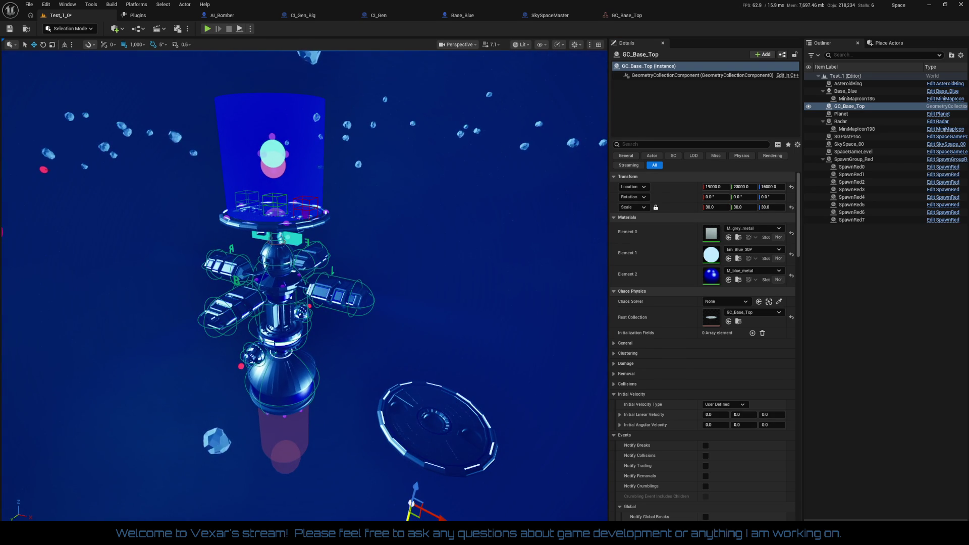
{"action": "mouse_move", "coordinate": [399, 497]}
{"action": "left_mouse_down"}
{"action": "mouse_move", "coordinate": [492, 293]}
{"action": "mouse_move", "coordinate": [434, 403]}
{"action": "mouse_move", "coordinate": [464, 301]}
{"action": "mouse_move", "coordinate": [353, 288]}
{"action": "left_mouse_up"}
{"action": "key", "text": "f"}
{"action": "type", "text": "100"}
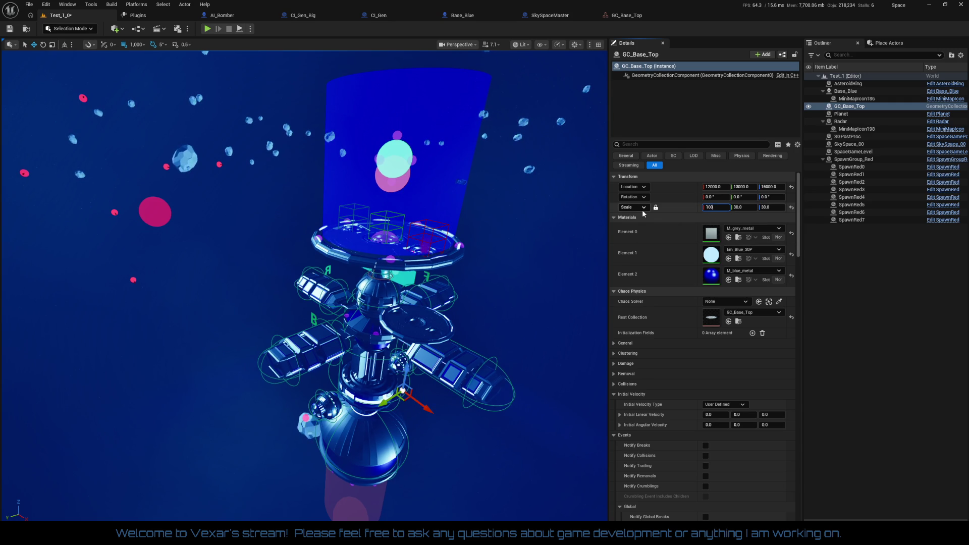
{"action": "key", "text": "Return"}
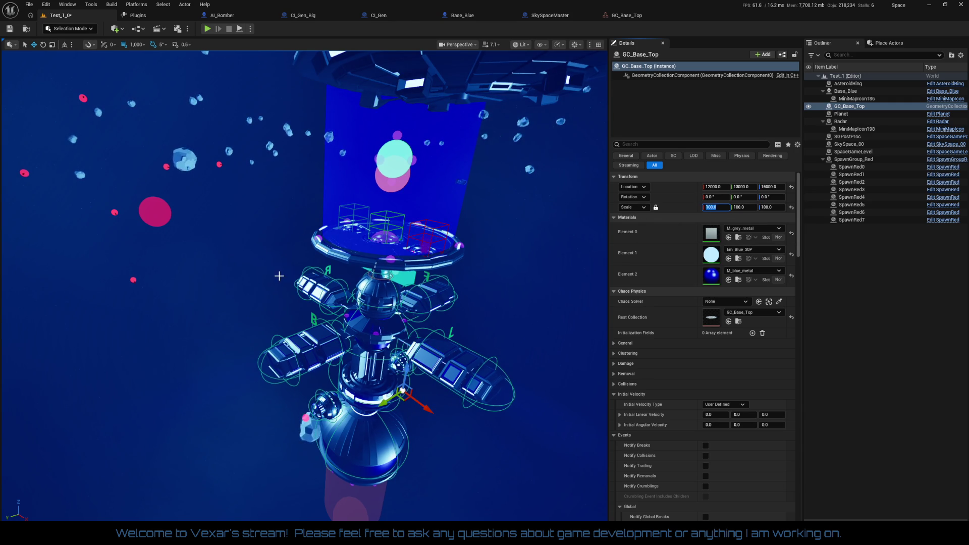
Step: Move the top disc sideways to Y 2000 and lower it onto the station
{"action": "key", "text": "f"}
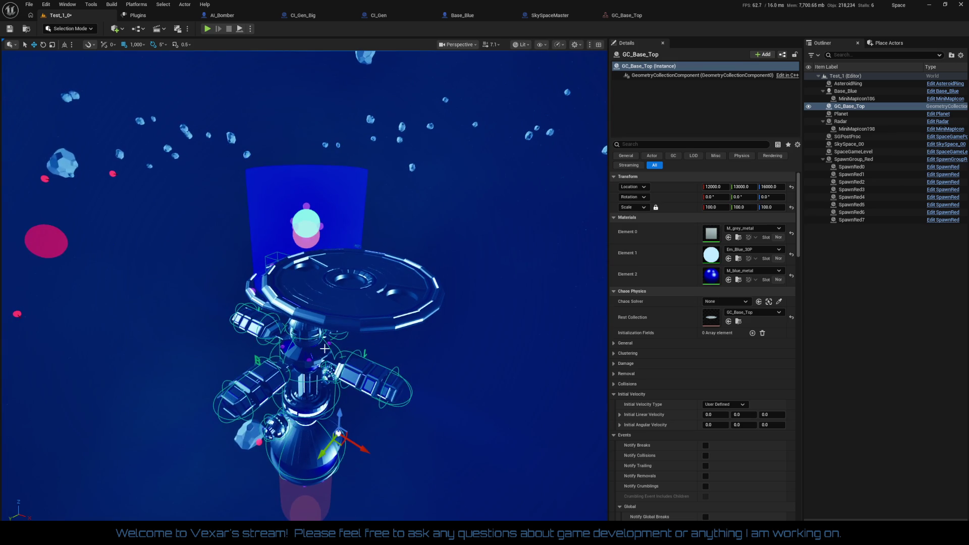
{"action": "mouse_move", "coordinate": [361, 451]}
{"action": "left_mouse_down"}
{"action": "mouse_move", "coordinate": [182, 343]}
{"action": "mouse_move", "coordinate": [261, 297]}
{"action": "left_mouse_up"}
{"action": "key", "text": "f"}
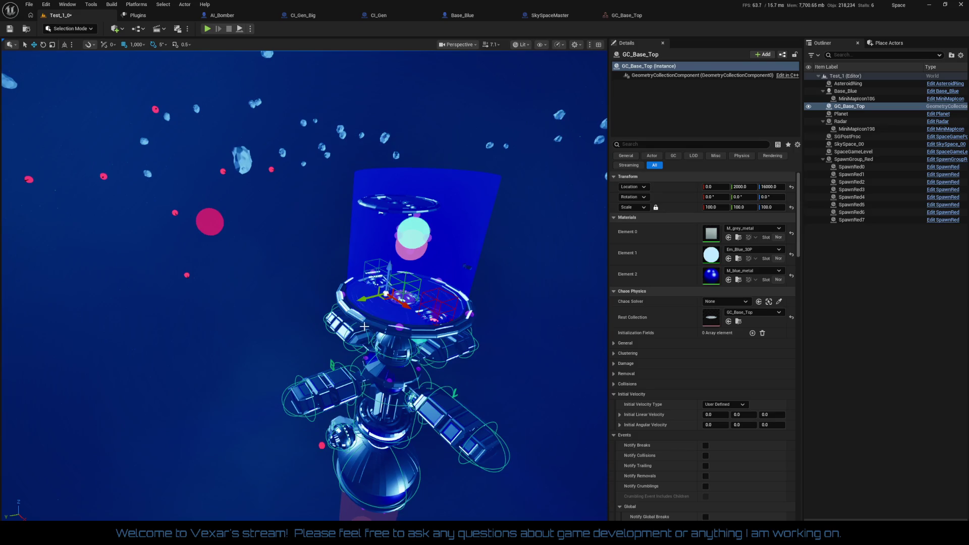
{"action": "left_click_drag", "start_coordinate": [389, 270], "coordinate": [379, 348]}
{"action": "type", "text": "300"}
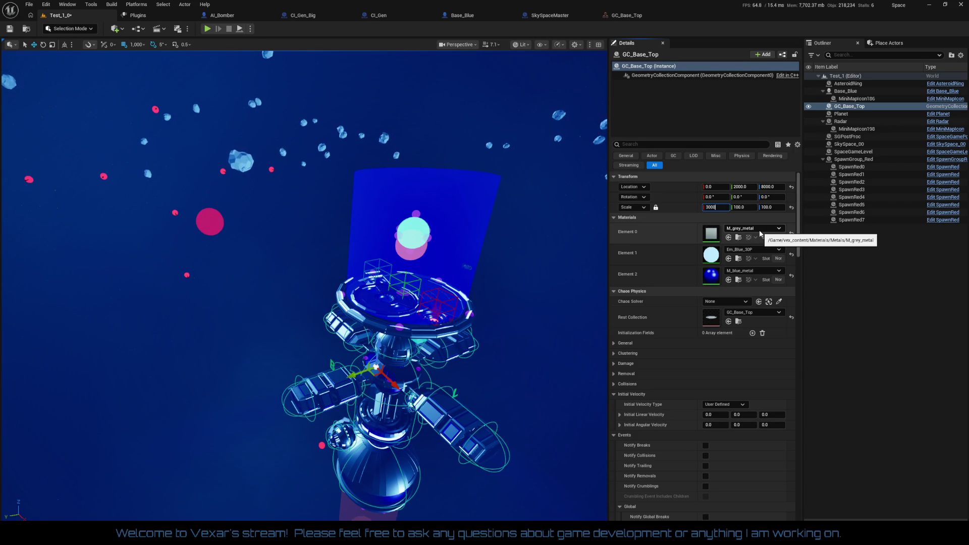
Step: Set the uniform scale to 200, reset location to 0, 0, 0, and raise it to Z 6000
{"action": "key", "text": "Return"}
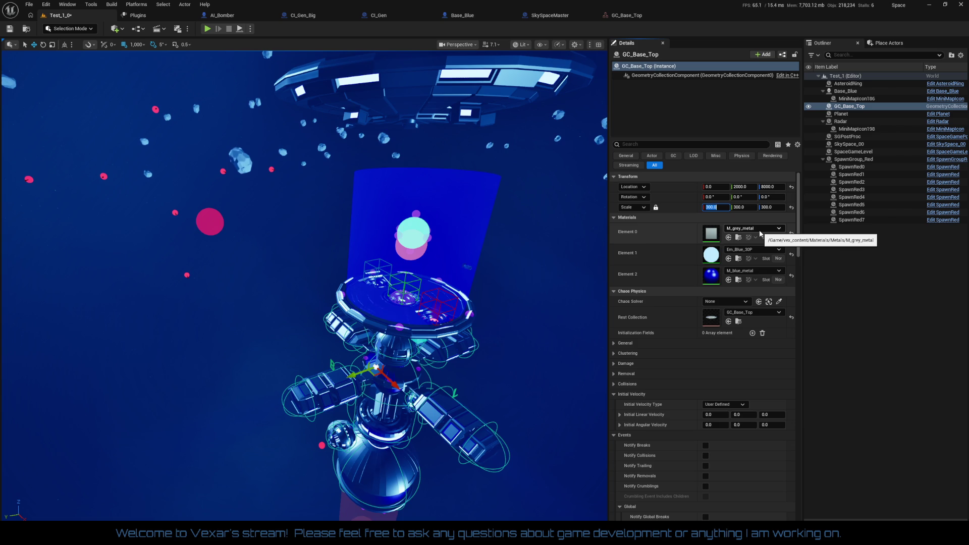
{"action": "left_click_drag", "start_coordinate": [379, 348], "coordinate": [368, 453]}
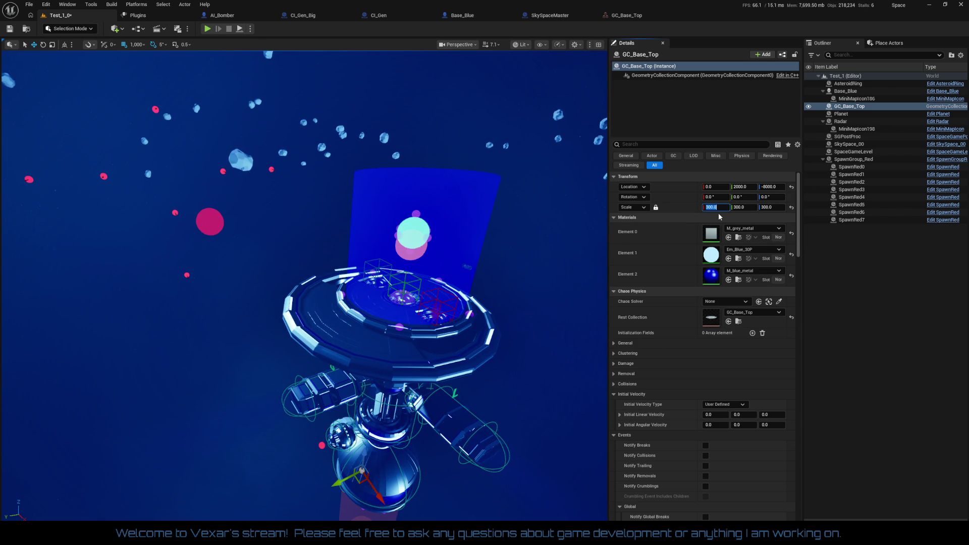
{"action": "type", "text": "200"}
{"action": "key", "text": "Return"}
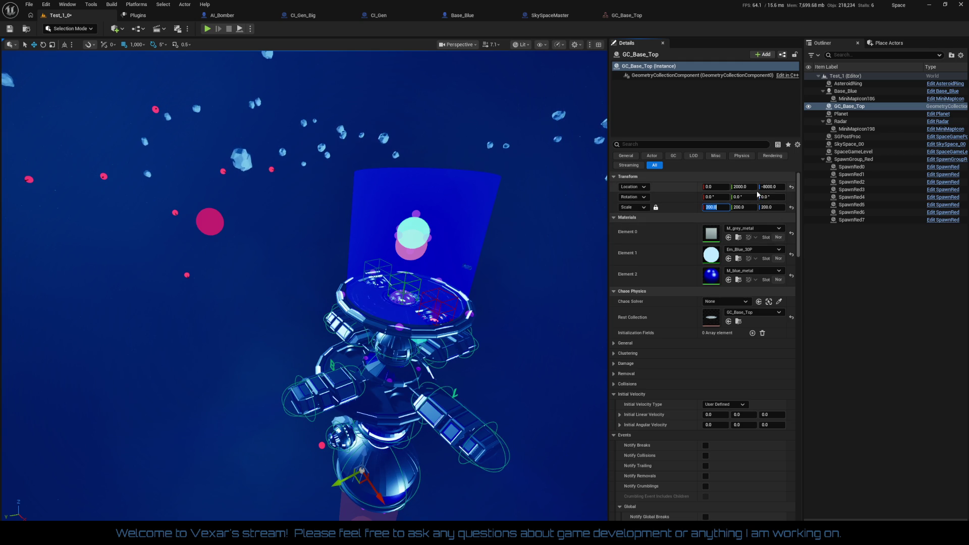
{"action": "left_click", "coordinate": [792, 188]}
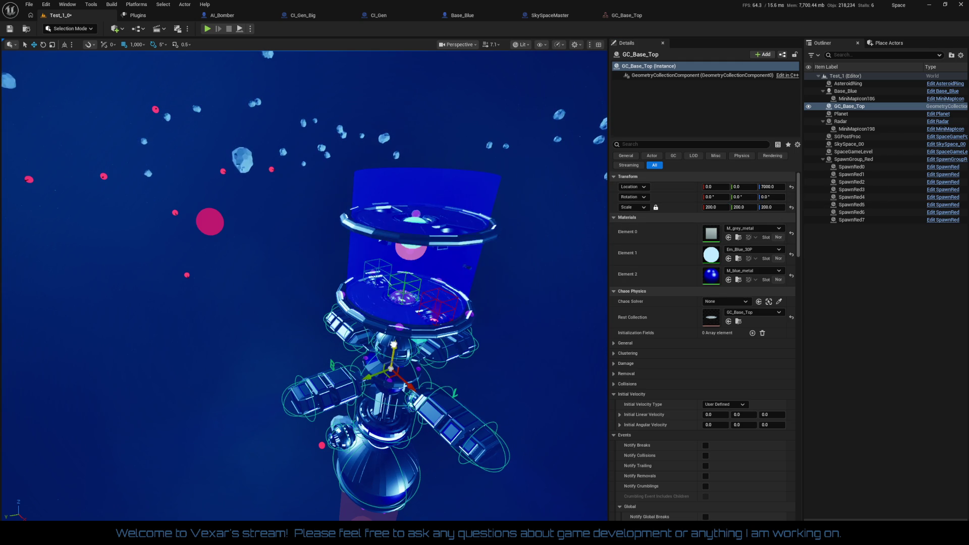
{"action": "mouse_move", "coordinate": [385, 404]}
{"action": "left_mouse_down"}
{"action": "mouse_move", "coordinate": [360, 396]}
{"action": "mouse_move", "coordinate": [119, 506]}
{"action": "left_mouse_up"}
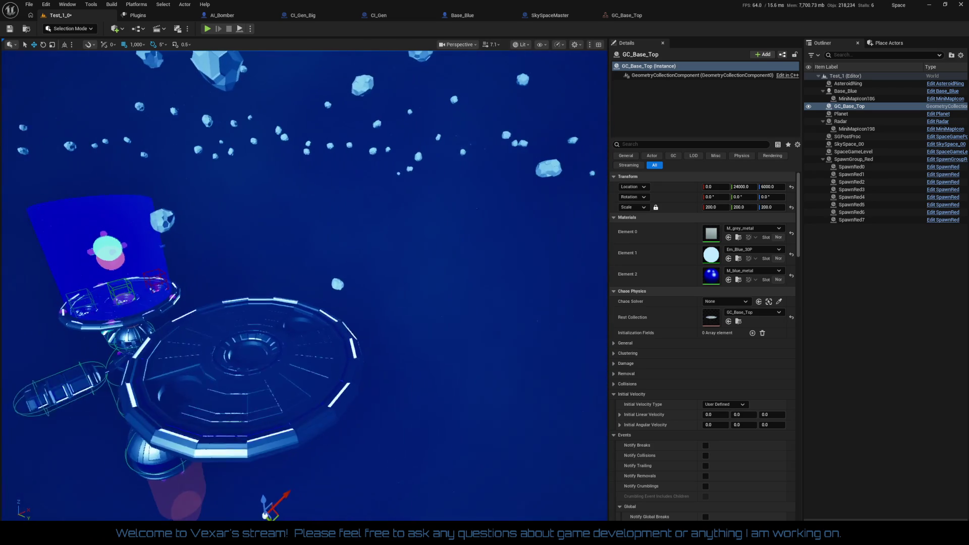
{"action": "left_click", "coordinate": [75, 28]}
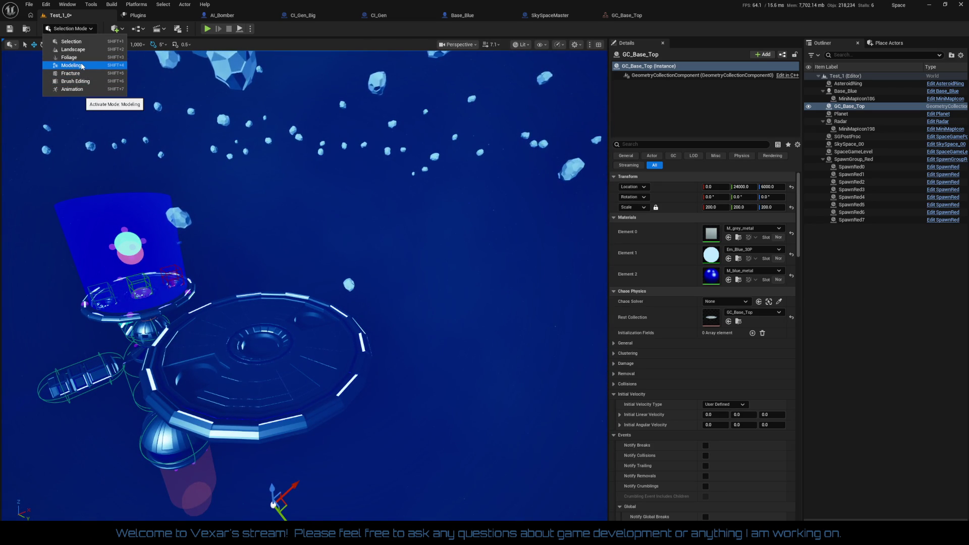
Step: Switch to Fracture Mode and widen the viewport by narrowing the fracture settings panel
{"action": "key", "text": "shift+5"}
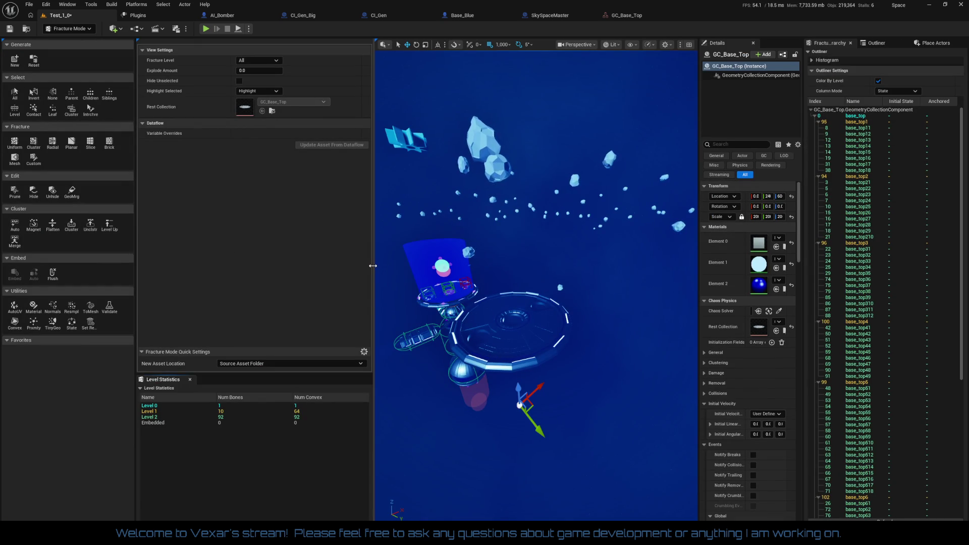
{"action": "mouse_move", "coordinate": [373, 265]}
{"action": "left_mouse_down"}
{"action": "mouse_move", "coordinate": [329, 267]}
{"action": "mouse_move", "coordinate": [339, 266]}
{"action": "left_mouse_up"}
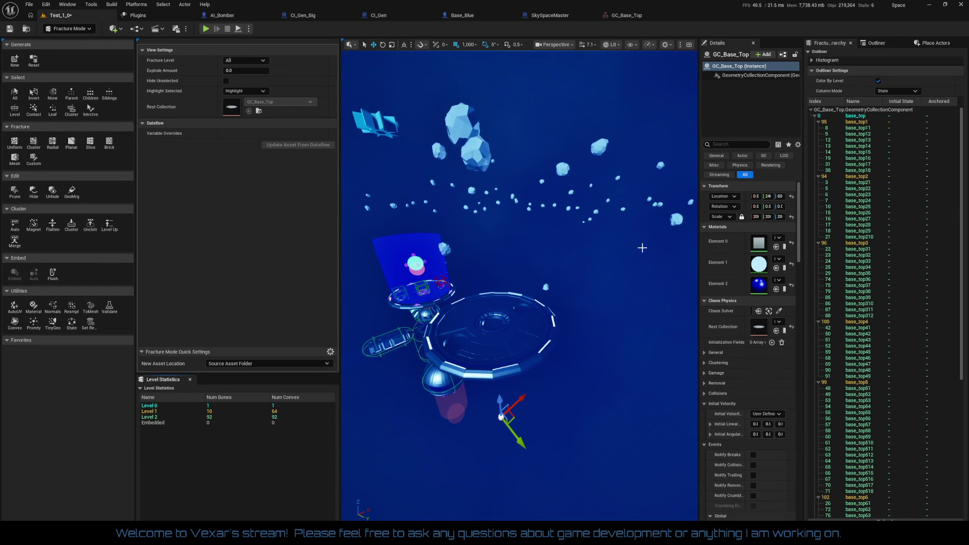
{"action": "left_click_drag", "start_coordinate": [961, 191], "coordinate": [967, 410]}
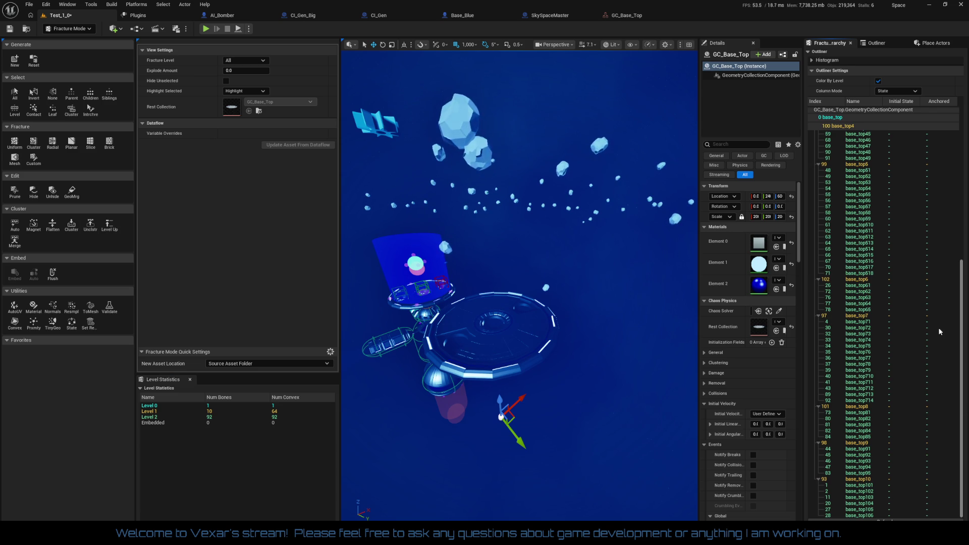
{"action": "scroll", "coordinate": [946, 172], "scroll_direction": "up", "scroll_amount": 10}
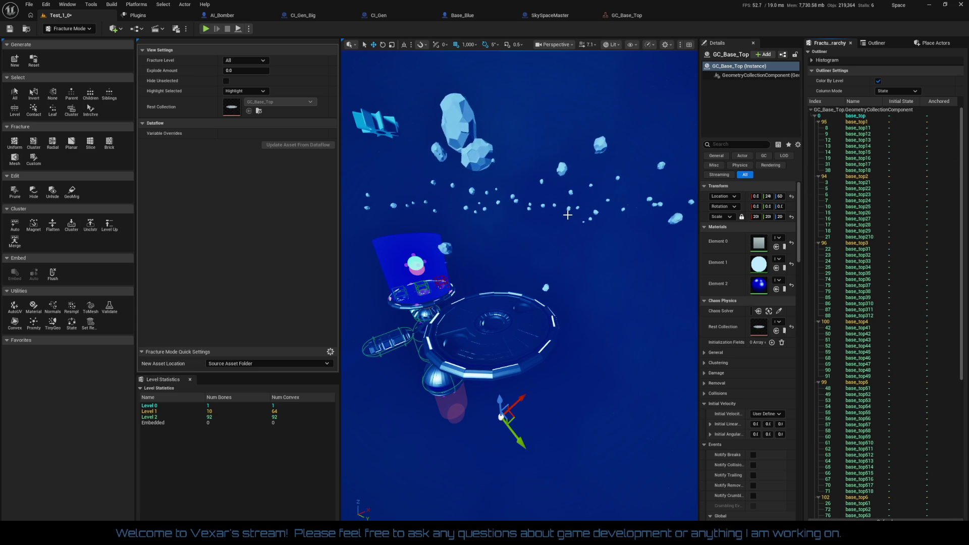
{"action": "scroll", "coordinate": [569, 214], "scroll_direction": "down", "scroll_amount": 5}
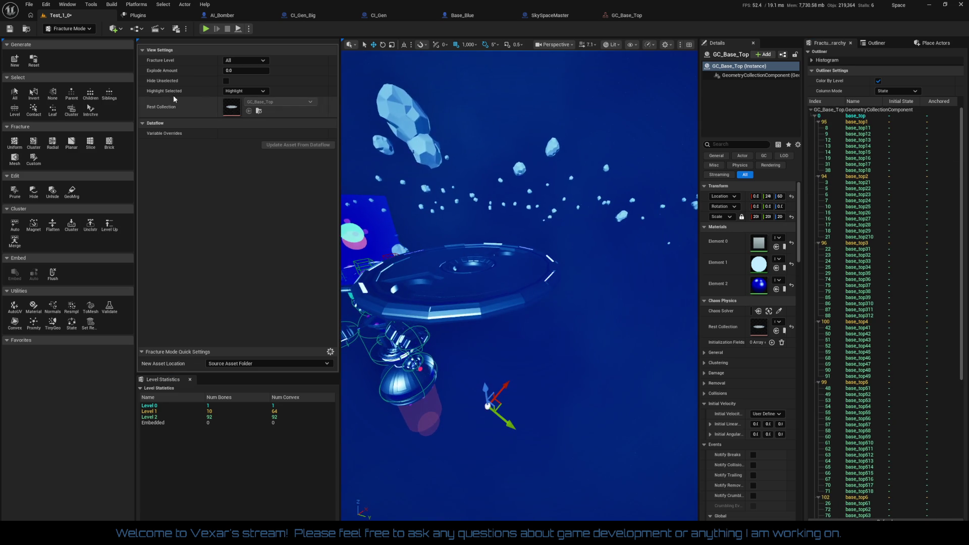
Step: Select all bones and set Highlight Selected to None
{"action": "left_click", "coordinate": [15, 93]}
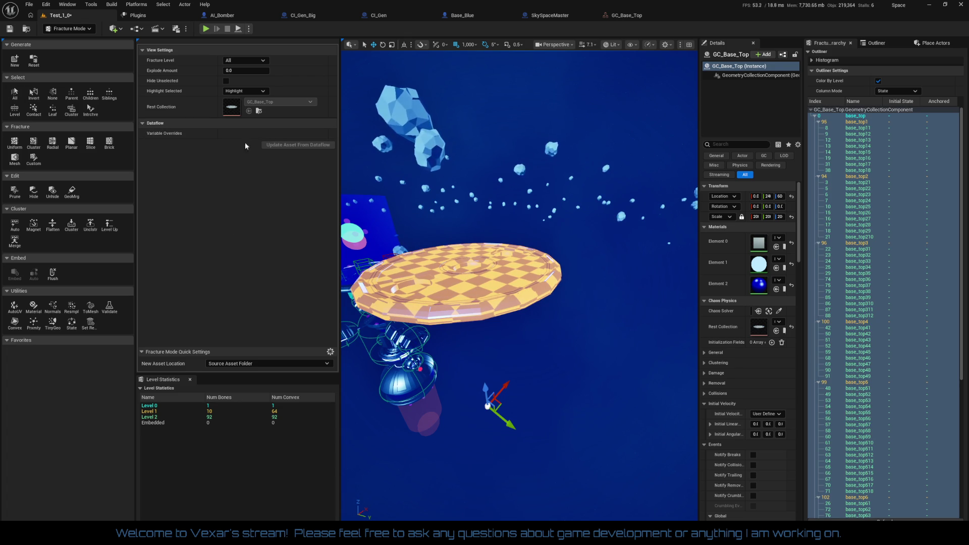
{"action": "left_click", "coordinate": [245, 90]}
{"action": "left_click", "coordinate": [238, 108]}
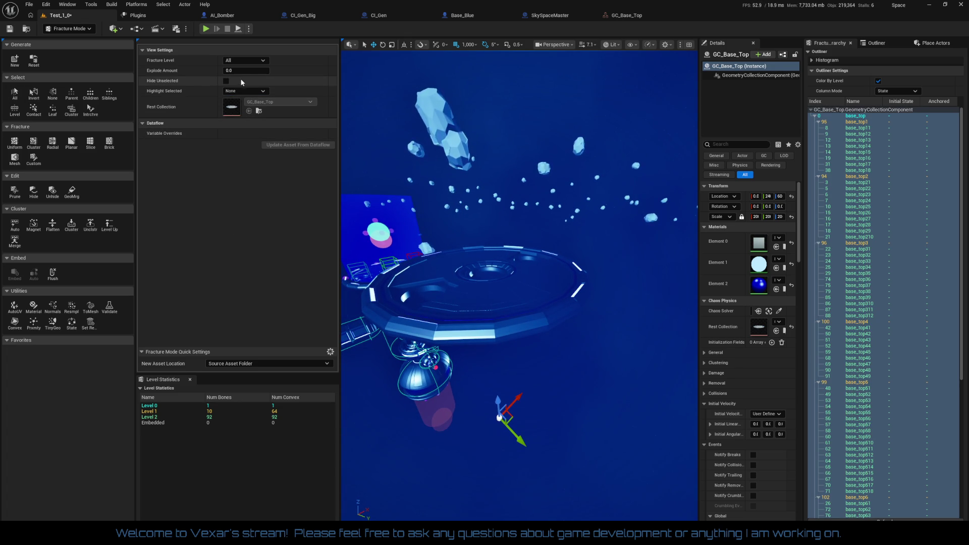
Step: Raise Explode Amount to 1.0 and zoom around to inspect the separated fragments
{"action": "left_click_drag", "start_coordinate": [236, 73], "coordinate": [270, 70]}
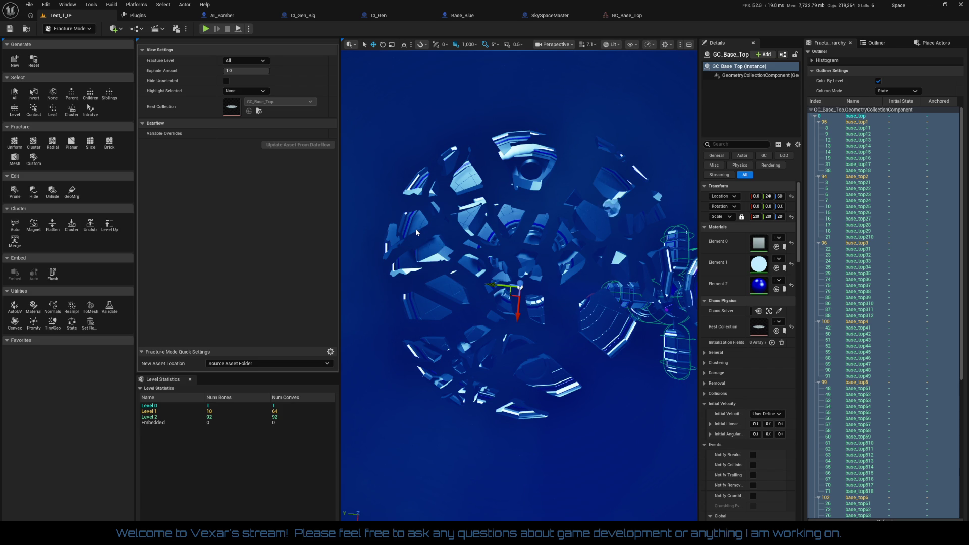
{"action": "scroll", "coordinate": [416, 228], "scroll_direction": "up", "scroll_amount": 4}
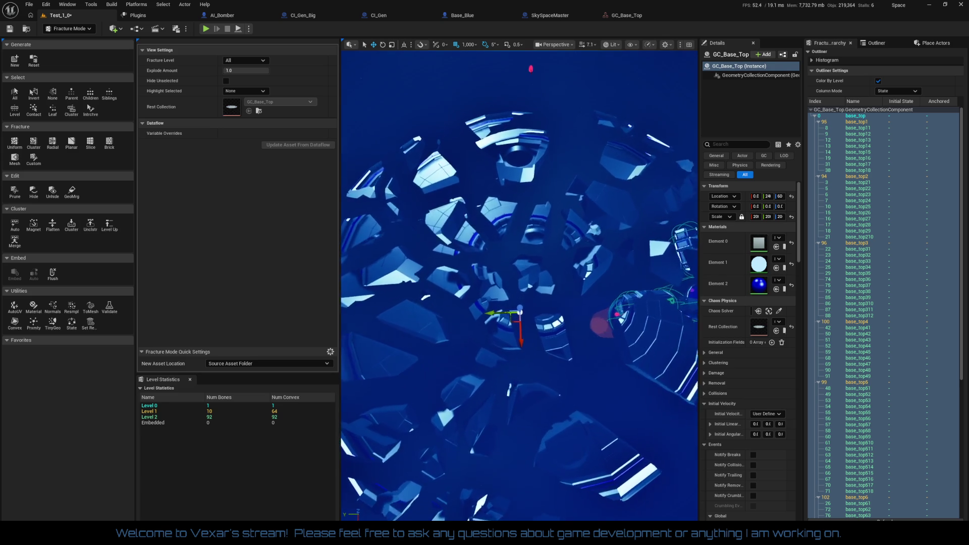
{"action": "scroll", "coordinate": [520, 280], "scroll_direction": "up", "scroll_amount": 5}
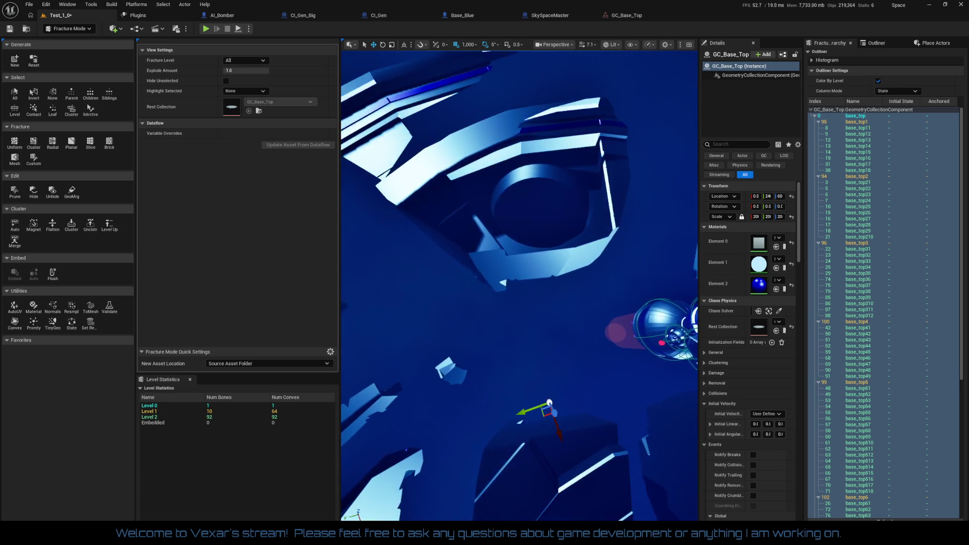
{"action": "scroll", "coordinate": [519, 285], "scroll_direction": "down", "scroll_amount": 5}
{"action": "scroll", "coordinate": [519, 283], "scroll_direction": "up", "scroll_amount": 3}
{"action": "scroll", "coordinate": [431, 81], "scroll_direction": "up", "scroll_amount": 4}
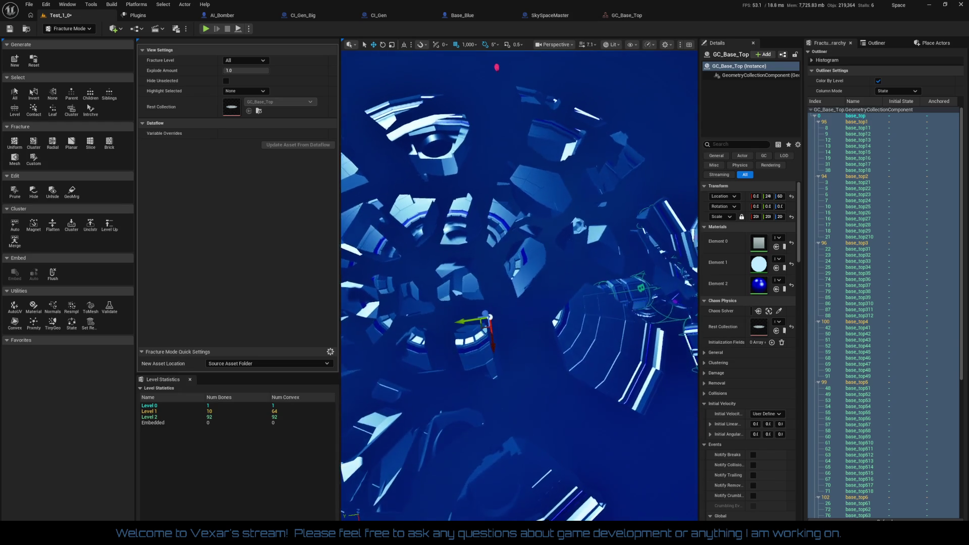
{"action": "scroll", "coordinate": [498, 67], "scroll_direction": "up", "scroll_amount": 5}
{"action": "scroll", "coordinate": [519, 283], "scroll_direction": "down", "scroll_amount": 4}
{"action": "scroll", "coordinate": [519, 282], "scroll_direction": "up", "scroll_amount": 1}
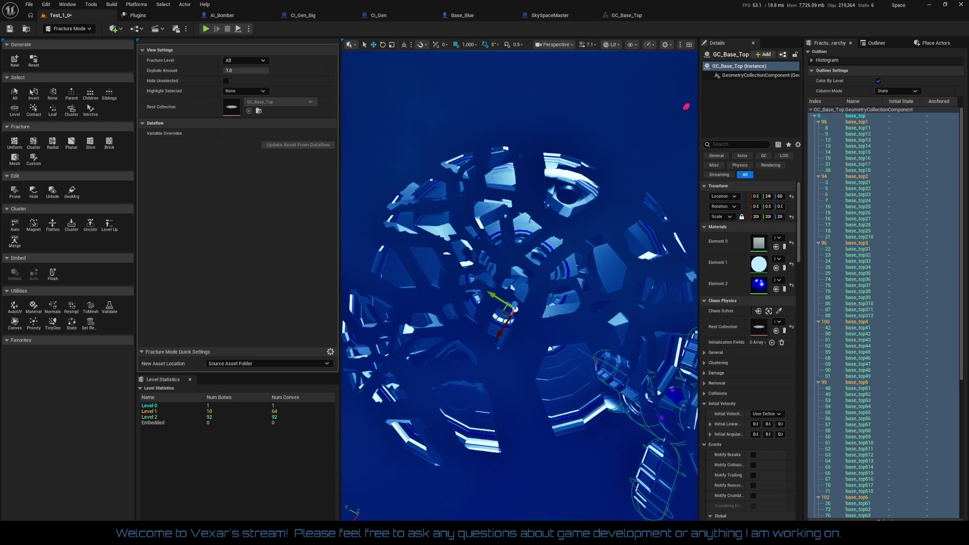
{"action": "scroll", "coordinate": [519, 282], "scroll_direction": "up", "scroll_amount": 6}
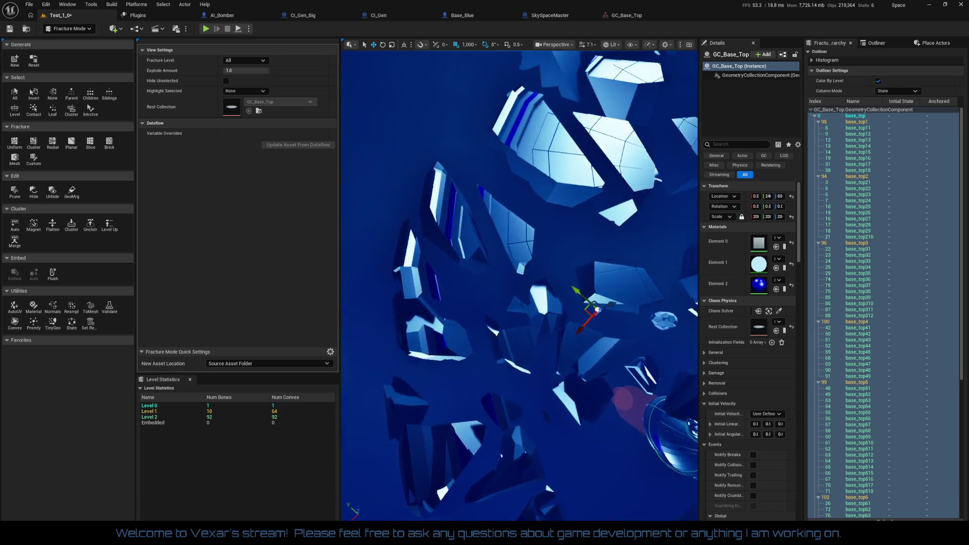
{"action": "scroll", "coordinate": [519, 283], "scroll_direction": "down", "scroll_amount": 5}
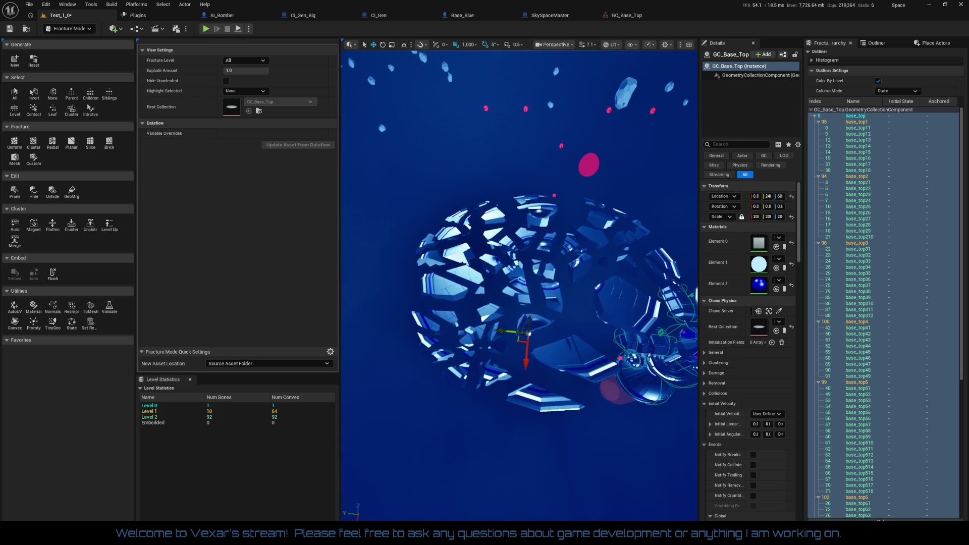
Step: Cycle the hierarchy Column Mode through Damage and Collision, ending on Geometry
{"action": "left_click", "coordinate": [955, 404]}
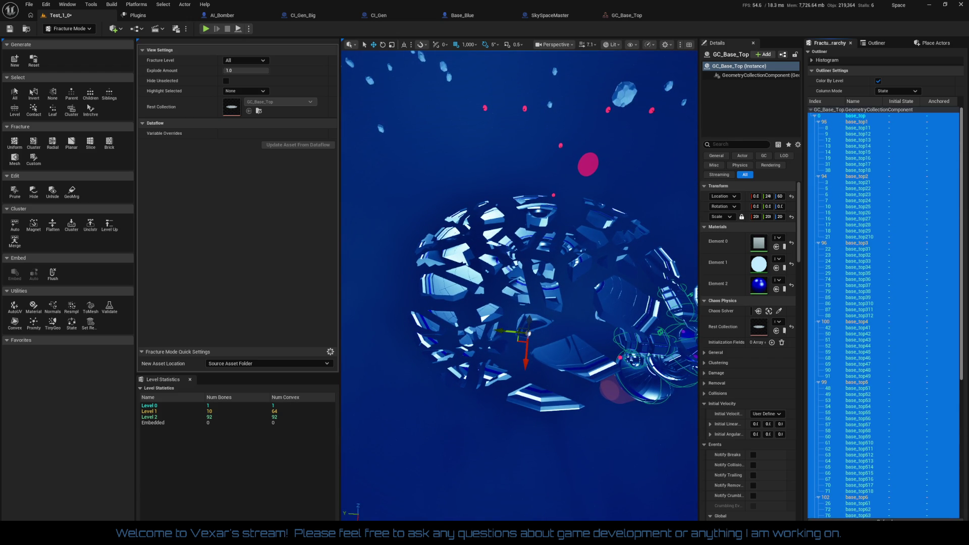
{"action": "scroll", "coordinate": [962, 410], "scroll_direction": "down", "scroll_amount": 10}
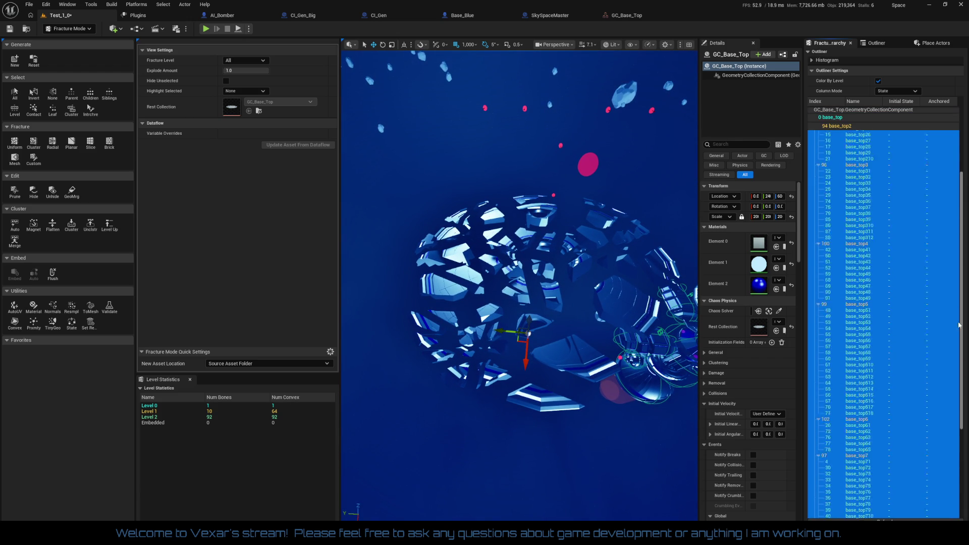
{"action": "scroll", "coordinate": [952, 480], "scroll_direction": "up", "scroll_amount": 10}
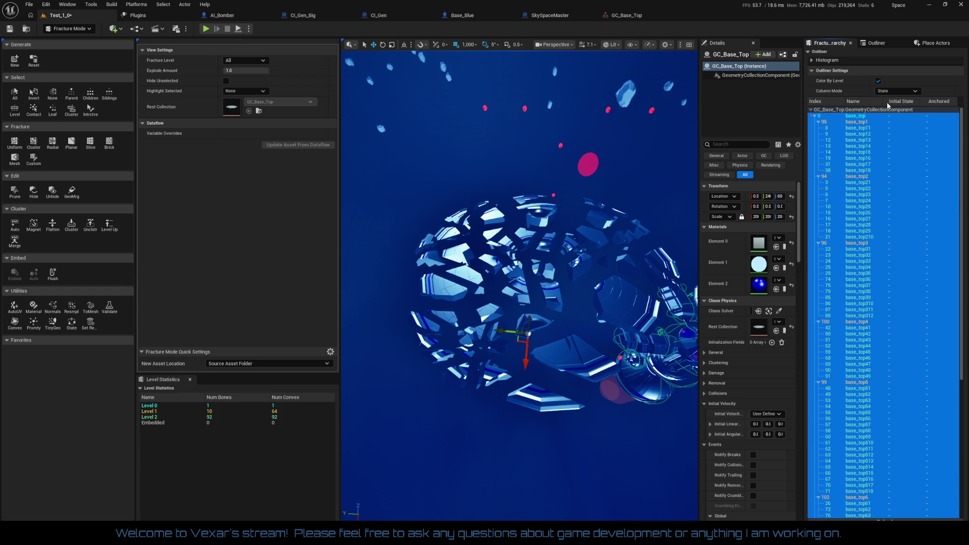
{"action": "left_click", "coordinate": [891, 92]}
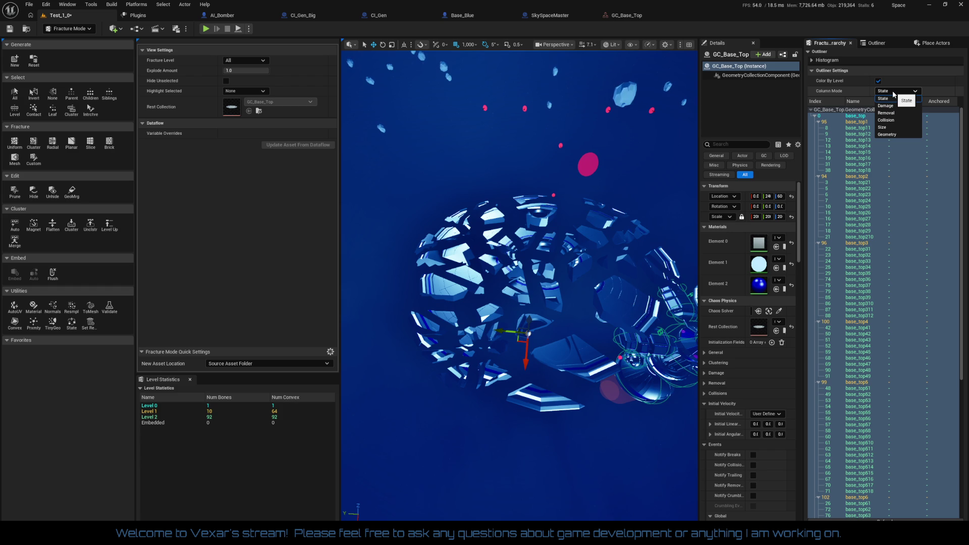
{"action": "left_click", "coordinate": [887, 105]}
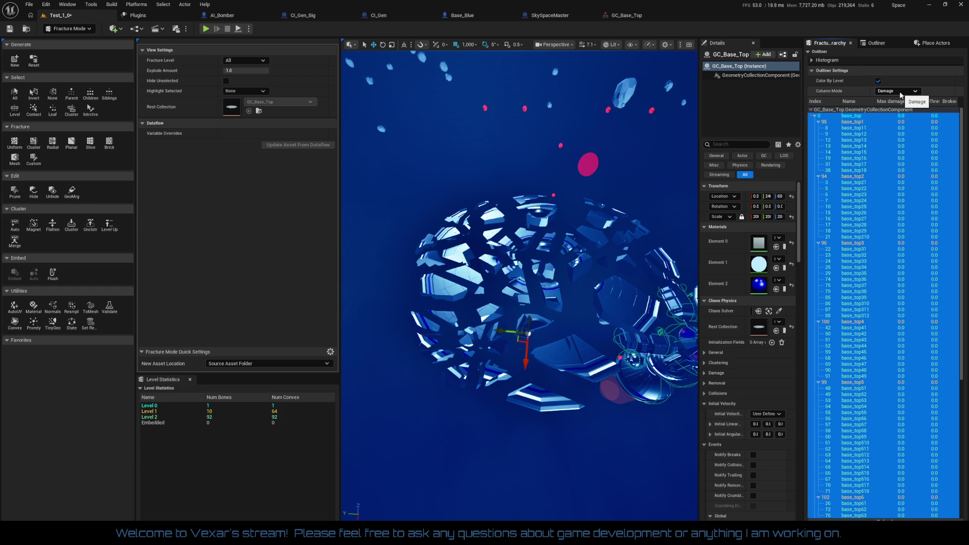
{"action": "left_click", "coordinate": [900, 93]}
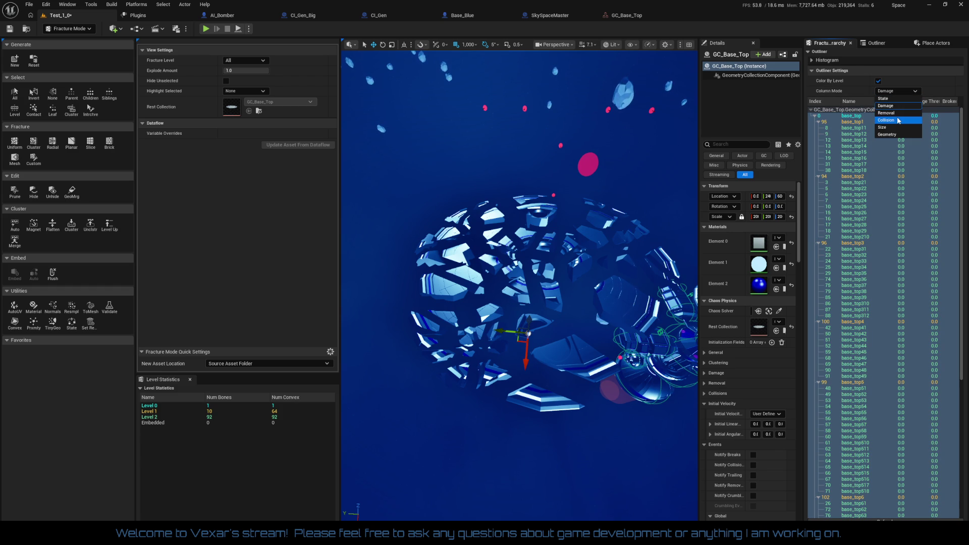
{"action": "left_click", "coordinate": [899, 120]}
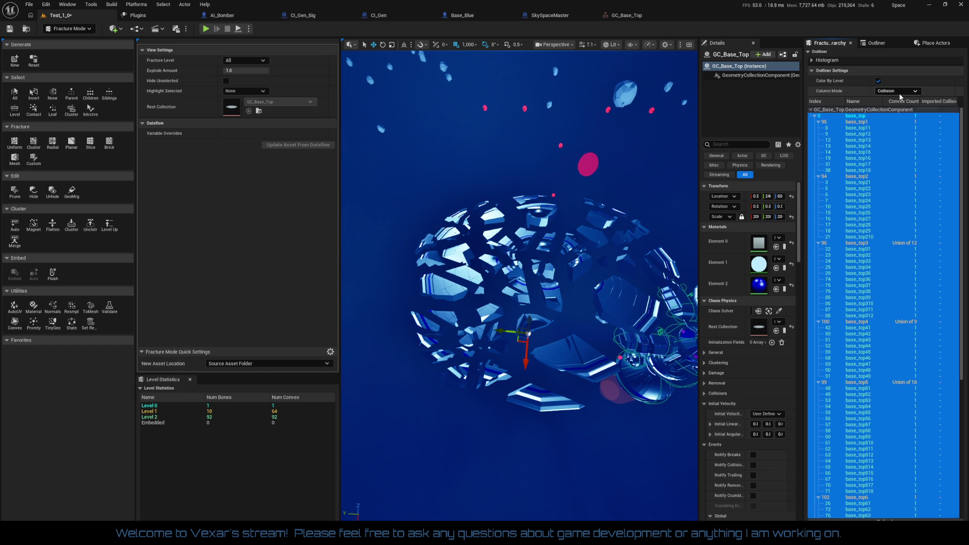
{"action": "left_click", "coordinate": [900, 92]}
{"action": "left_click", "coordinate": [891, 135]}
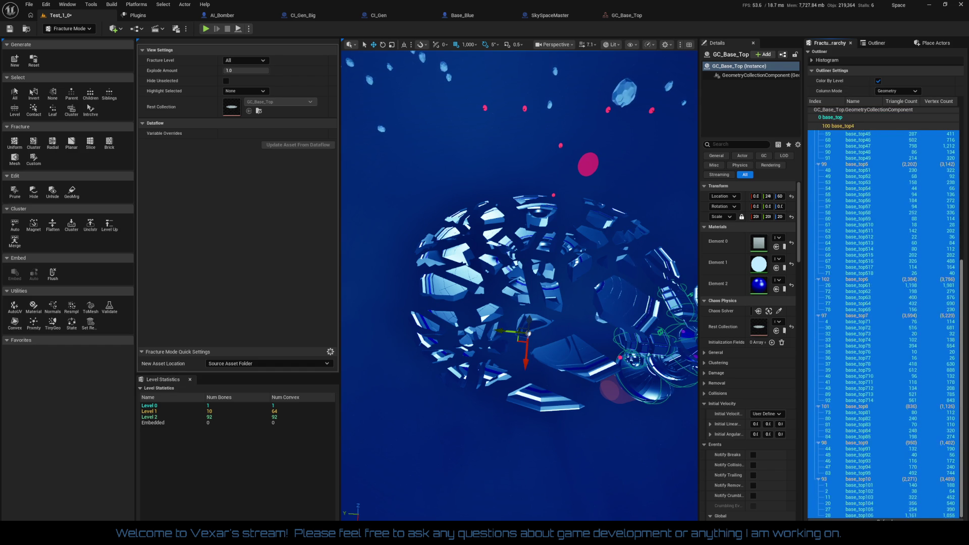
Step: Switch Column Mode to State, return Explode Amount to 0.0, and select all bones
{"action": "left_click", "coordinate": [897, 93]}
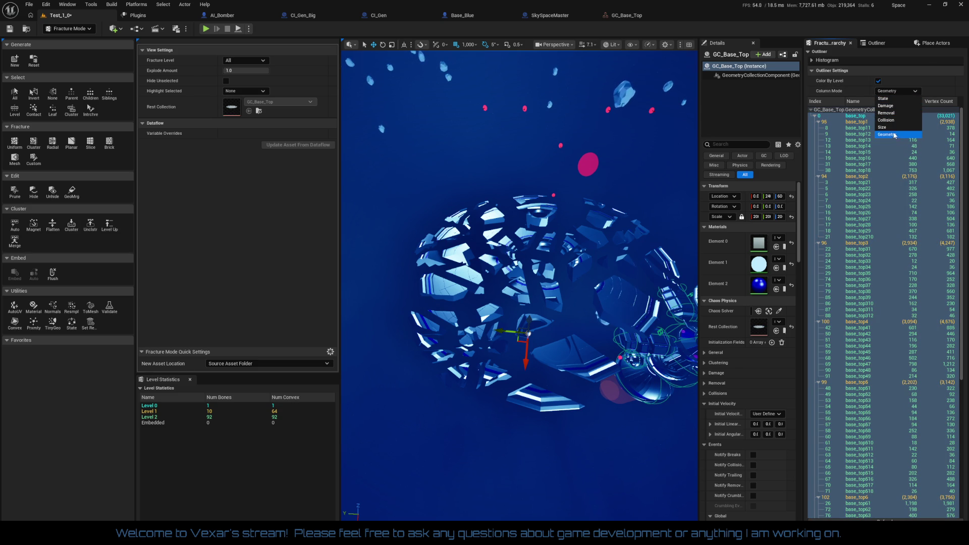
{"action": "left_click", "coordinate": [898, 101]}
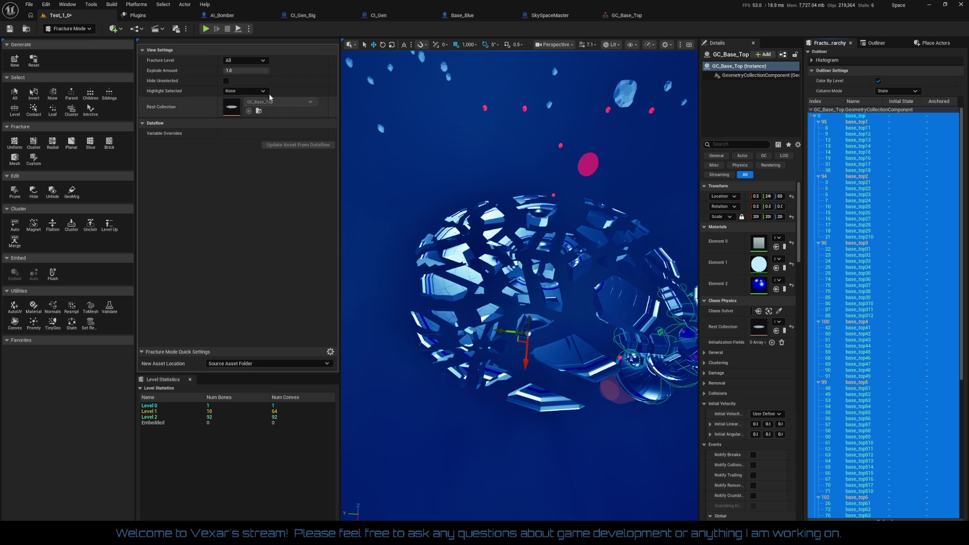
{"action": "left_click_drag", "start_coordinate": [257, 71], "coordinate": [224, 70]}
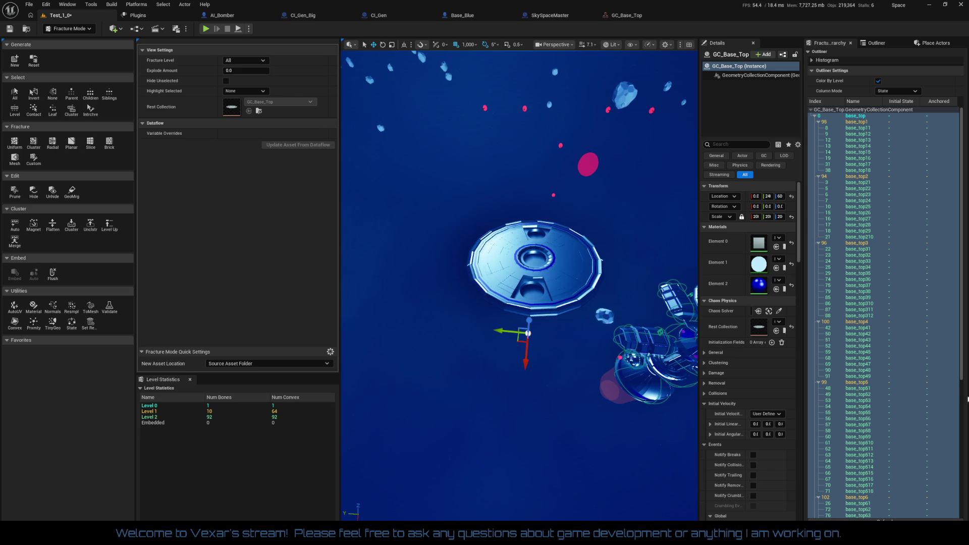
{"action": "left_click_drag", "start_coordinate": [960, 379], "coordinate": [960, 530]}
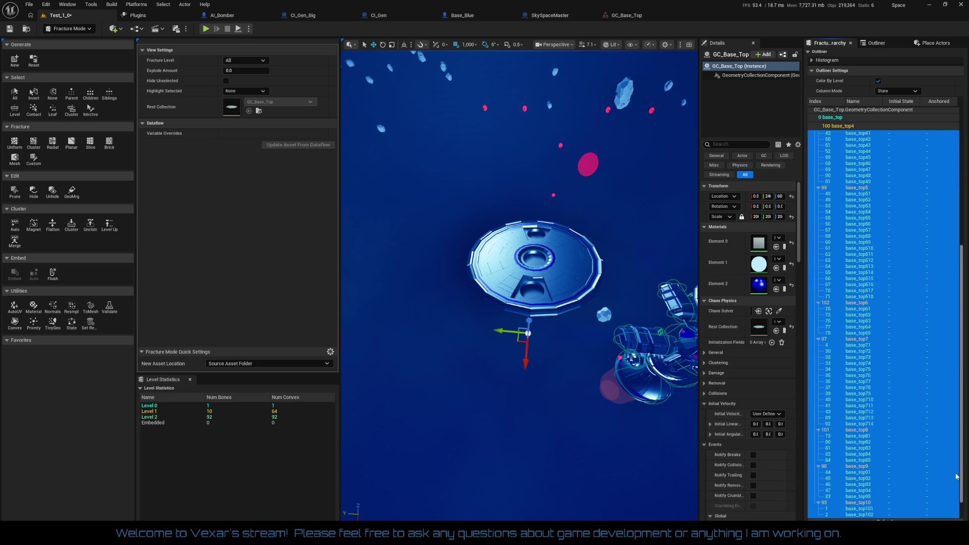
{"action": "scroll", "coordinate": [956, 499], "scroll_direction": "up", "scroll_amount": 12}
{"action": "left_click_drag", "start_coordinate": [509, 273], "coordinate": [496, 337]}
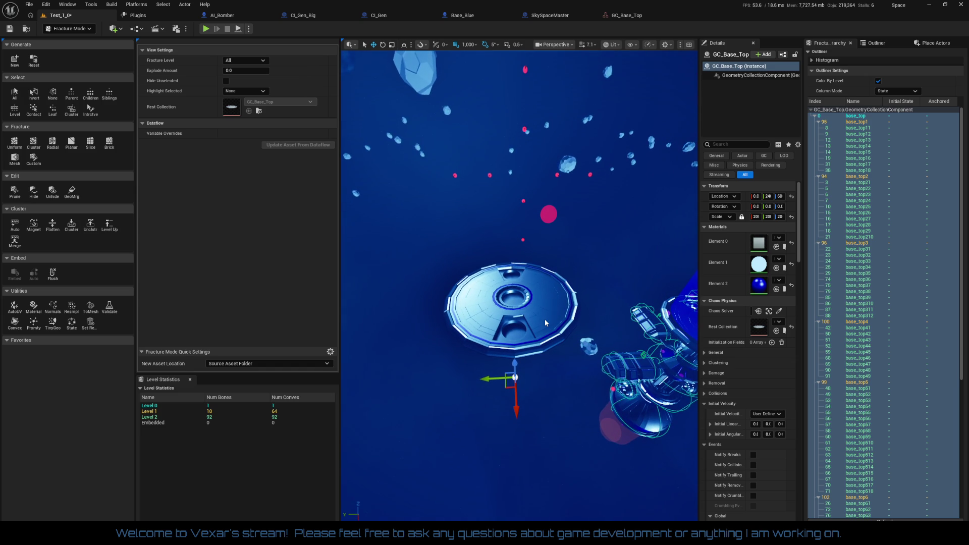
{"action": "left_click", "coordinate": [15, 93]}
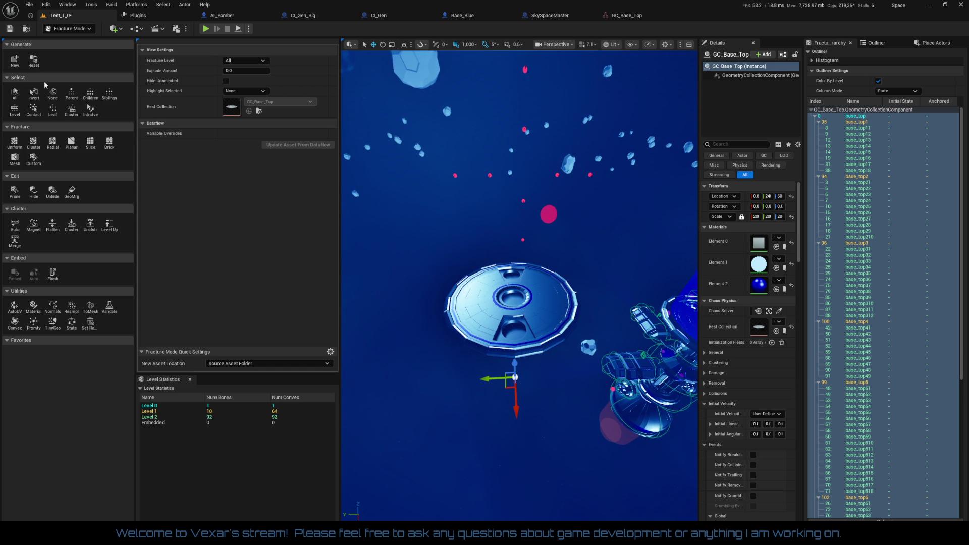
{"action": "left_click", "coordinate": [35, 61]}
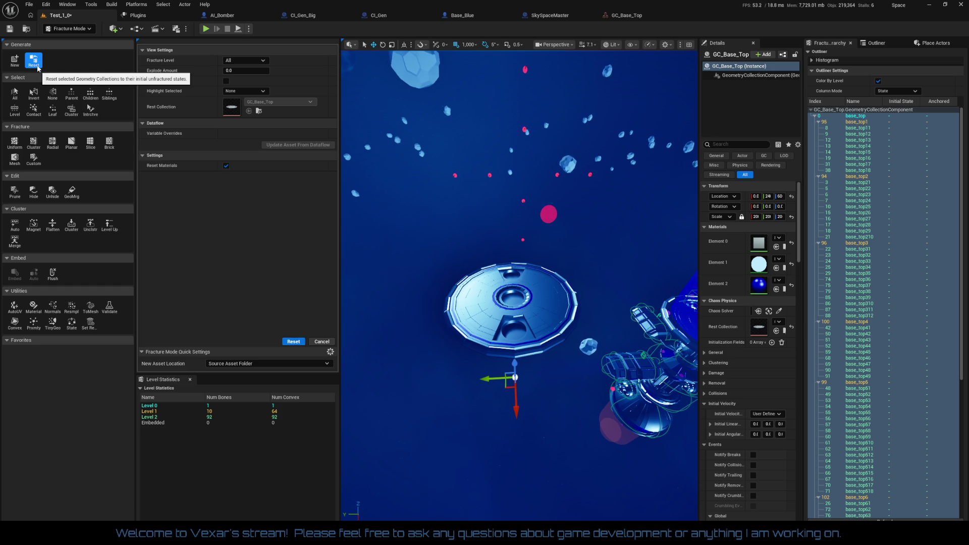
Step: Reset GC_Base_Top to a single unfractured bone, keeping Explode Amount at 0.0
{"action": "left_click", "coordinate": [290, 343]}
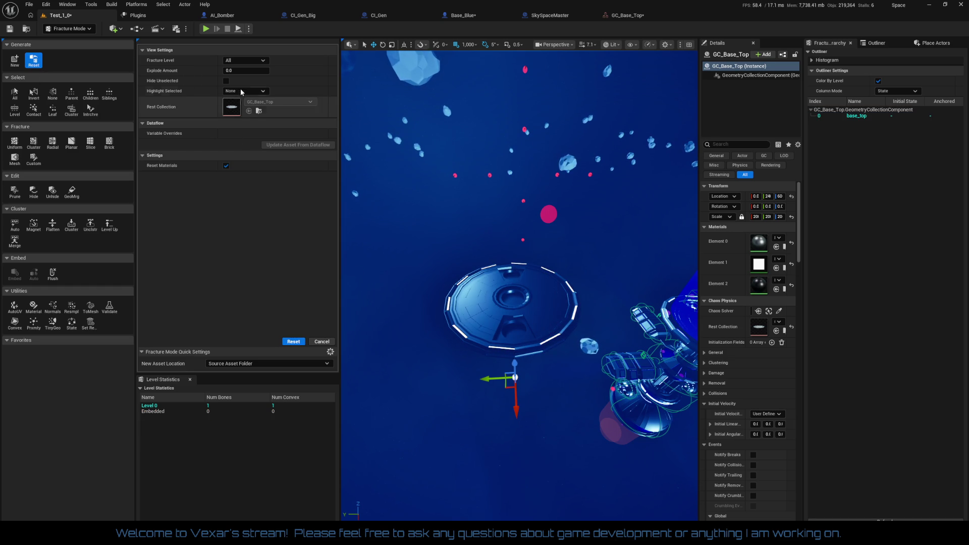
{"action": "left_click", "coordinate": [236, 70]}
{"action": "left_click", "coordinate": [195, 202]}
{"action": "left_click_drag", "start_coordinate": [246, 70], "coordinate": [237, 70]}
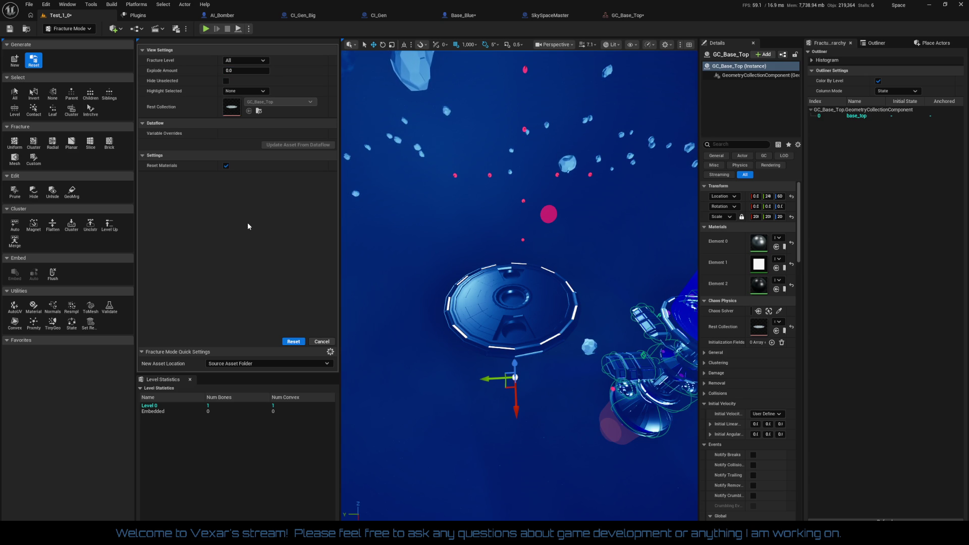
{"action": "left_click", "coordinate": [53, 144]}
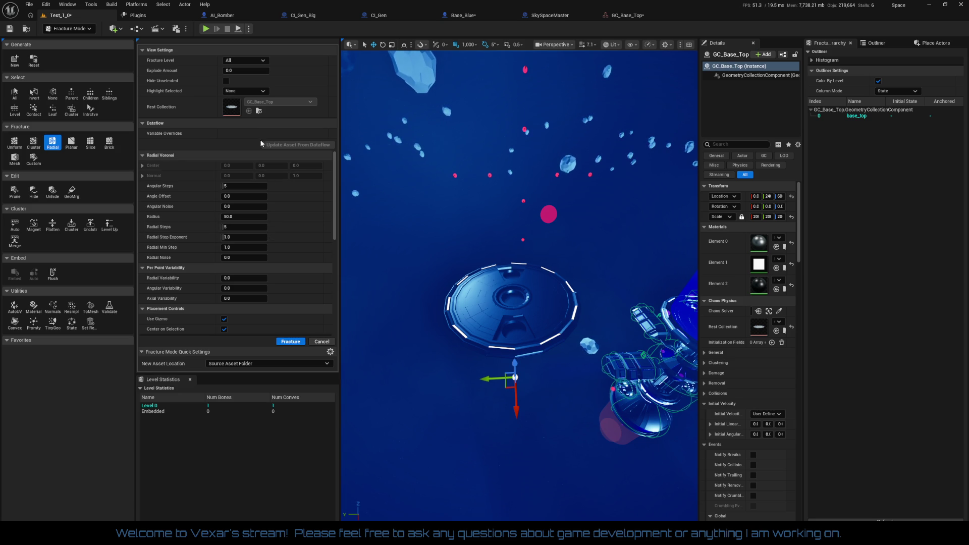
Step: Keep bone highlighting at None, set Radial Noise to 0.664 and raise Angular Variability
{"action": "left_click", "coordinate": [251, 92]}
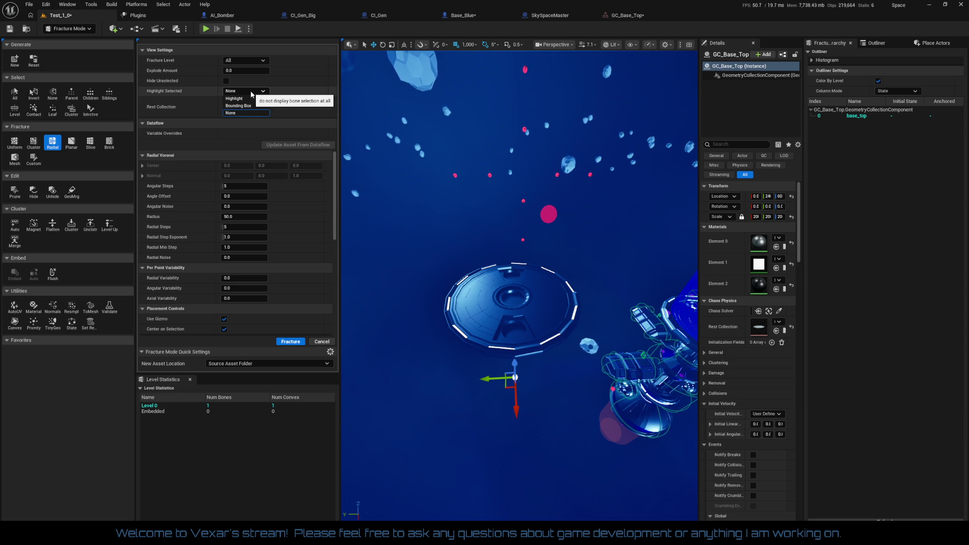
{"action": "left_click", "coordinate": [252, 93]}
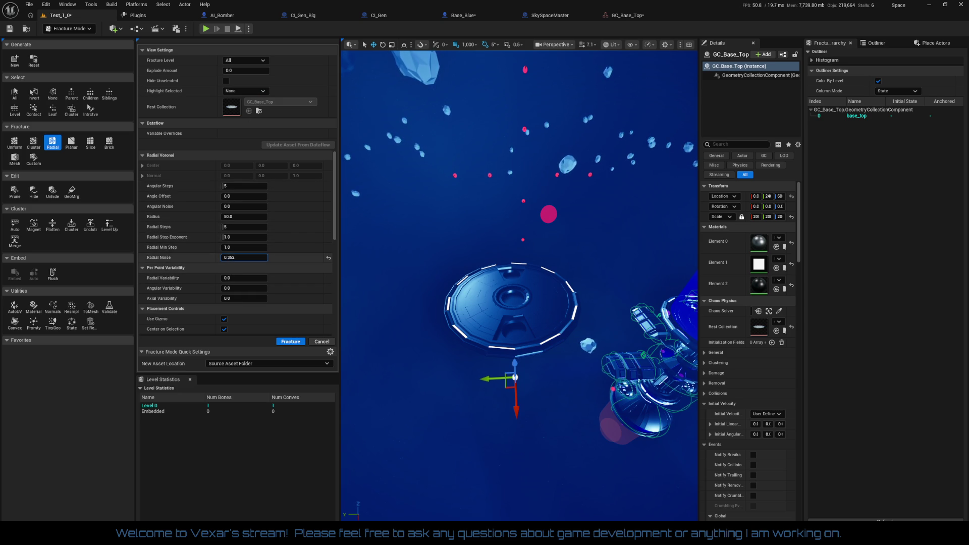
{"action": "left_click_drag", "start_coordinate": [262, 258], "coordinate": [262, 257]}
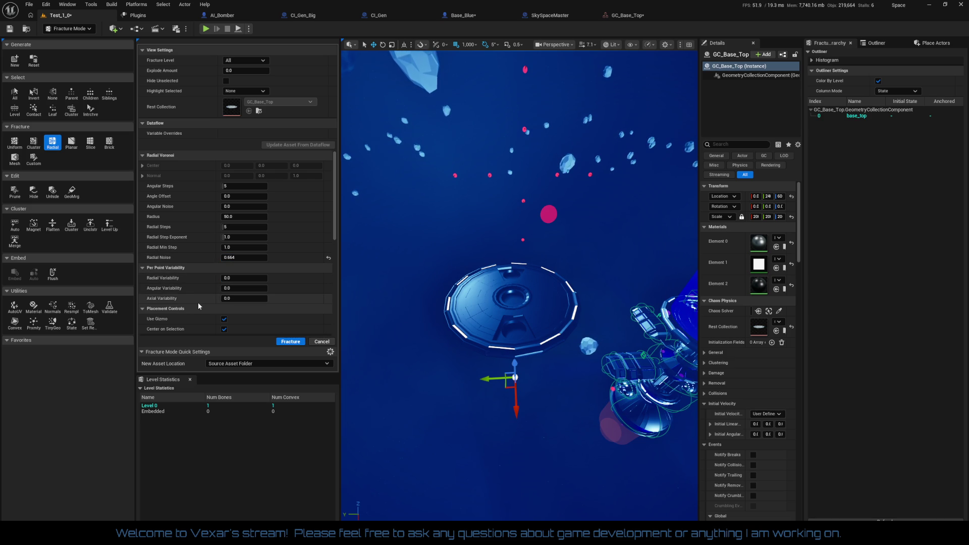
{"action": "mouse_move", "coordinate": [244, 289]}
{"action": "left_mouse_down"}
{"action": "mouse_move", "coordinate": [257, 288]}
{"action": "mouse_move", "coordinate": [231, 281]}
{"action": "mouse_move", "coordinate": [263, 278]}
{"action": "mouse_move", "coordinate": [218, 300]}
{"action": "left_mouse_up"}
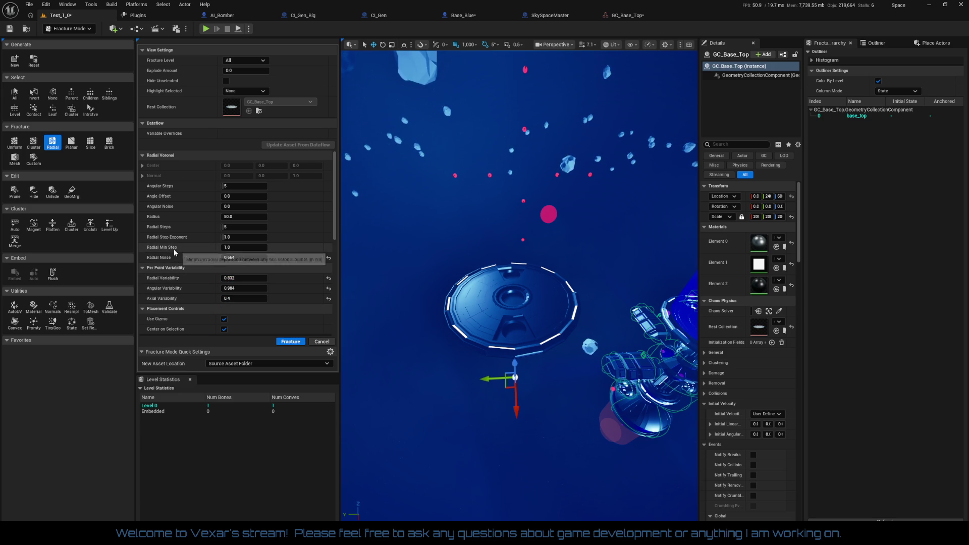
Step: Select all bones and increase Angular Steps from 5 to 50
{"action": "left_click", "coordinate": [15, 93]}
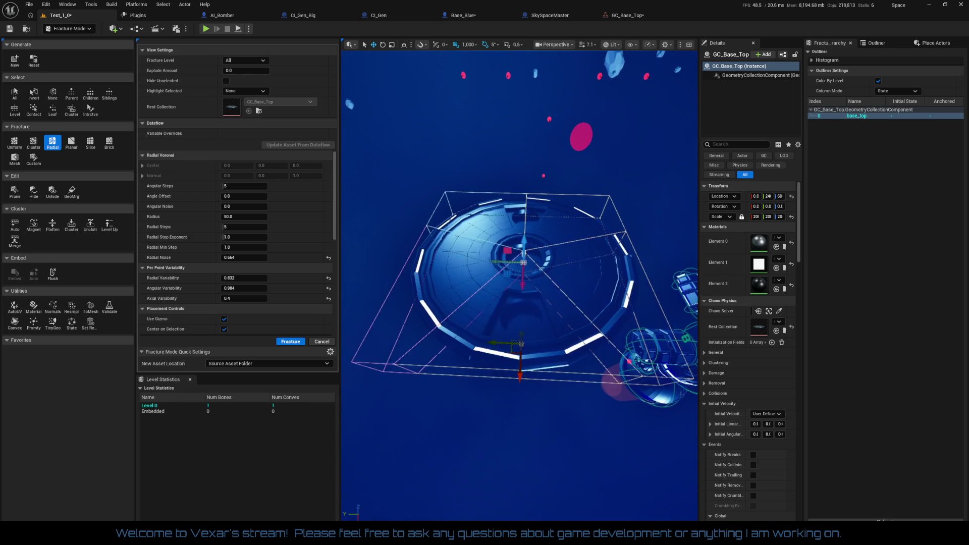
{"action": "mouse_move", "coordinate": [153, 198]}
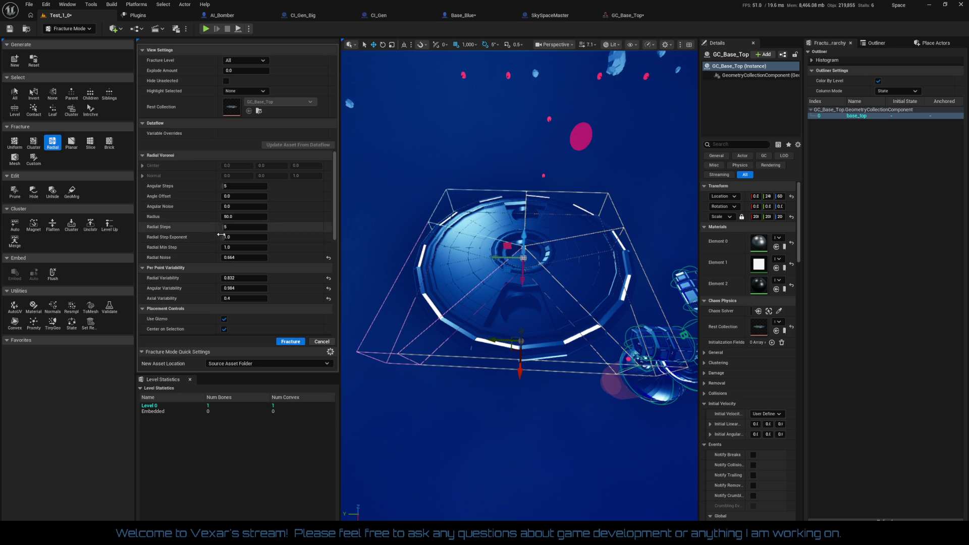
{"action": "left_click_drag", "start_coordinate": [237, 186], "coordinate": [252, 185]}
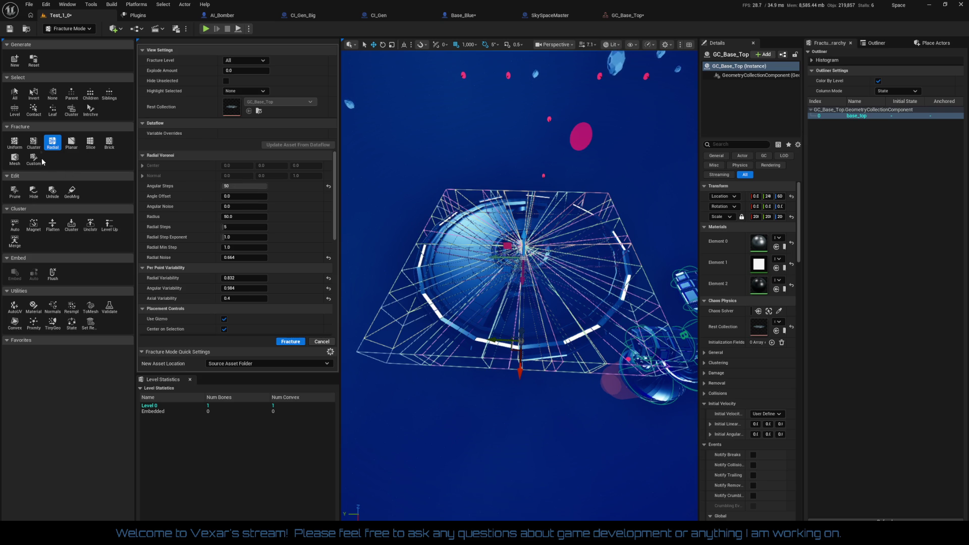
{"action": "left_click", "coordinate": [35, 145]}
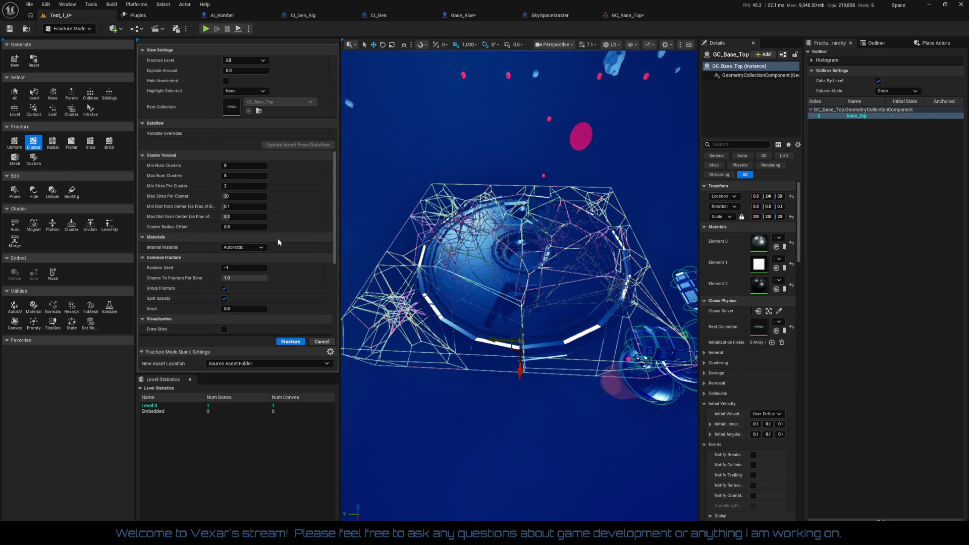
Step: Lower Max Dist from Center to 0.0104 and inspect the fracture wireframe up close
{"action": "mouse_move", "coordinate": [504, 283]}
{"action": "left_mouse_down"}
{"action": "mouse_move", "coordinate": [454, 307]}
{"action": "mouse_move", "coordinate": [444, 288]}
{"action": "left_mouse_up"}
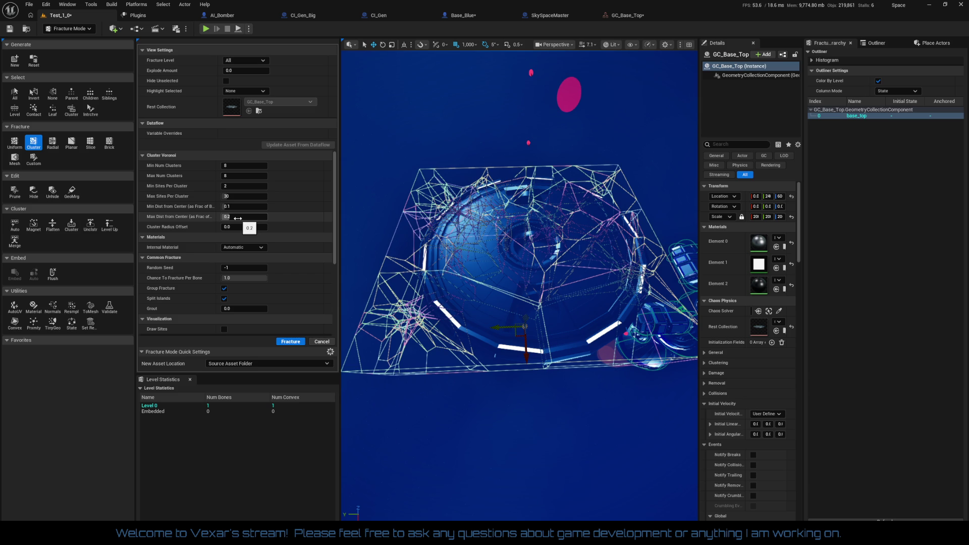
{"action": "mouse_move", "coordinate": [237, 218]}
{"action": "left_mouse_down"}
{"action": "mouse_move", "coordinate": [223, 218]}
{"action": "mouse_move", "coordinate": [249, 225]}
{"action": "mouse_move", "coordinate": [238, 207]}
{"action": "mouse_move", "coordinate": [250, 207]}
{"action": "left_mouse_up"}
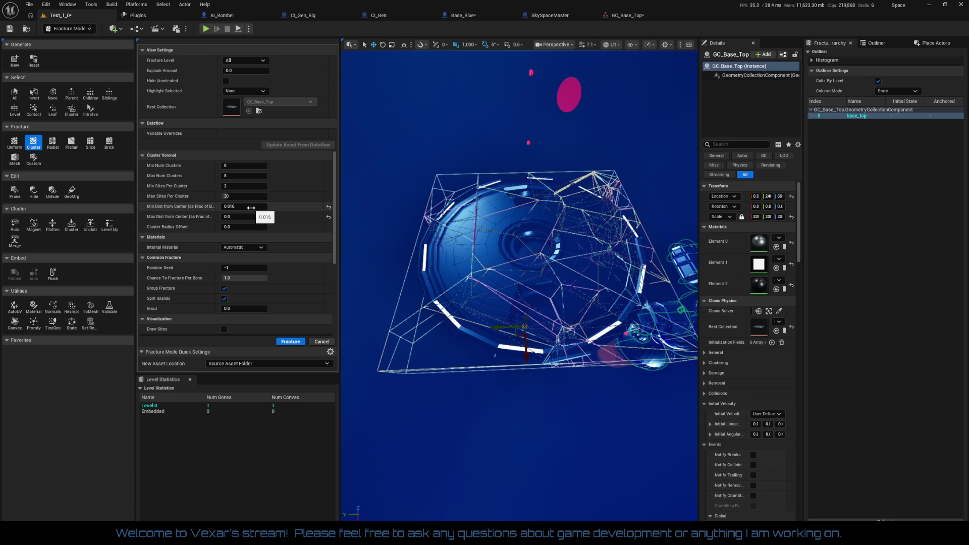
{"action": "left_click_drag", "start_coordinate": [248, 217], "coordinate": [245, 227]}
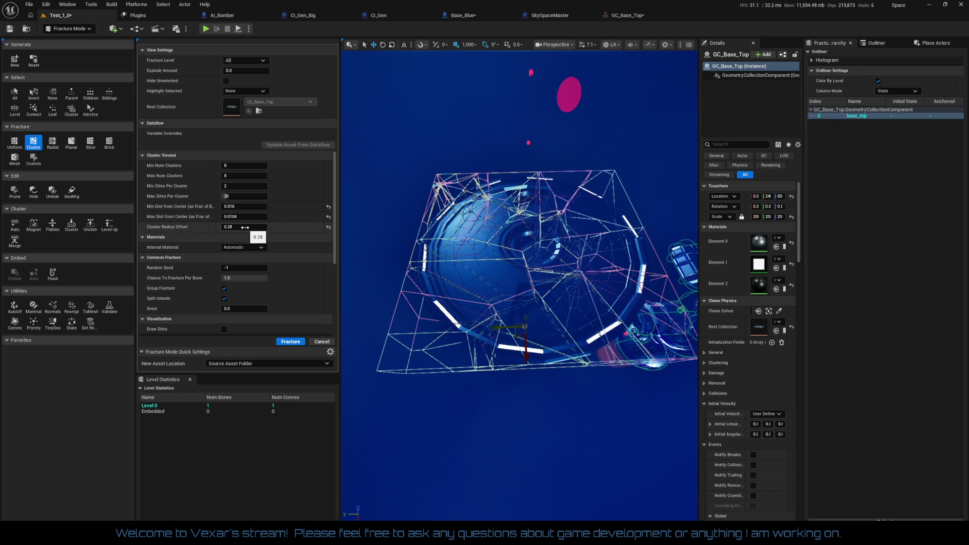
{"action": "mouse_move", "coordinate": [348, 263]}
{"action": "left_mouse_down"}
{"action": "mouse_move", "coordinate": [379, 243]}
{"action": "mouse_move", "coordinate": [384, 222]}
{"action": "mouse_move", "coordinate": [384, 247]}
{"action": "mouse_move", "coordinate": [391, 227]}
{"action": "mouse_move", "coordinate": [399, 238]}
{"action": "mouse_move", "coordinate": [429, 202]}
{"action": "left_mouse_up"}
{"action": "left_click_drag", "start_coordinate": [492, 459], "coordinate": [491, 459]}
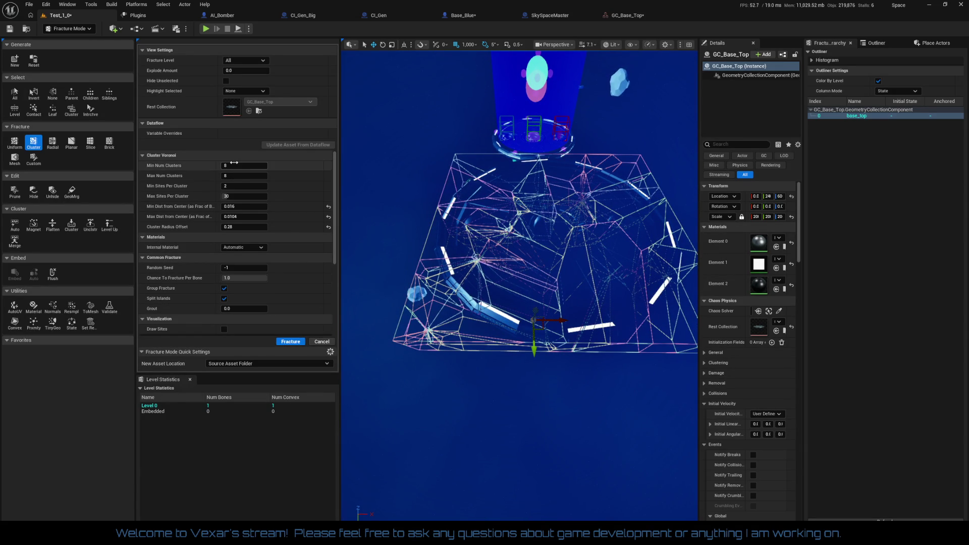
Step: Set Min and Max Num Clusters to 4 and view the mesh from above
{"action": "left_click", "coordinate": [233, 165]}
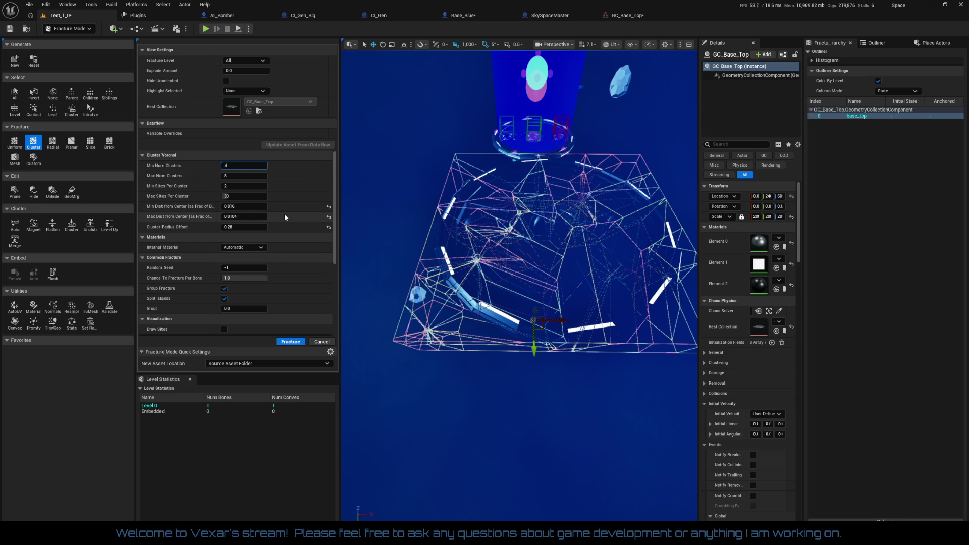
{"action": "key", "text": "Return"}
{"action": "key", "text": "Tab"}
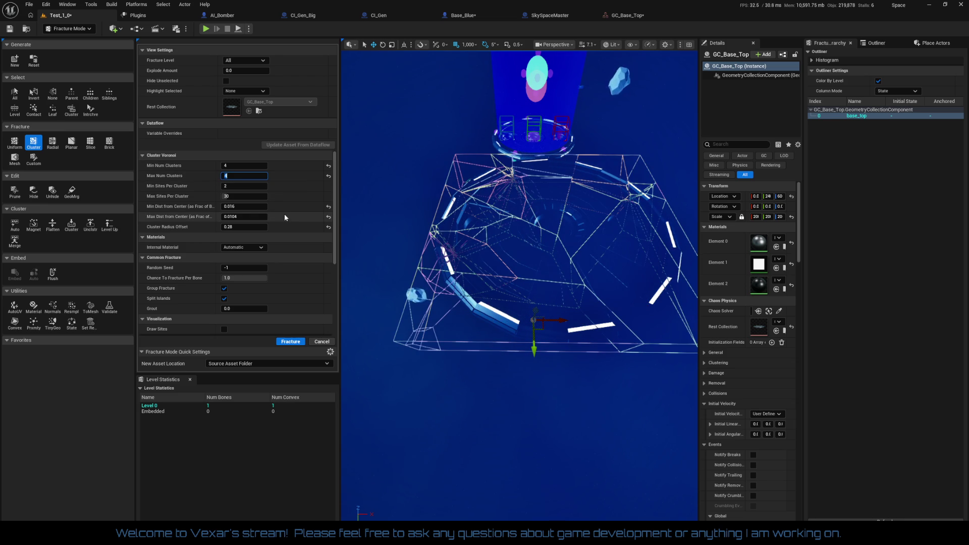
{"action": "left_click_drag", "start_coordinate": [519, 283], "coordinate": [520, 222]}
{"action": "mouse_move", "coordinate": [499, 384]}
{"action": "left_mouse_down"}
{"action": "mouse_move", "coordinate": [498, 354]}
{"action": "mouse_move", "coordinate": [499, 384]}
{"action": "left_mouse_up"}
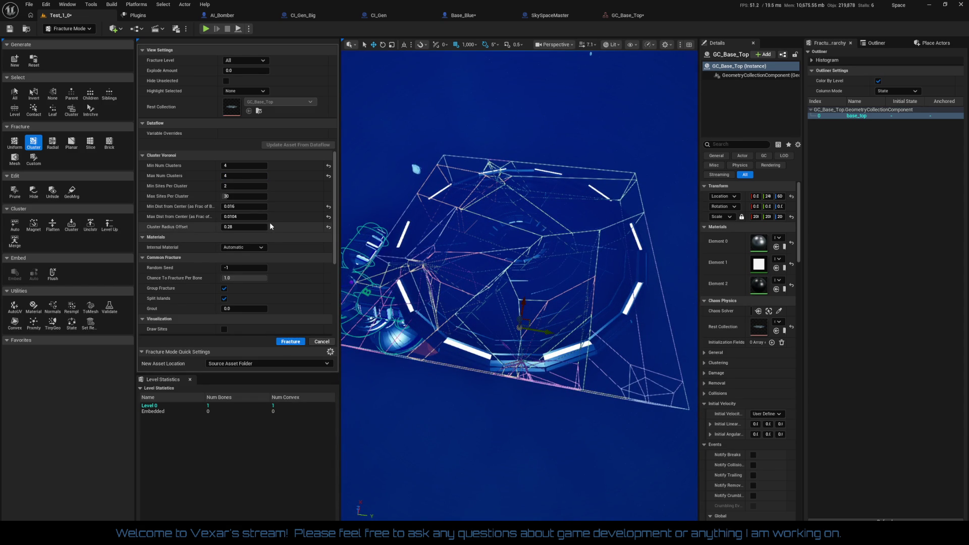
Step: Set Min Sites Per Cluster to 1 and reset the center distances and Cluster Radius Offset
{"action": "left_click", "coordinate": [235, 189]}
{"action": "type", "text": "1"}
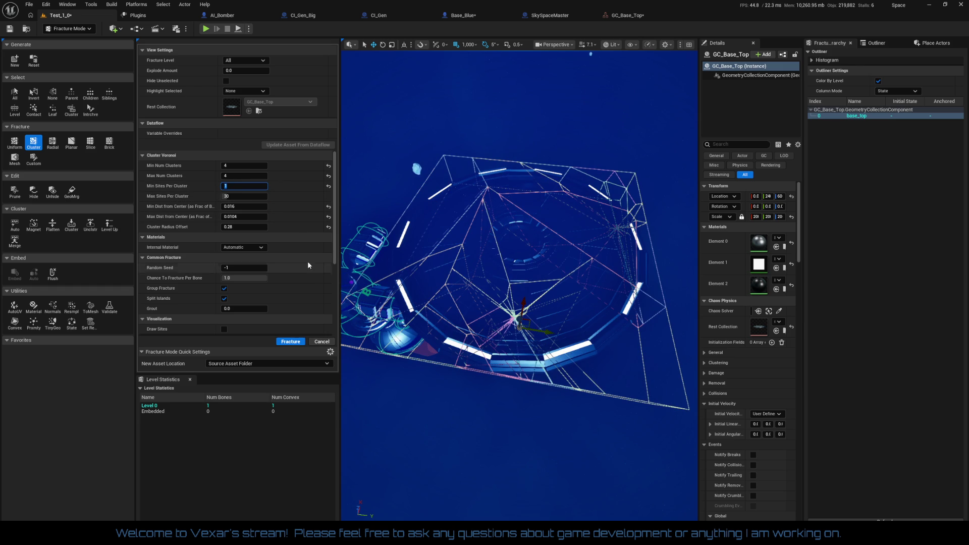
{"action": "left_click", "coordinate": [328, 217]}
{"action": "left_click", "coordinate": [329, 206]}
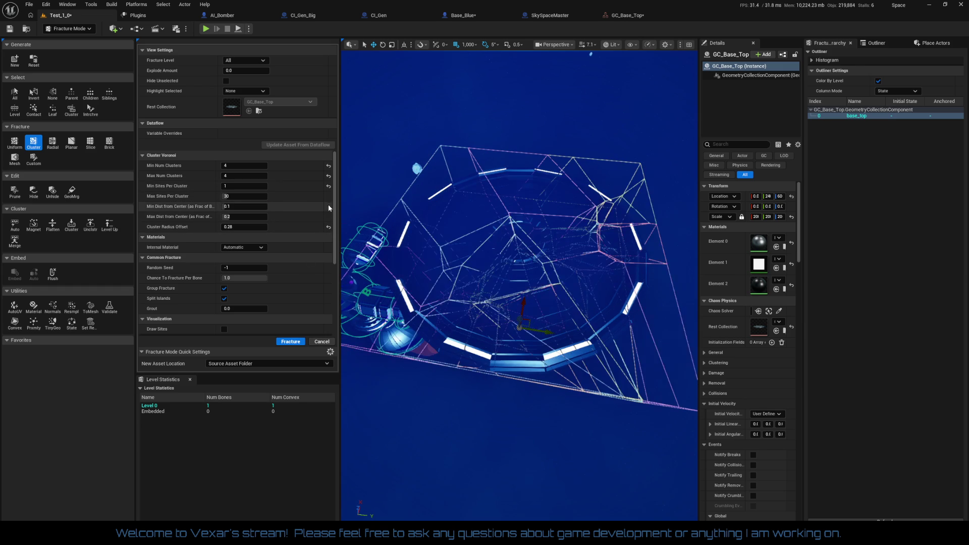
{"action": "left_click", "coordinate": [329, 227]}
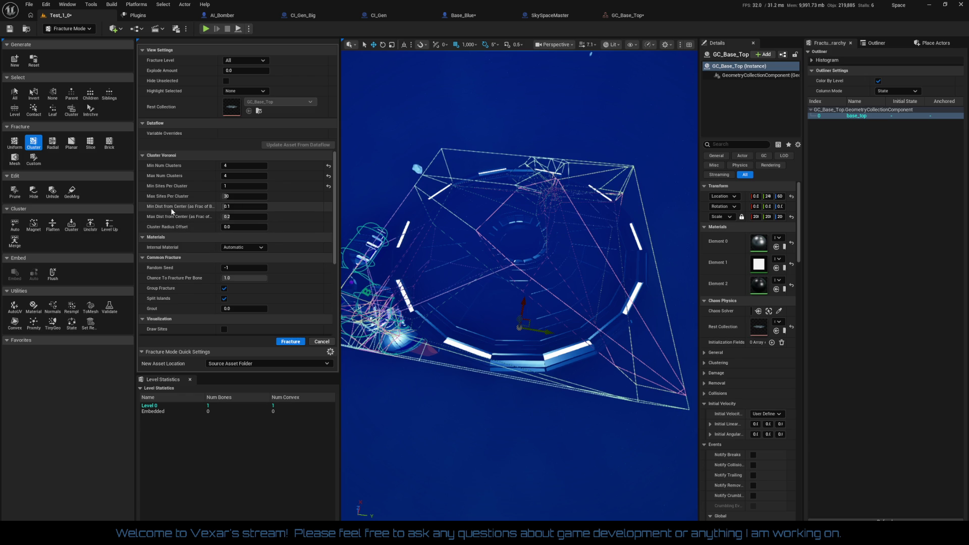
{"action": "left_click_drag", "start_coordinate": [216, 210], "coordinate": [234, 210]}
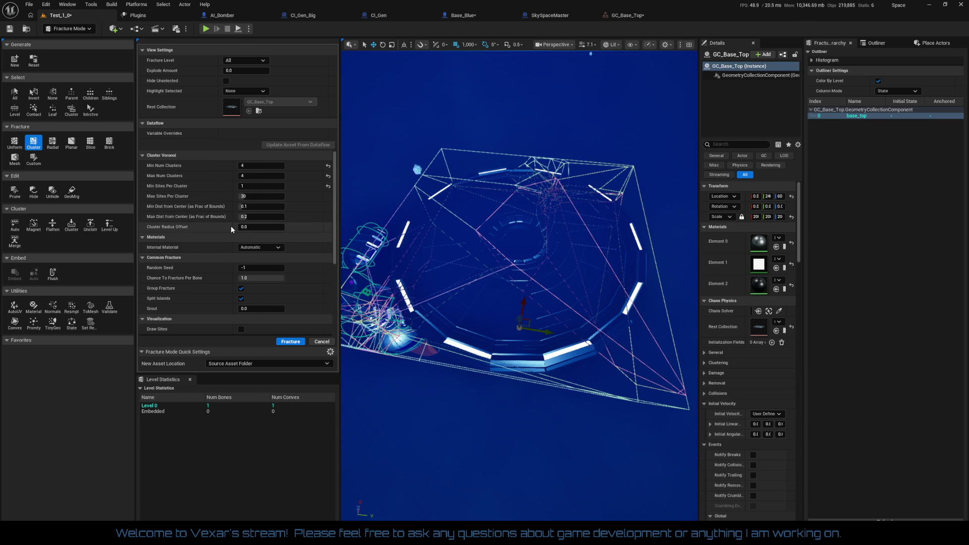
Step: Enter 0.0 for Min and Max Dist from Center, then try 2 for Max Dist
{"action": "left_click", "coordinate": [248, 207]}
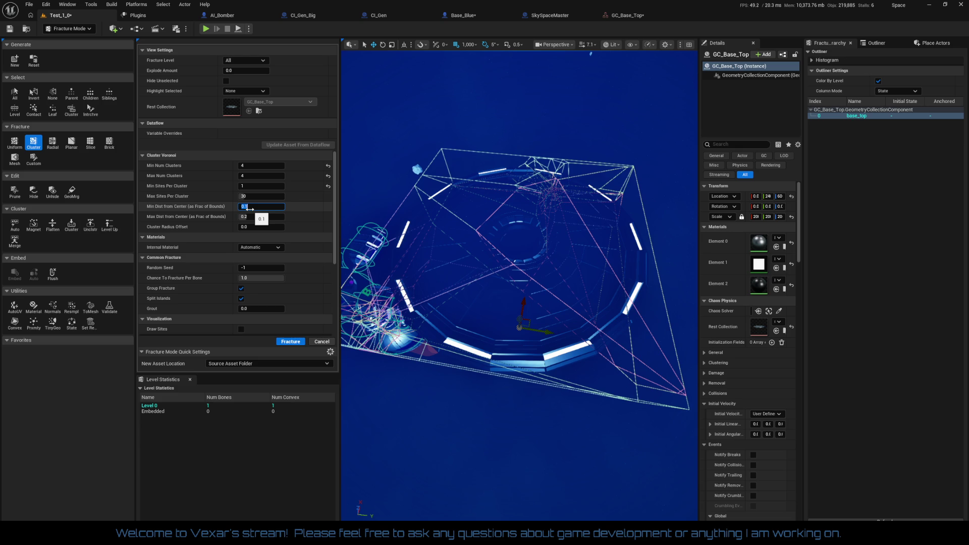
{"action": "type", "text": "0"}
{"action": "key", "text": "Return"}
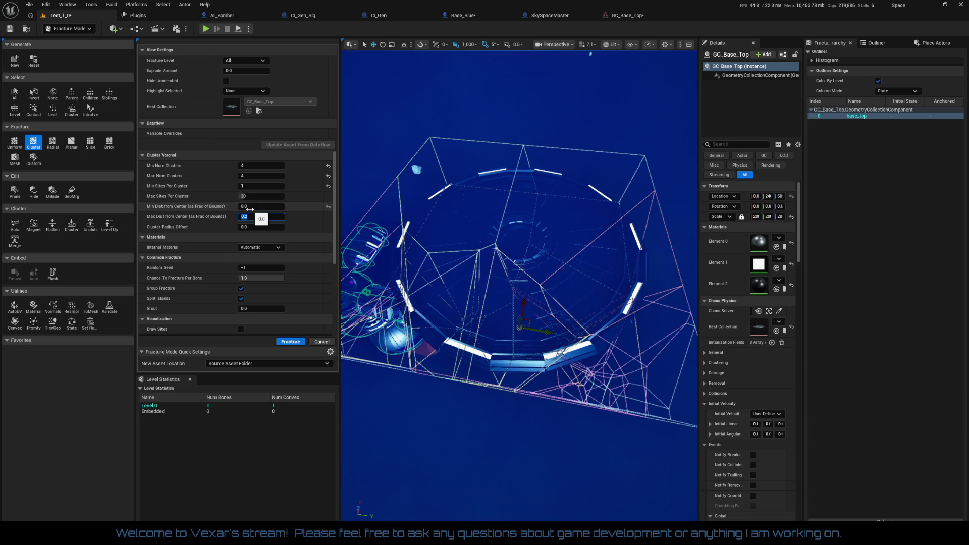
{"action": "type", "text": "0"}
{"action": "key", "text": "Return"}
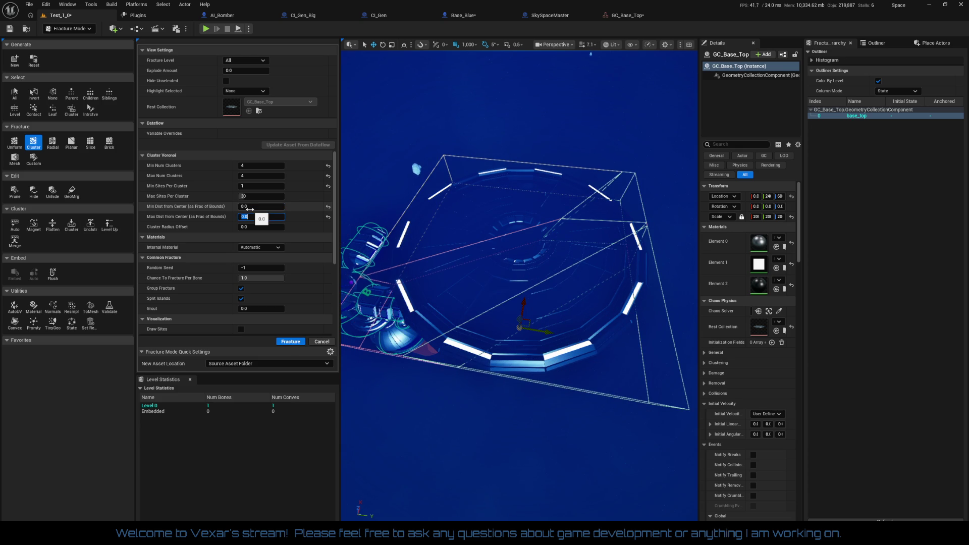
{"action": "left_click_drag", "start_coordinate": [520, 282], "coordinate": [485, 222]}
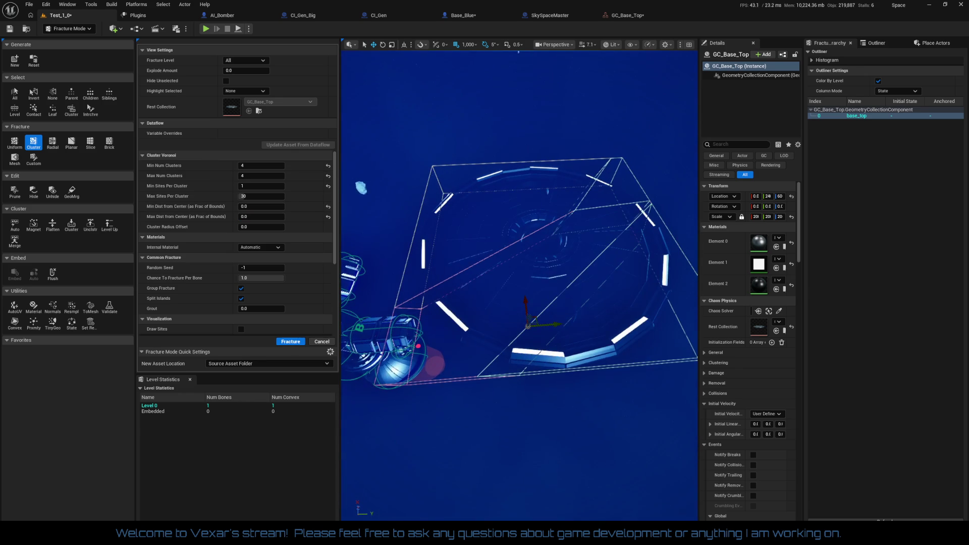
{"action": "left_click", "coordinate": [264, 218]}
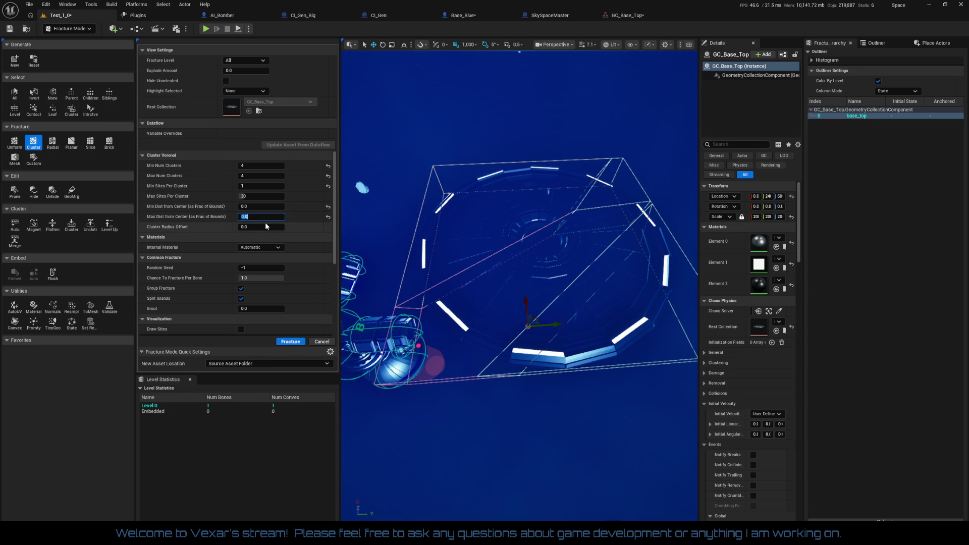
{"action": "type", "text": "2"}
{"action": "key", "text": "Return"}
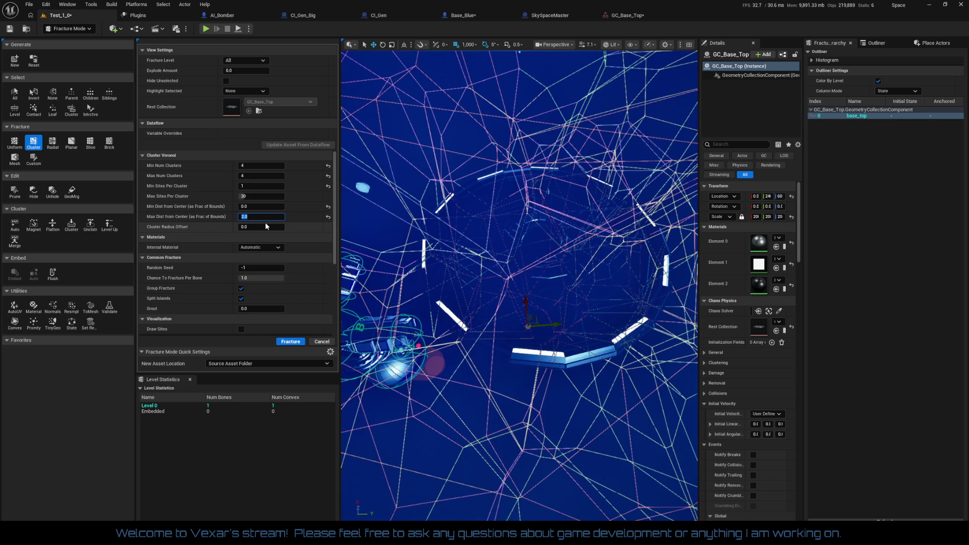
Step: Settle Max Dist from Center at 0.2 and review the resulting fracture wireframe
{"action": "mouse_move", "coordinate": [505, 253]}
{"action": "left_mouse_down"}
{"action": "mouse_move", "coordinate": [490, 212]}
{"action": "mouse_move", "coordinate": [490, 252]}
{"action": "mouse_move", "coordinate": [475, 263]}
{"action": "mouse_move", "coordinate": [474, 245]}
{"action": "left_mouse_up"}
{"action": "left_click", "coordinate": [274, 220]}
{"action": "type", "text": "0.2"}
{"action": "key", "text": "Return"}
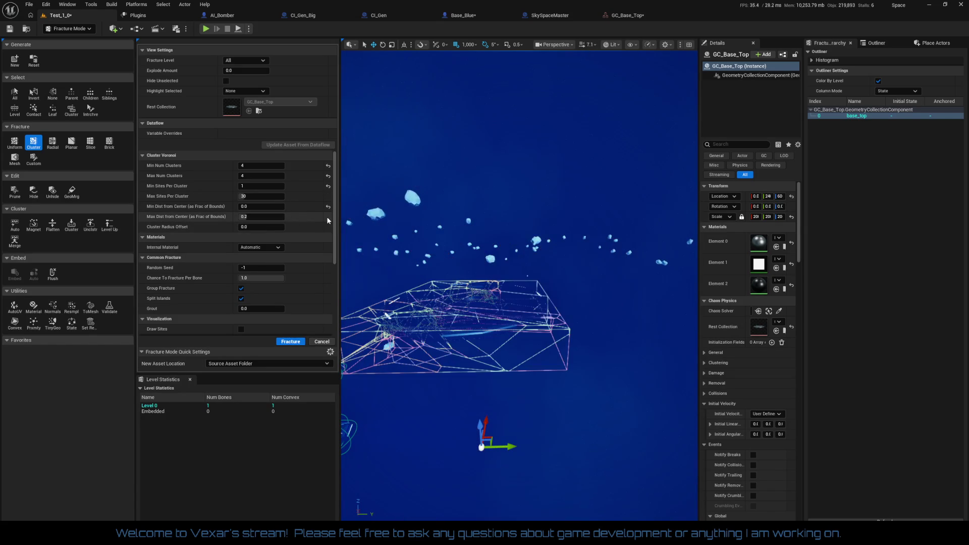
{"action": "left_click_drag", "start_coordinate": [362, 238], "coordinate": [358, 255]}
{"action": "left_click_drag", "start_coordinate": [577, 415], "coordinate": [571, 414]}
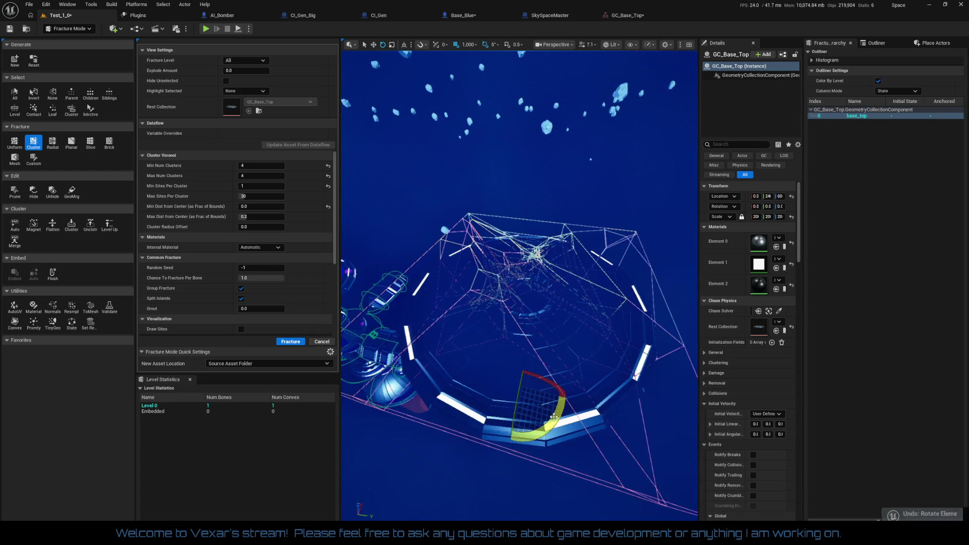
Step: Undo the stray rotation and try Random Seed values 55, 504, 360 and 368
{"action": "key", "text": "ctrl+z"}
{"action": "left_click_drag", "start_coordinate": [535, 56], "coordinate": [535, 55]}
{"action": "left_click", "coordinate": [261, 267]}
{"action": "type", "text": "55"}
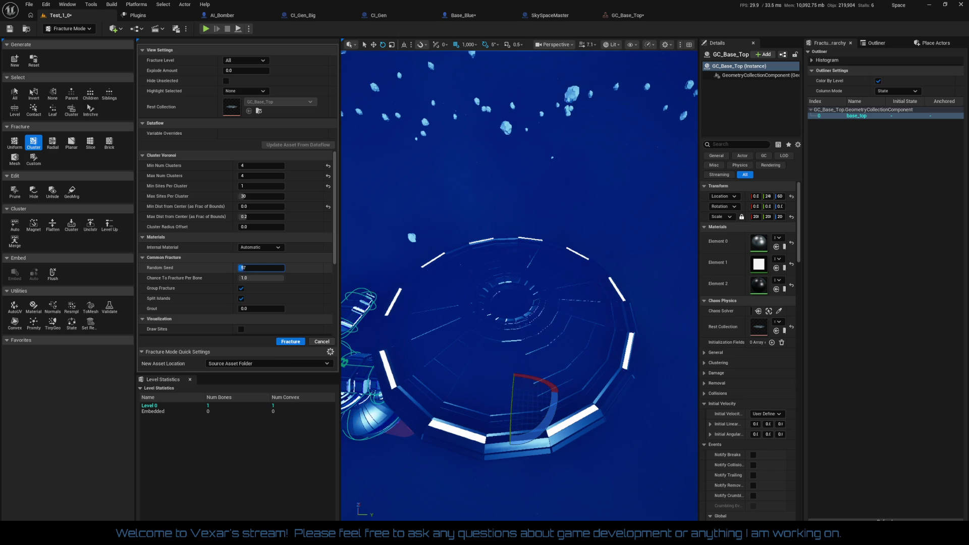
{"action": "key", "text": "Return"}
{"action": "left_click", "coordinate": [258, 267]}
{"action": "type", "text": "504"}
{"action": "key", "text": "Return"}
{"action": "left_click", "coordinate": [258, 267]}
{"action": "type", "text": "360"}
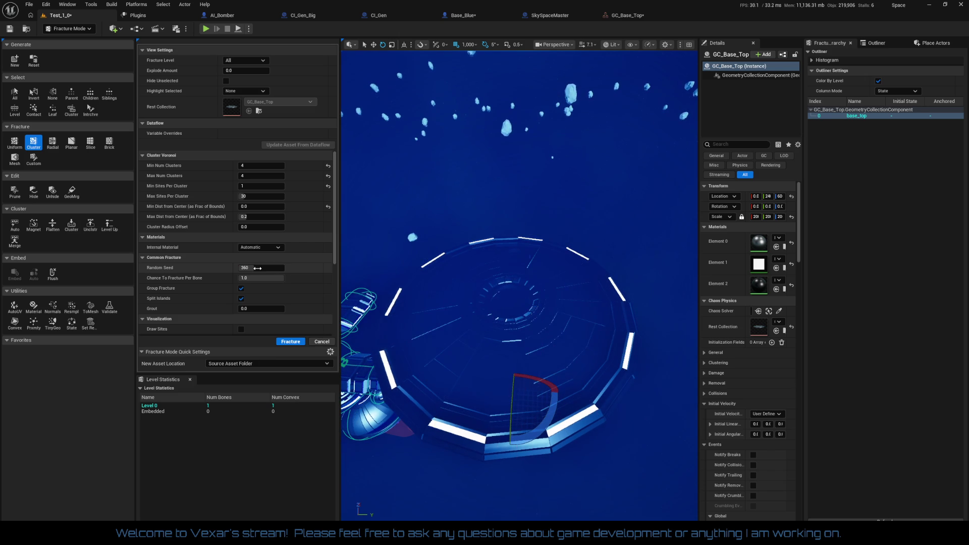
{"action": "key", "text": "Return"}
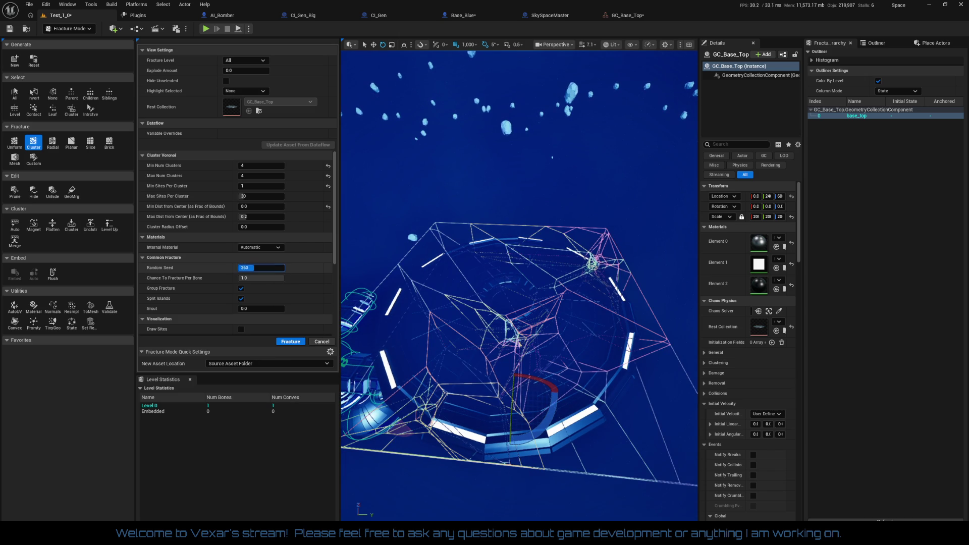
{"action": "left_click_drag", "start_coordinate": [261, 269], "coordinate": [265, 269]}
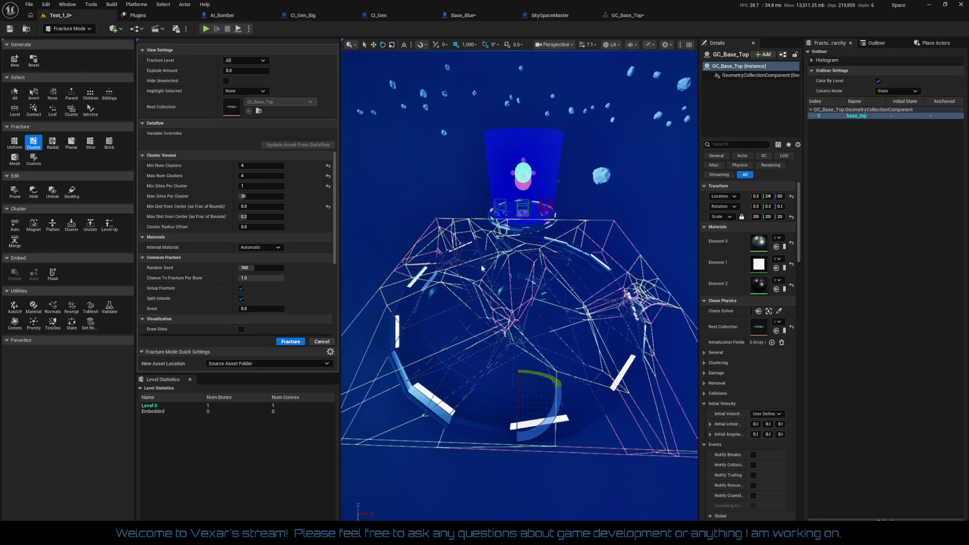
Step: Set Min Dist 0.1, Max Sites Per Cluster 0 and Min Num Clusters 200, then readjust the Random Seed
{"action": "left_click", "coordinate": [328, 207]}
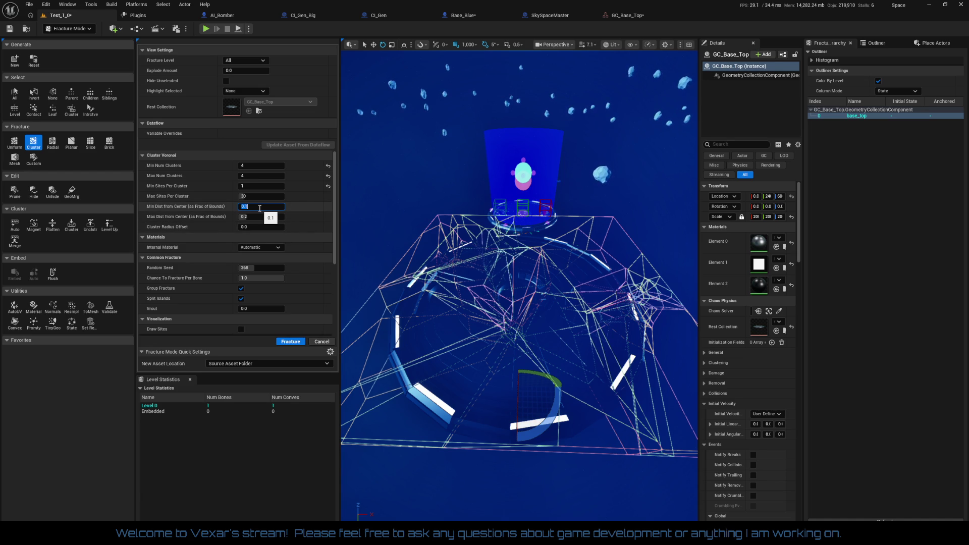
{"action": "mouse_move", "coordinate": [257, 197]}
{"action": "left_mouse_down"}
{"action": "mouse_move", "coordinate": [237, 197]}
{"action": "mouse_move", "coordinate": [257, 198]}
{"action": "left_mouse_up"}
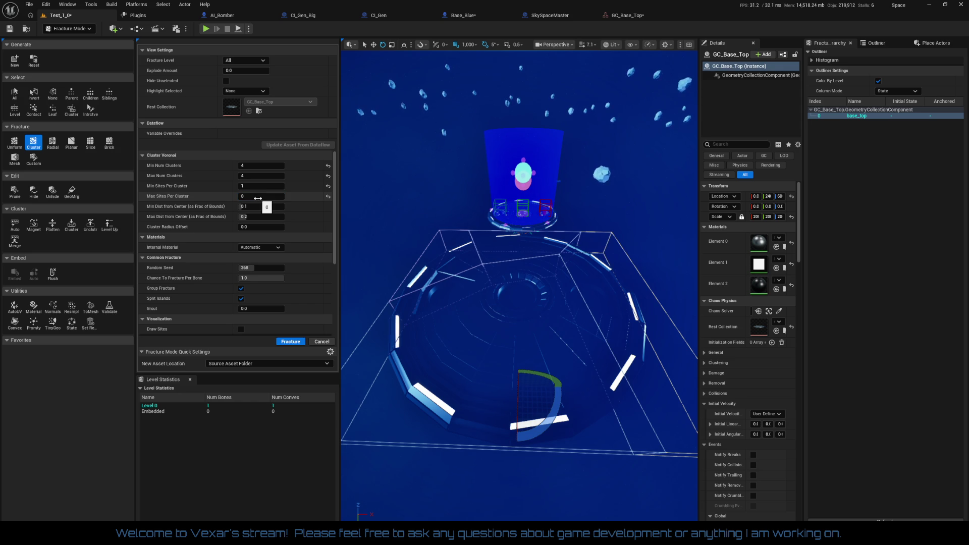
{"action": "mouse_move", "coordinate": [504, 227]}
{"action": "left_mouse_down"}
{"action": "mouse_move", "coordinate": [504, 303]}
{"action": "mouse_move", "coordinate": [566, 425]}
{"action": "left_mouse_up"}
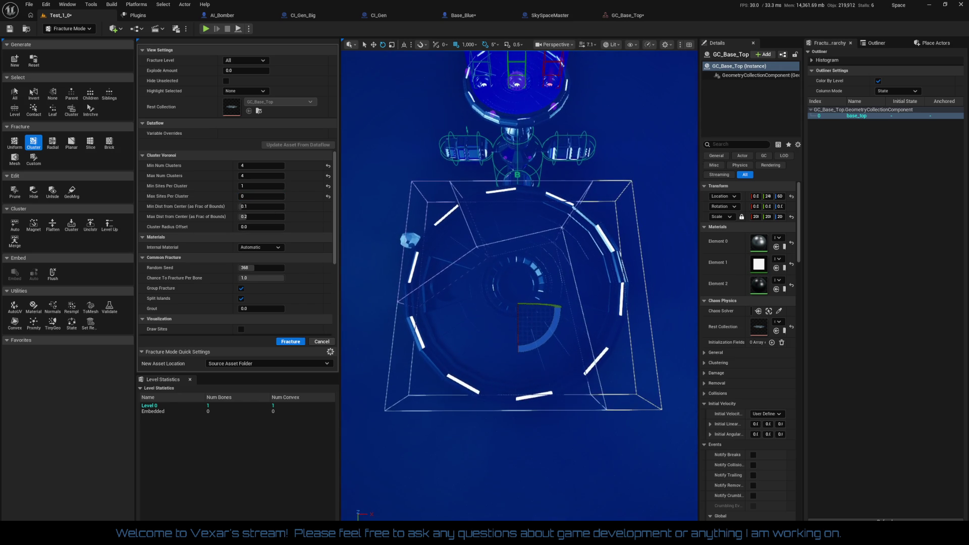
{"action": "left_click_drag", "start_coordinate": [261, 269], "coordinate": [238, 271]}
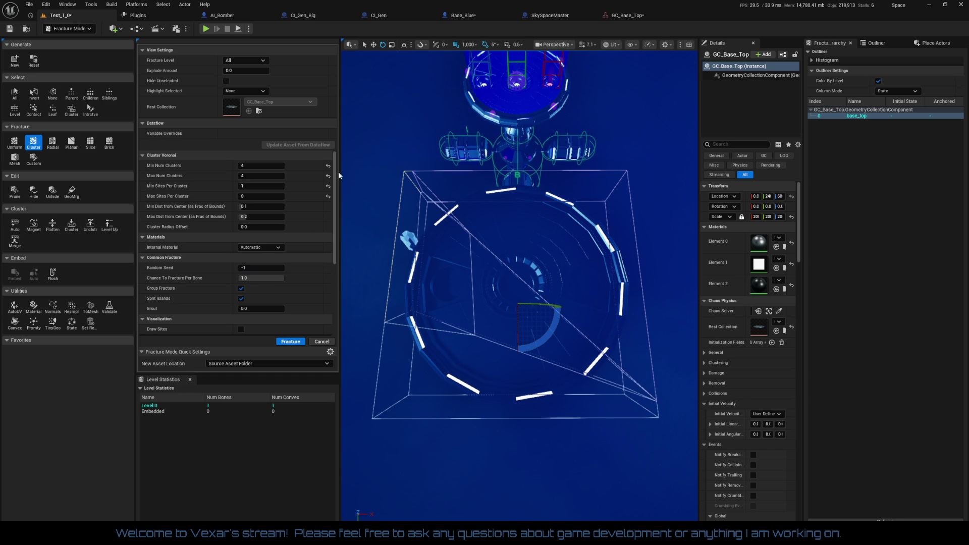
{"action": "mouse_move", "coordinate": [261, 165]}
{"action": "left_mouse_down"}
{"action": "mouse_move", "coordinate": [245, 166]}
{"action": "mouse_move", "coordinate": [265, 176]}
{"action": "mouse_move", "coordinate": [265, 167]}
{"action": "mouse_move", "coordinate": [280, 166]}
{"action": "mouse_move", "coordinate": [254, 165]}
{"action": "mouse_move", "coordinate": [277, 166]}
{"action": "left_mouse_up"}
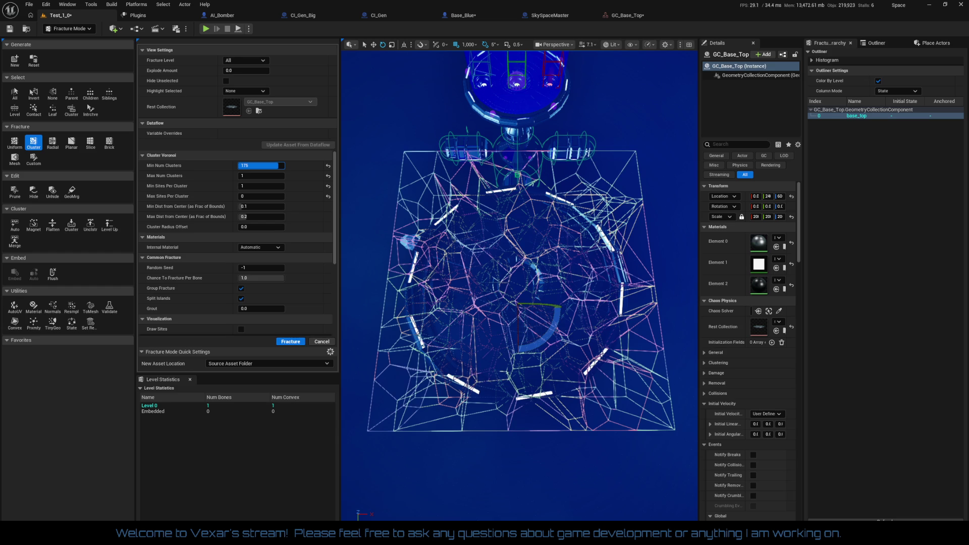
{"action": "left_click_drag", "start_coordinate": [278, 166], "coordinate": [284, 166]}
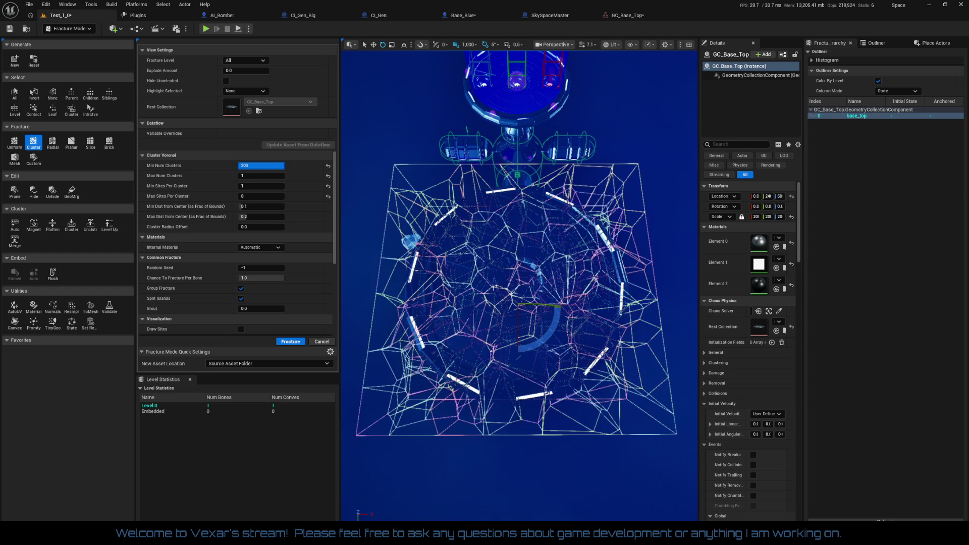
{"action": "mouse_move", "coordinate": [504, 302]}
{"action": "left_mouse_down"}
{"action": "mouse_move", "coordinate": [504, 257]}
{"action": "mouse_move", "coordinate": [489, 302]}
{"action": "mouse_move", "coordinate": [456, 303]}
{"action": "mouse_move", "coordinate": [457, 202]}
{"action": "mouse_move", "coordinate": [457, 242]}
{"action": "mouse_move", "coordinate": [456, 222]}
{"action": "mouse_move", "coordinate": [457, 232]}
{"action": "left_mouse_up"}
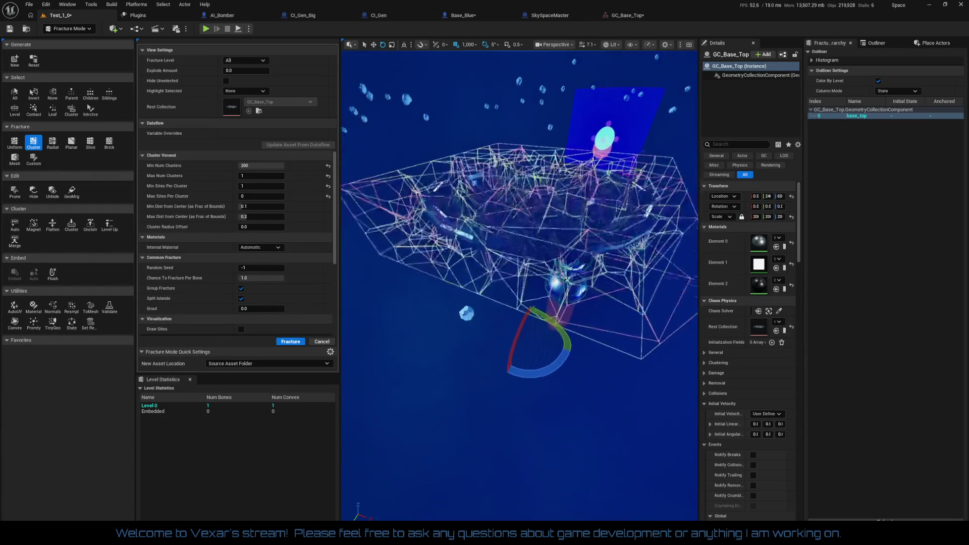
{"action": "mouse_move", "coordinate": [457, 232]}
{"action": "left_mouse_down"}
{"action": "mouse_move", "coordinate": [457, 272]}
{"action": "mouse_move", "coordinate": [559, 431]}
{"action": "left_mouse_up"}
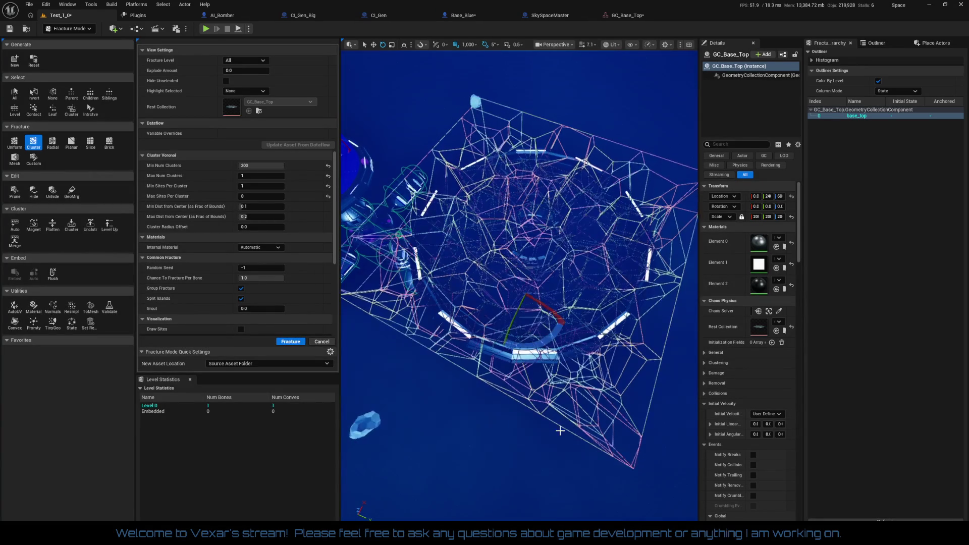
{"action": "left_click_drag", "start_coordinate": [243, 266], "coordinate": [260, 268]}
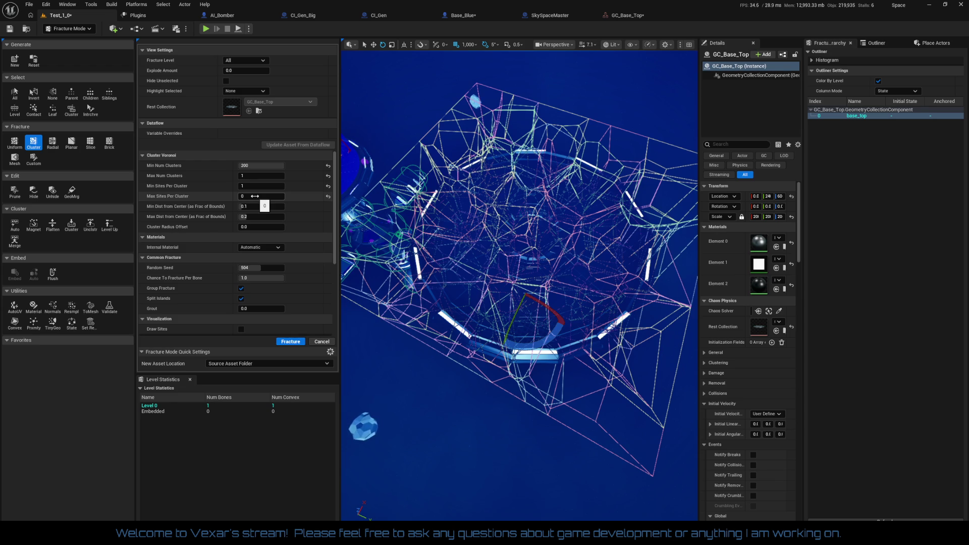
Step: Set Max Sites Per Cluster to 2 and inspect the sparser wireframe preview
{"action": "type", "text": "6"}
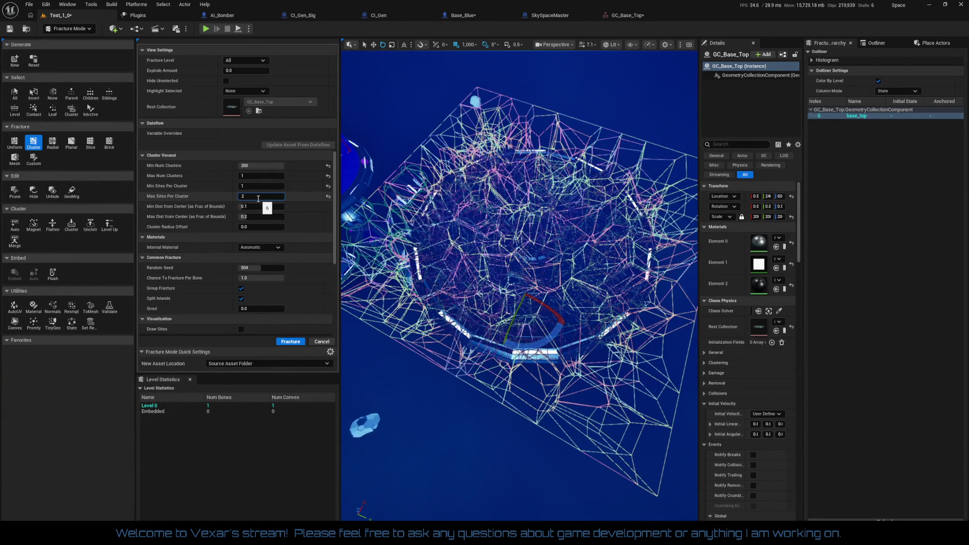
{"action": "key", "text": "Return"}
{"action": "mouse_move", "coordinate": [520, 263]}
{"action": "left_mouse_down"}
{"action": "mouse_move", "coordinate": [519, 232]}
{"action": "mouse_move", "coordinate": [439, 151]}
{"action": "left_mouse_up"}
{"action": "left_click_drag", "start_coordinate": [577, 362], "coordinate": [576, 362]}
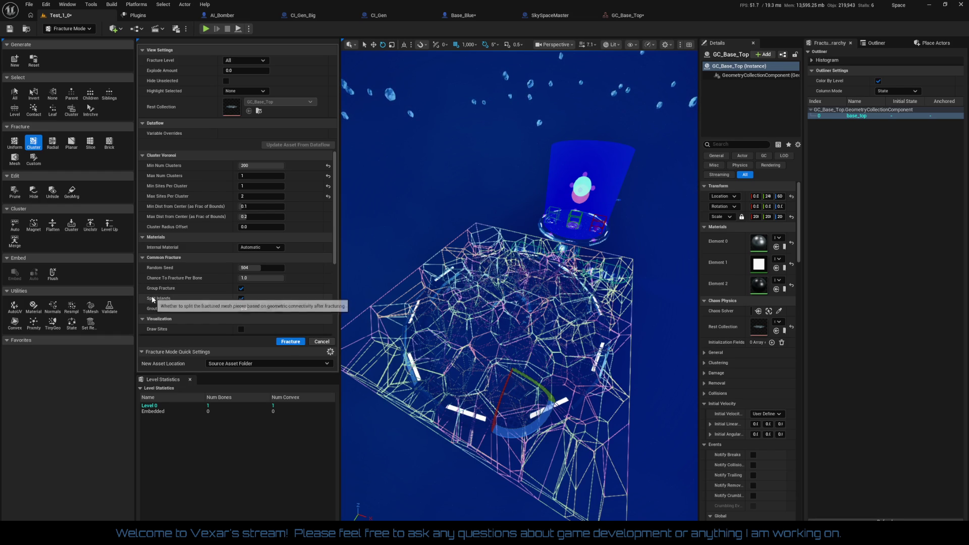
Step: Turn off Split Islands, toggle Group Fracture off and back on, and test the Grout value
{"action": "left_click", "coordinate": [240, 299]}
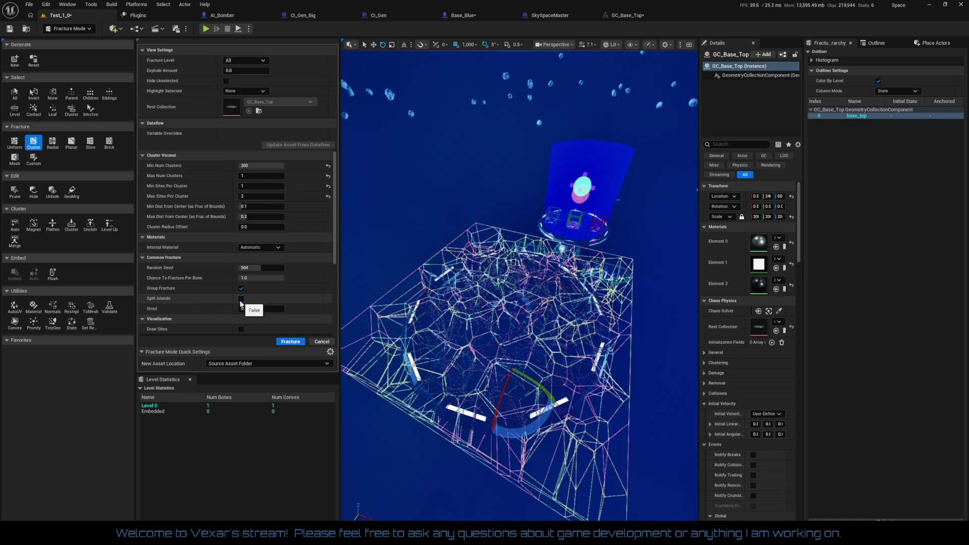
{"action": "left_click", "coordinate": [241, 291]}
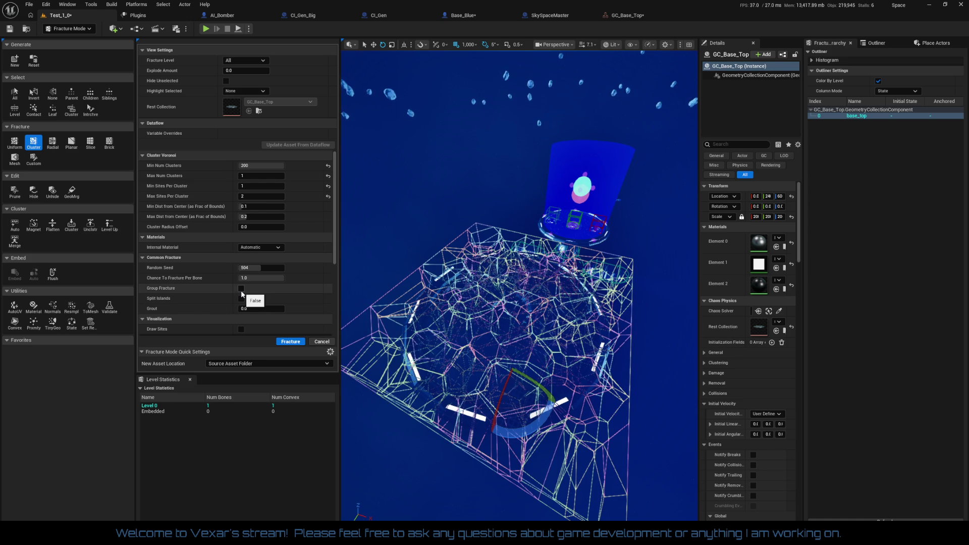
{"action": "left_click", "coordinate": [241, 289]}
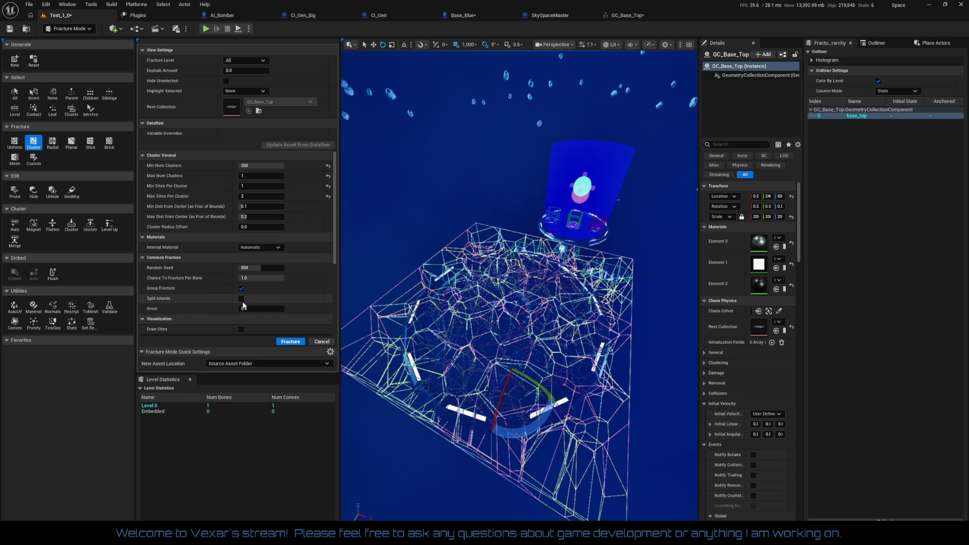
{"action": "mouse_move", "coordinate": [250, 308]}
{"action": "left_mouse_down"}
{"action": "mouse_move", "coordinate": [267, 308]}
{"action": "mouse_move", "coordinate": [242, 308]}
{"action": "left_mouse_up"}
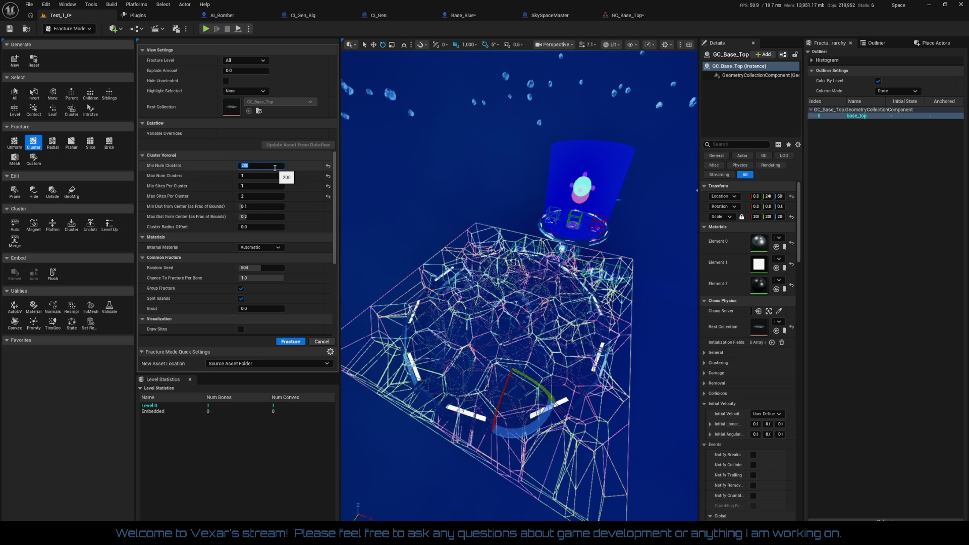
Step: Try Min Num Clusters 10 and 20, settle on 50, and orbit closer to inspect
{"action": "type", "text": "10"}
{"action": "key", "text": "Return"}
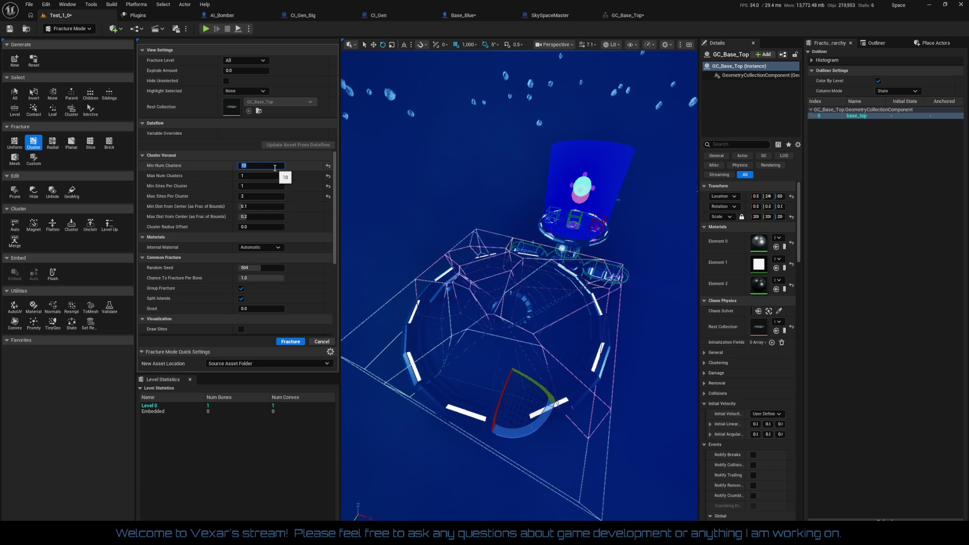
{"action": "key", "text": "Return"}
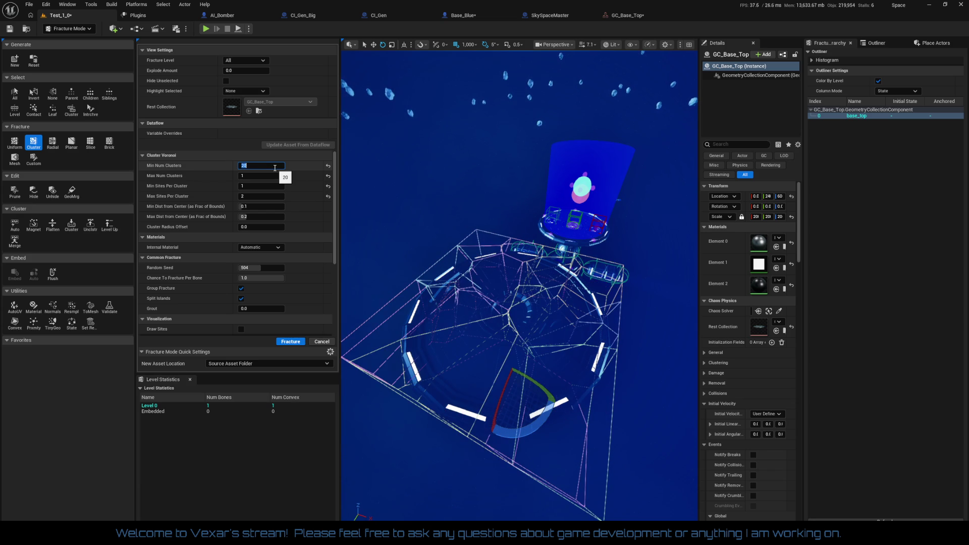
{"action": "type", "text": "0"}
{"action": "key", "text": "Return"}
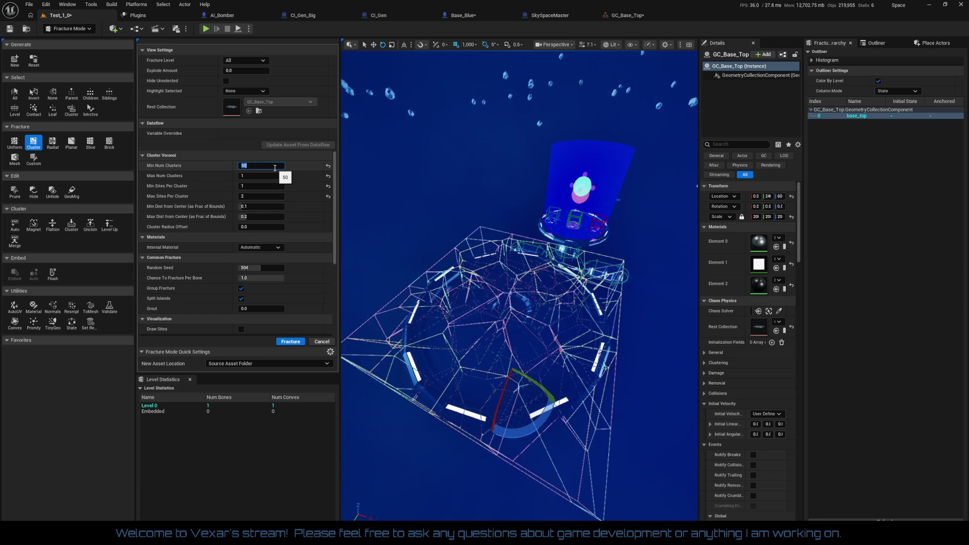
{"action": "mouse_move", "coordinate": [569, 392]}
{"action": "left_mouse_down"}
{"action": "mouse_move", "coordinate": [560, 373]}
{"action": "mouse_move", "coordinate": [550, 404]}
{"action": "mouse_move", "coordinate": [546, 364]}
{"action": "mouse_move", "coordinate": [546, 409]}
{"action": "mouse_move", "coordinate": [527, 443]}
{"action": "left_mouse_up"}
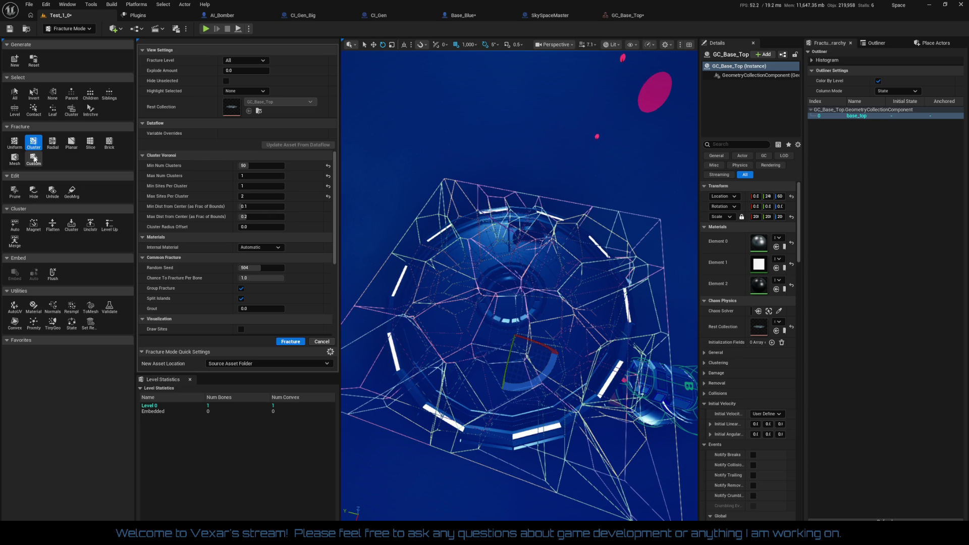
Step: Switch to Custom Voronoi with a Centered site pattern, keeping Skip Mode at Random
{"action": "left_click", "coordinate": [34, 160]}
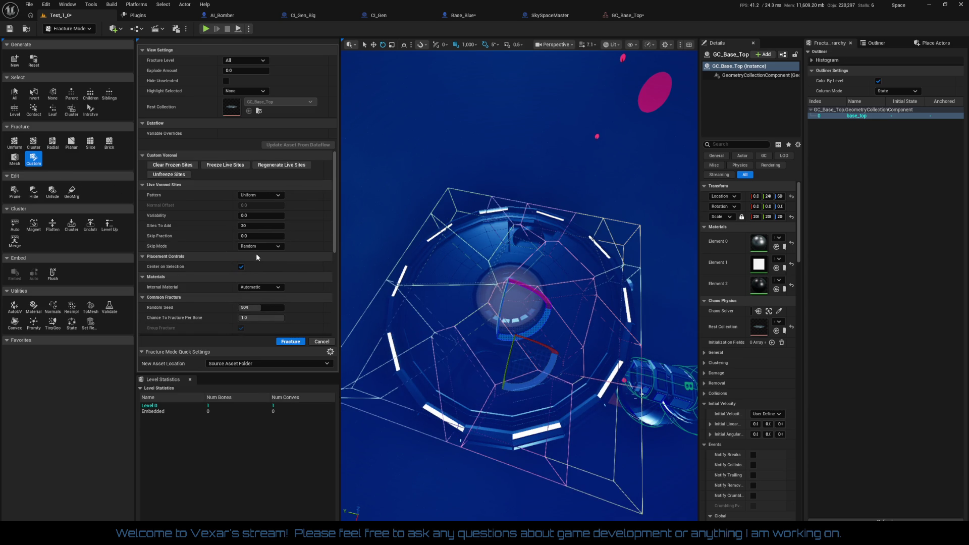
{"action": "left_click", "coordinate": [279, 196]}
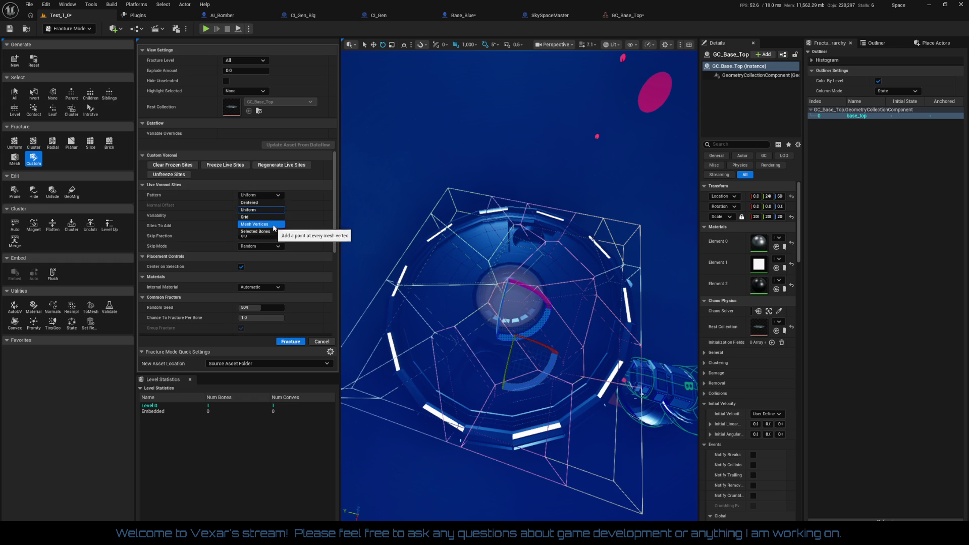
{"action": "left_click", "coordinate": [265, 203]}
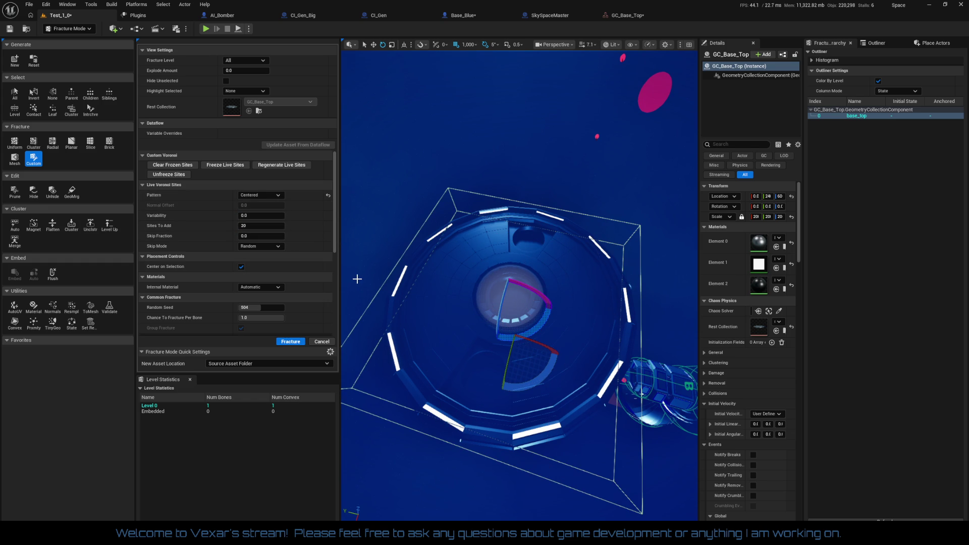
{"action": "left_click", "coordinate": [257, 215]}
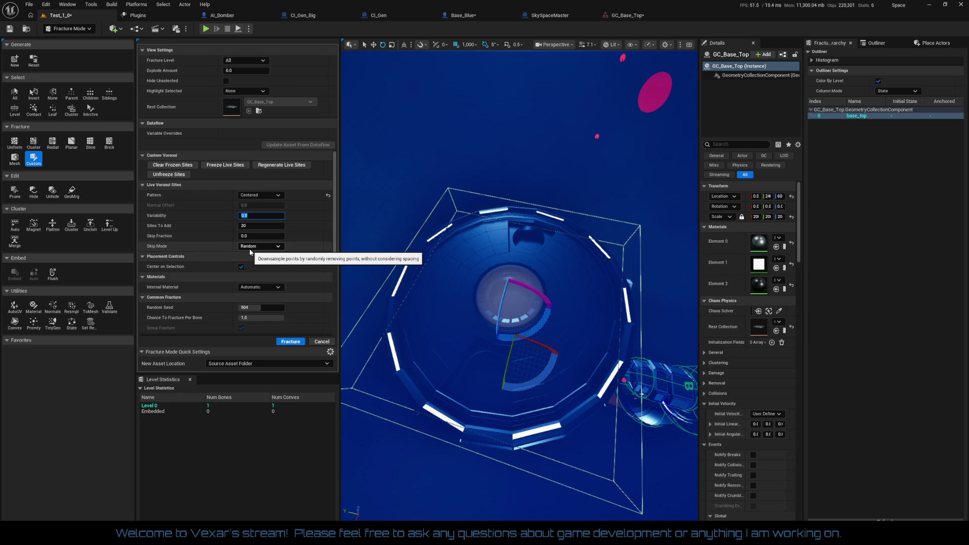
{"action": "left_click", "coordinate": [251, 248]}
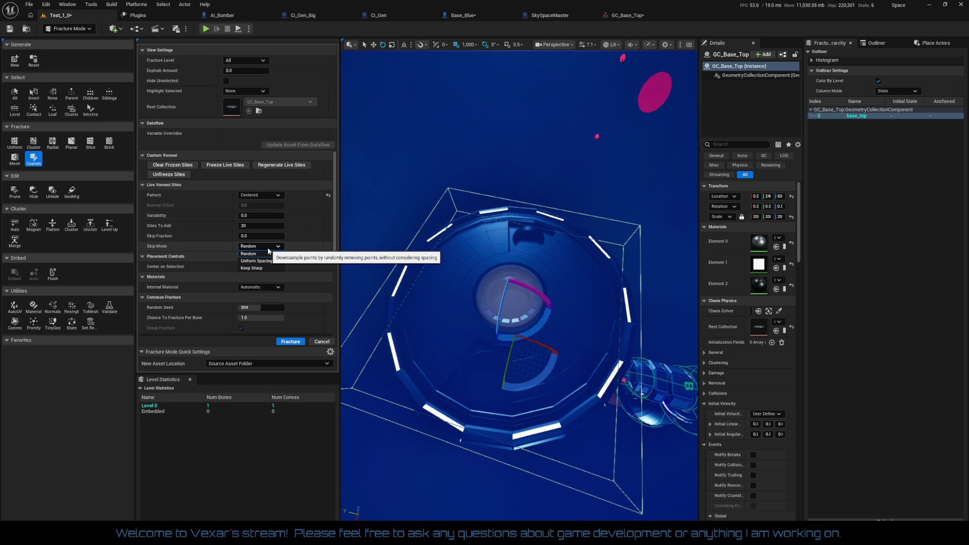
{"action": "left_click", "coordinate": [268, 253]}
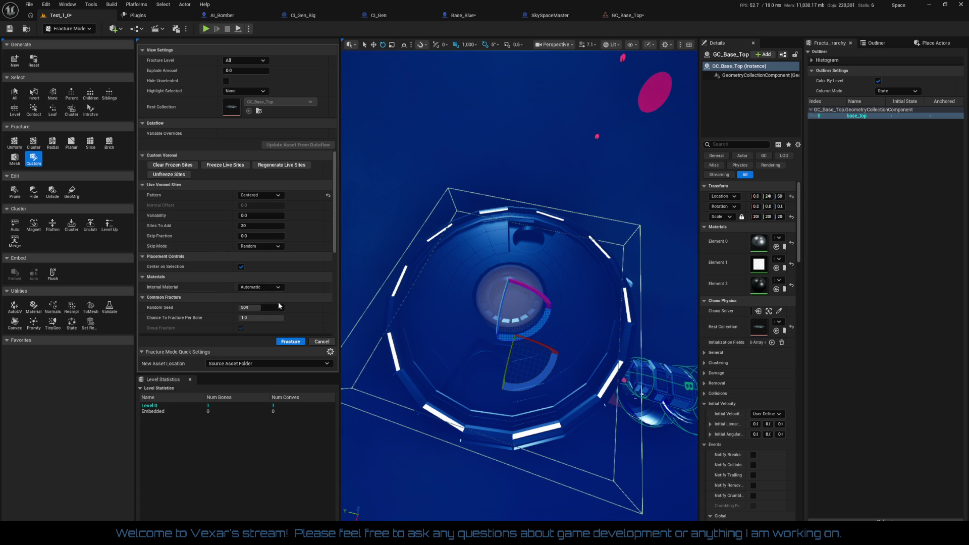
Step: Run the fracture, nudge Explode Amount, regenerate and unfreeze sites, and raise Variability
{"action": "left_click", "coordinate": [297, 344]}
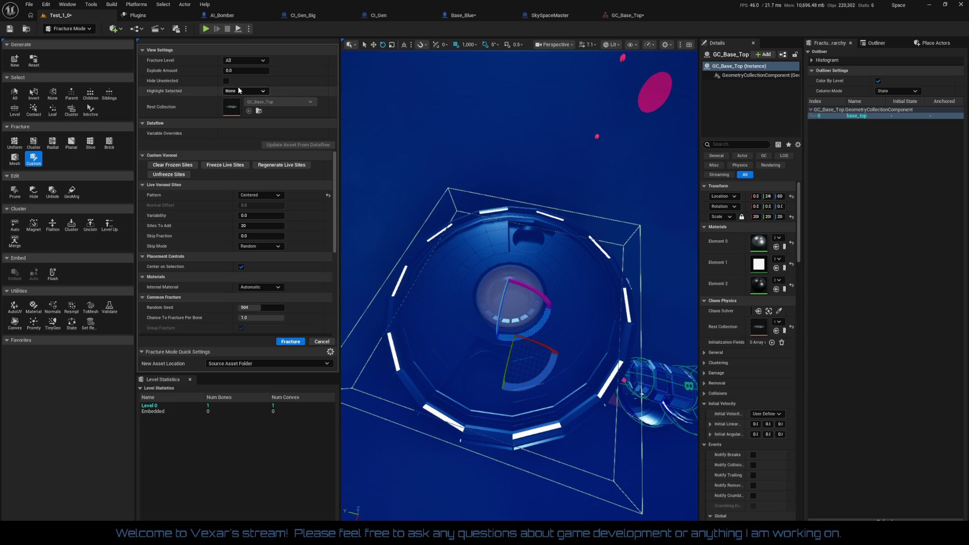
{"action": "left_click_drag", "start_coordinate": [236, 74], "coordinate": [238, 74]}
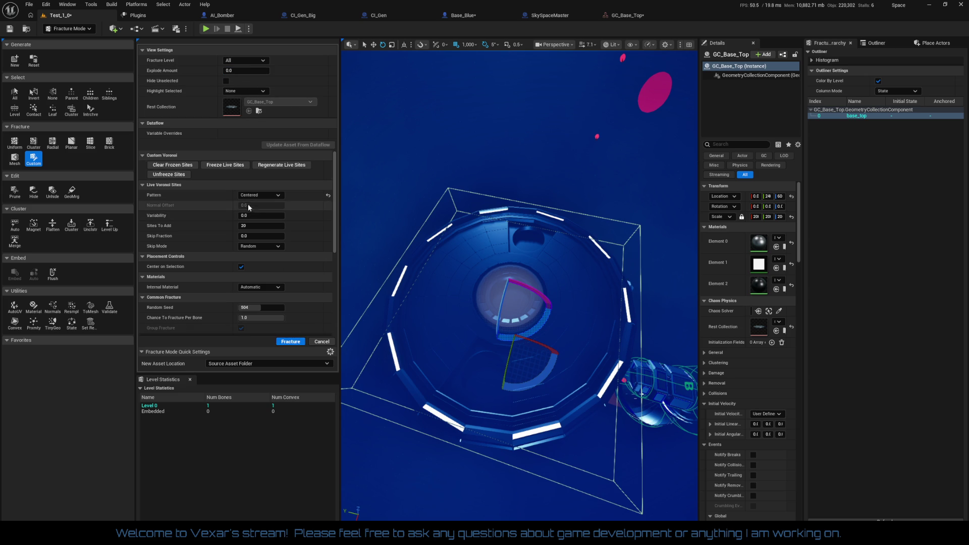
{"action": "left_click", "coordinate": [288, 167]}
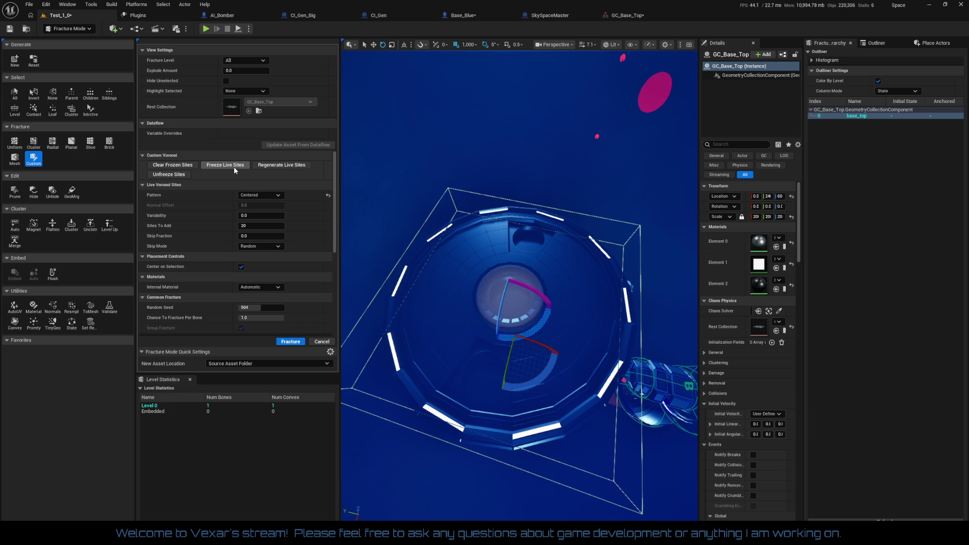
{"action": "left_click", "coordinate": [176, 175]}
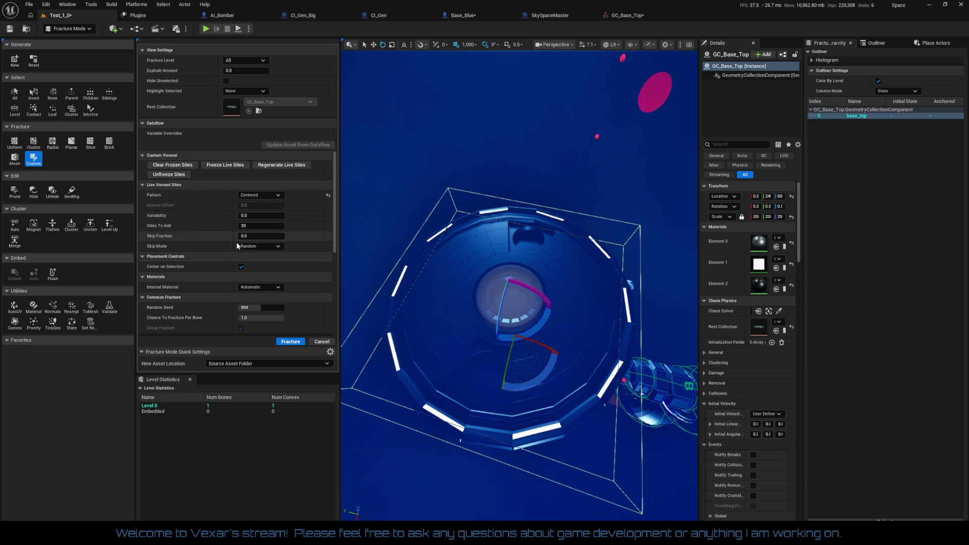
{"action": "left_click", "coordinate": [255, 217]}
{"action": "type", "text": "0.8"}
{"action": "left_click_drag", "start_coordinate": [252, 215], "coordinate": [272, 216]}
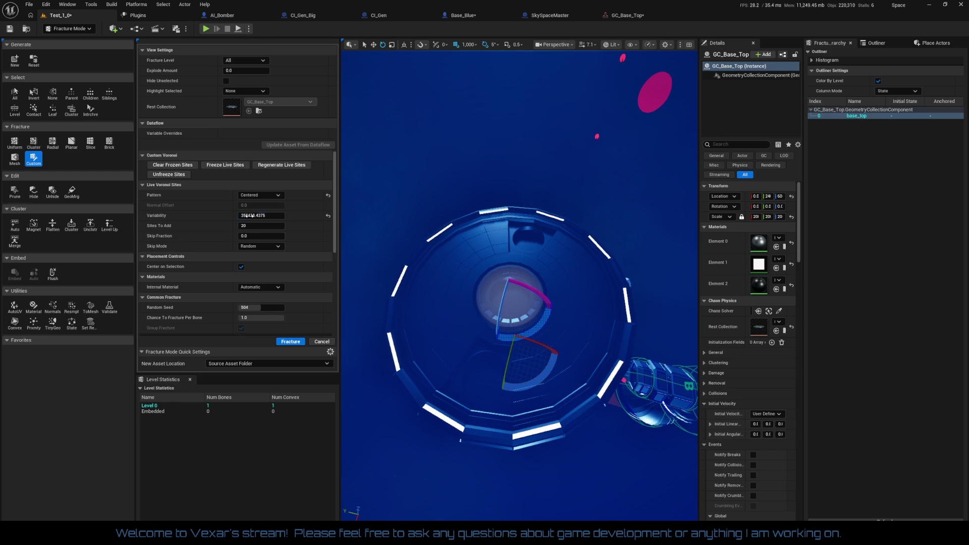
Step: Set Variability to 5.0 and raise Sites To Add through 50 to 100
{"action": "scroll", "coordinate": [459, 281], "scroll_direction": "down", "scroll_amount": 5}
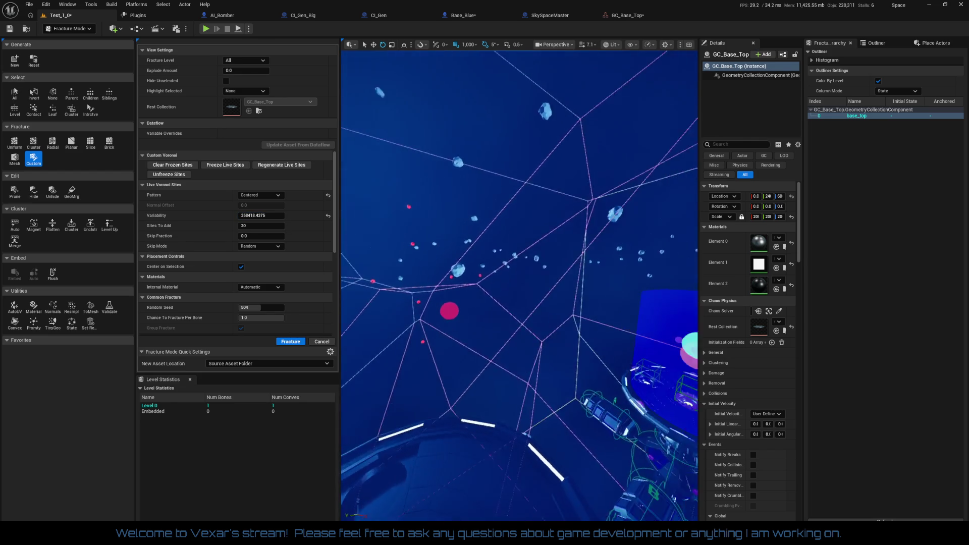
{"action": "scroll", "coordinate": [458, 281], "scroll_direction": "down", "scroll_amount": 3}
{"action": "left_click", "coordinate": [261, 216]}
{"action": "type", "text": "5"}
{"action": "key", "text": "Return"}
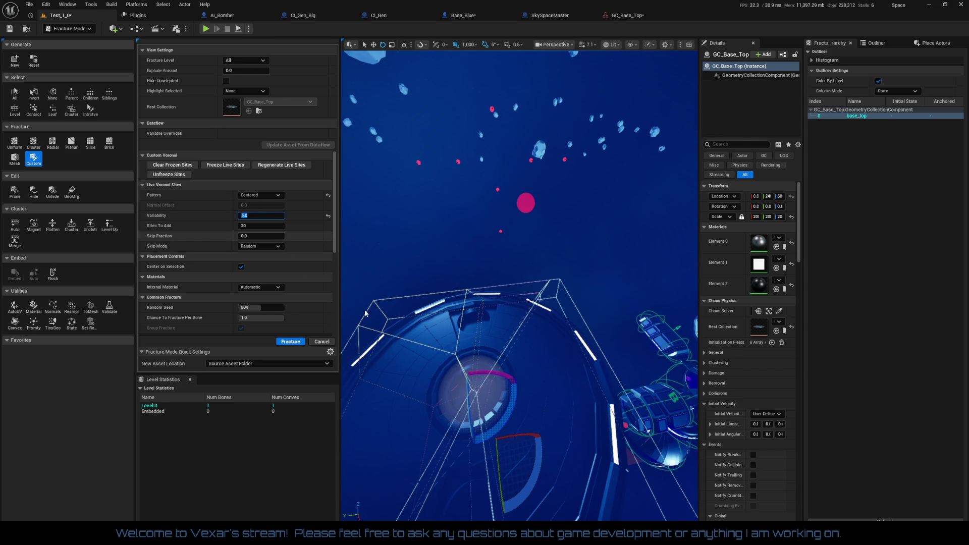
{"action": "scroll", "coordinate": [520, 283], "scroll_direction": "down", "scroll_amount": 6}
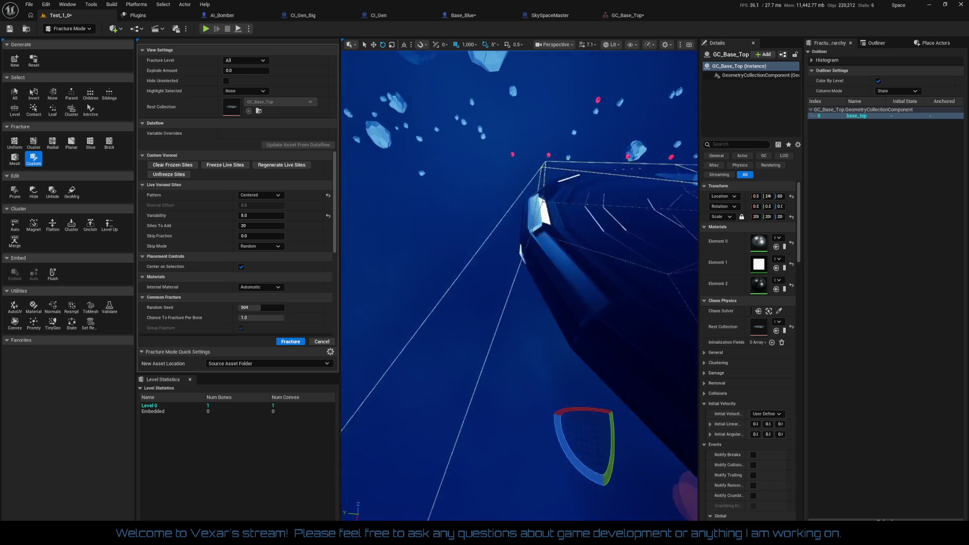
{"action": "scroll", "coordinate": [561, 392], "scroll_direction": "up", "scroll_amount": 8}
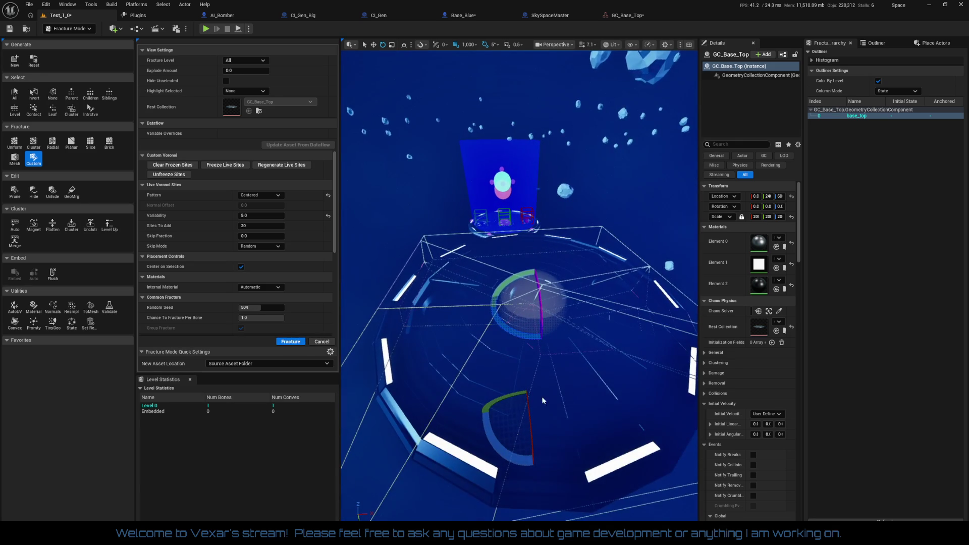
{"action": "left_click_drag", "start_coordinate": [279, 229], "coordinate": [276, 226]}
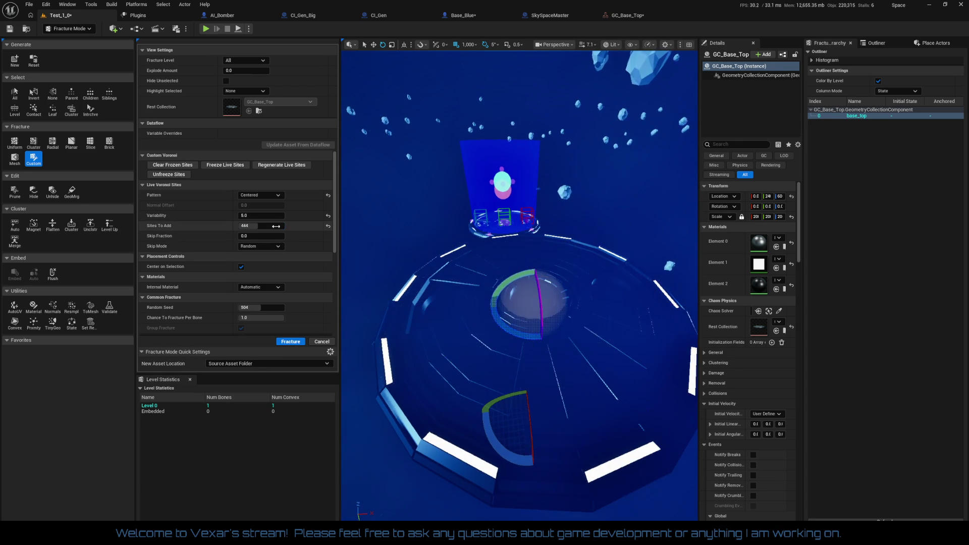
{"action": "scroll", "coordinate": [520, 287], "scroll_direction": "up", "scroll_amount": 3}
{"action": "left_click_drag", "start_coordinate": [513, 364], "coordinate": [512, 363]}
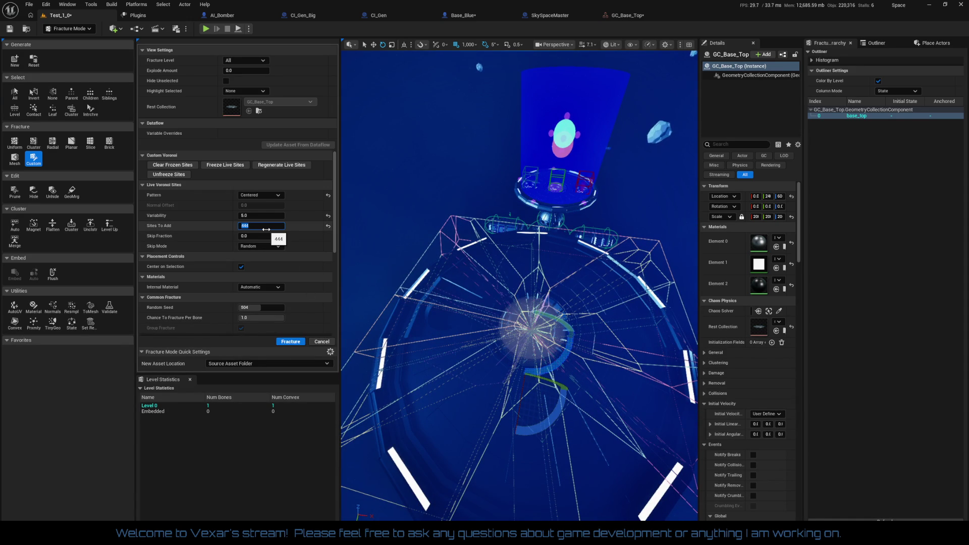
{"action": "type", "text": "50"}
{"action": "key", "text": "Return"}
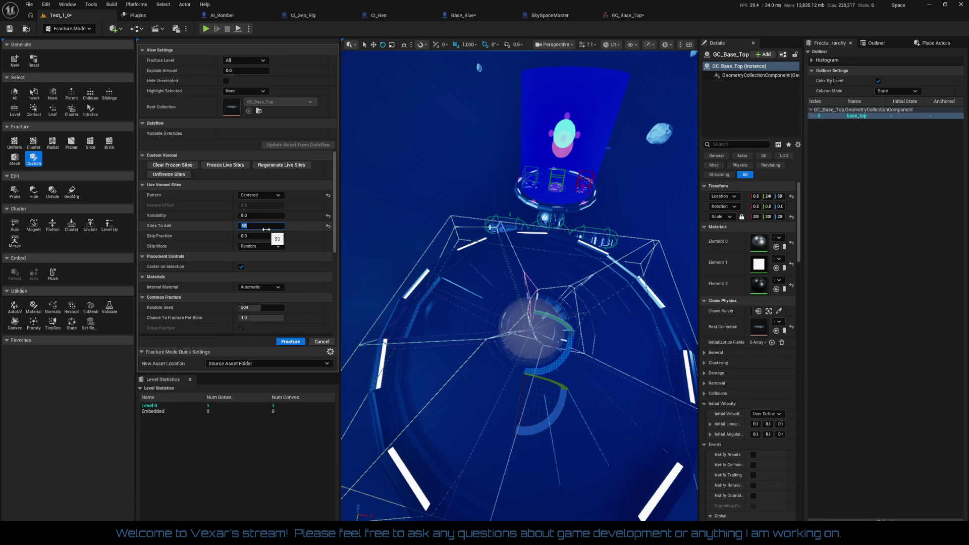
{"action": "type", "text": "100"}
{"action": "key", "text": "Return"}
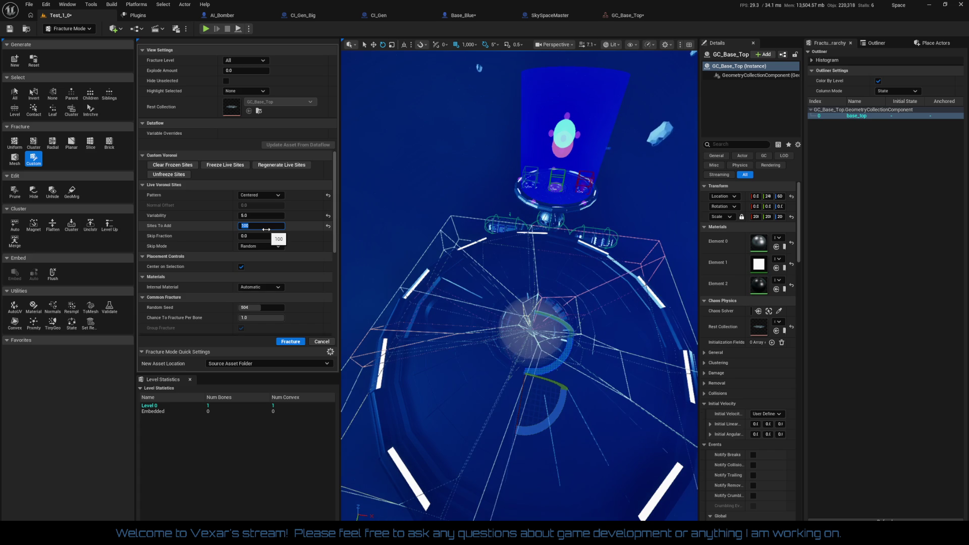
Step: Test Skip Fraction values 1.0, 0.0 and 0.1, leaving it at 0.0
{"action": "type", "text": "1"}
{"action": "key", "text": "Return"}
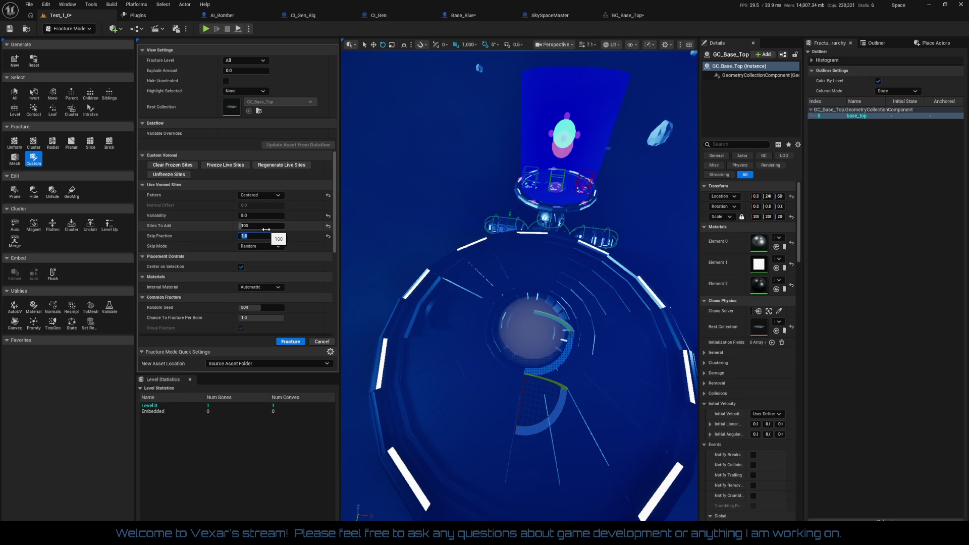
{"action": "type", "text": "0"}
{"action": "key", "text": "Return"}
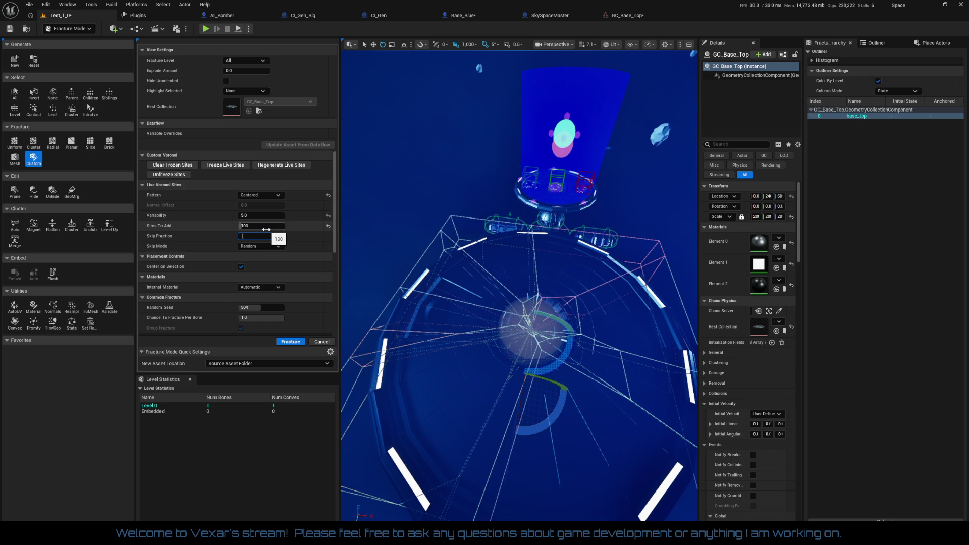
{"action": "type", "text": "0.1"}
{"action": "key", "text": "Return"}
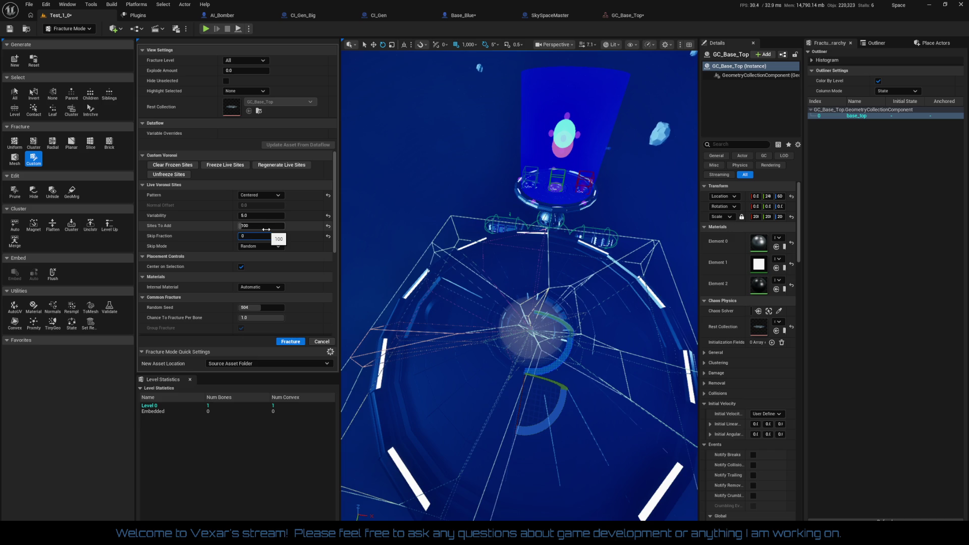
{"action": "key", "text": "Return"}
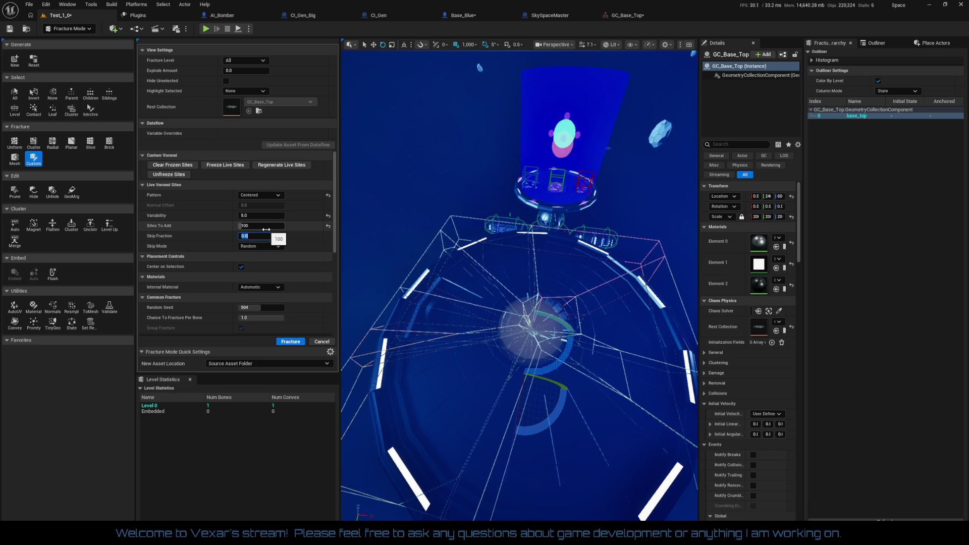
Step: Try Skip Mode Keep Sharp, then switch it back to Random
{"action": "left_click", "coordinate": [270, 246]}
{"action": "left_click", "coordinate": [261, 268]}
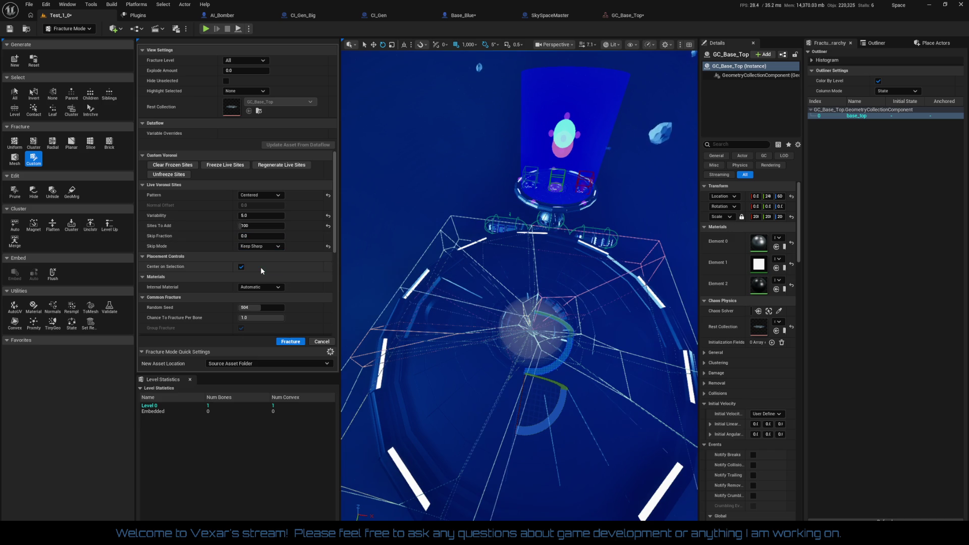
{"action": "left_click", "coordinate": [261, 247]}
{"action": "left_click", "coordinate": [253, 255]}
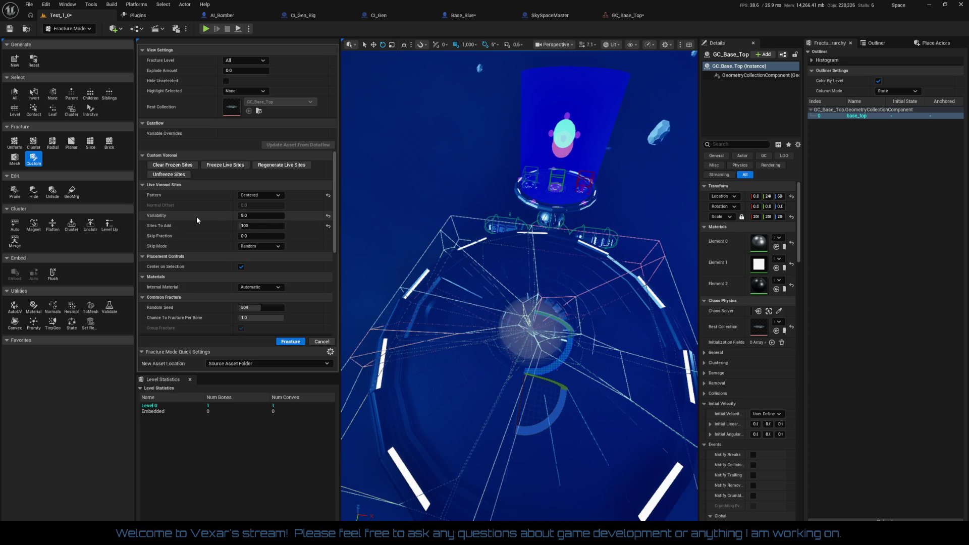
Step: Set Variability to 0.5 and Random Seed to -1, undoing an accidental rotation
{"action": "left_click", "coordinate": [263, 216]}
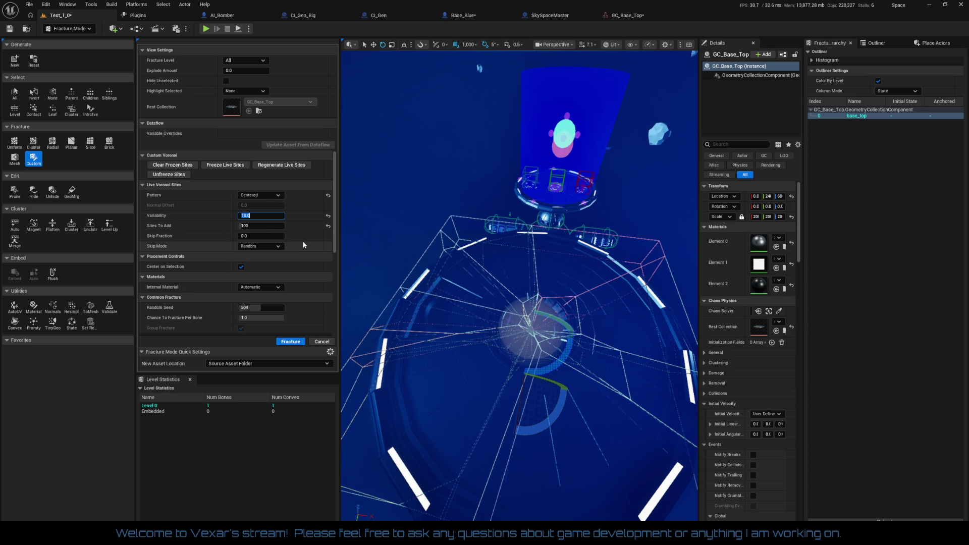
{"action": "type", "text": "1.0"}
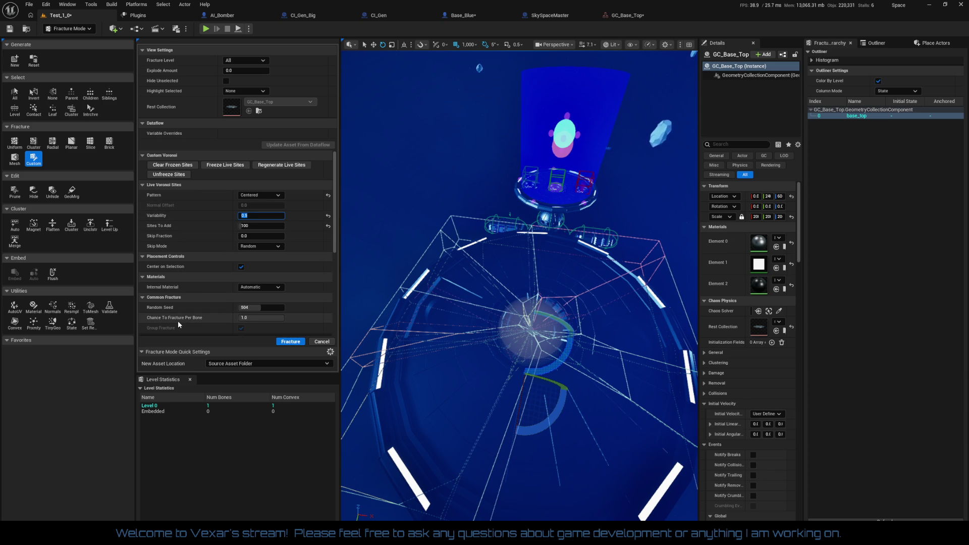
{"action": "left_click_drag", "start_coordinate": [251, 307], "coordinate": [217, 307]}
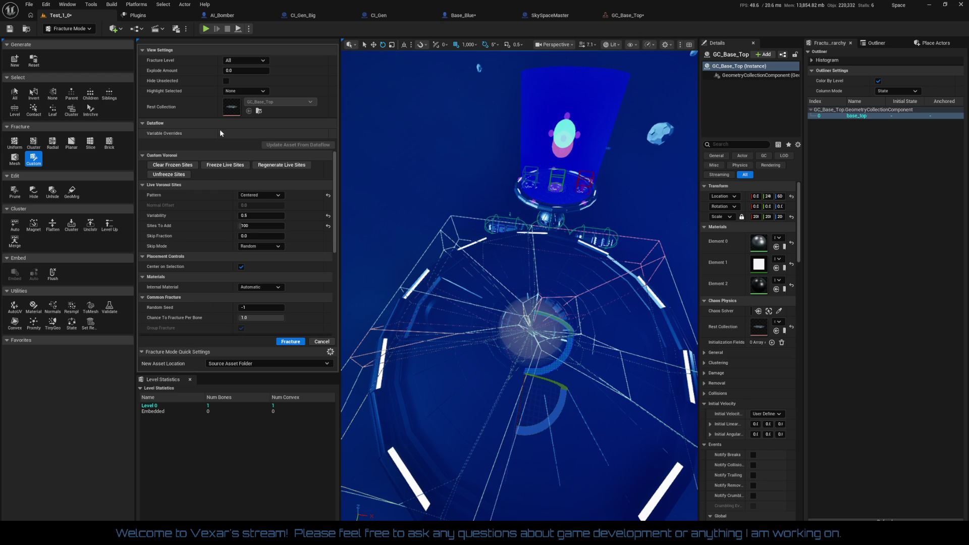
{"action": "mouse_move", "coordinate": [530, 483]}
{"action": "left_mouse_down"}
{"action": "mouse_move", "coordinate": [526, 462]}
{"action": "mouse_move", "coordinate": [560, 424]}
{"action": "mouse_move", "coordinate": [557, 451]}
{"action": "left_mouse_up"}
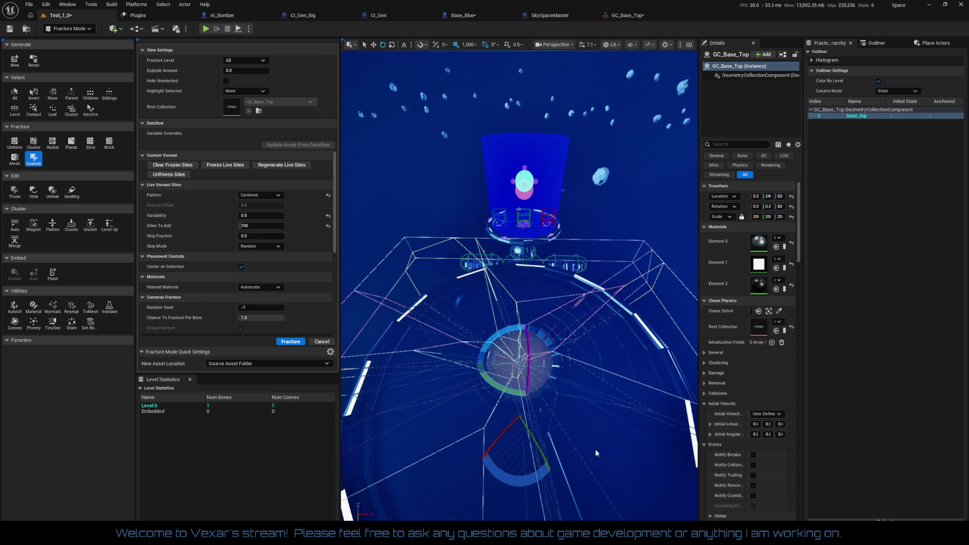
{"action": "key", "text": "ctrl+z"}
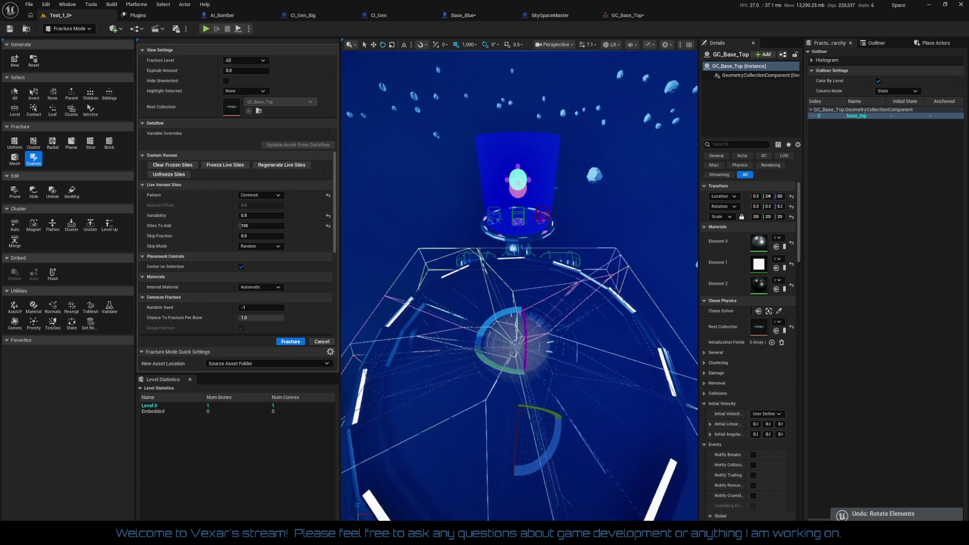
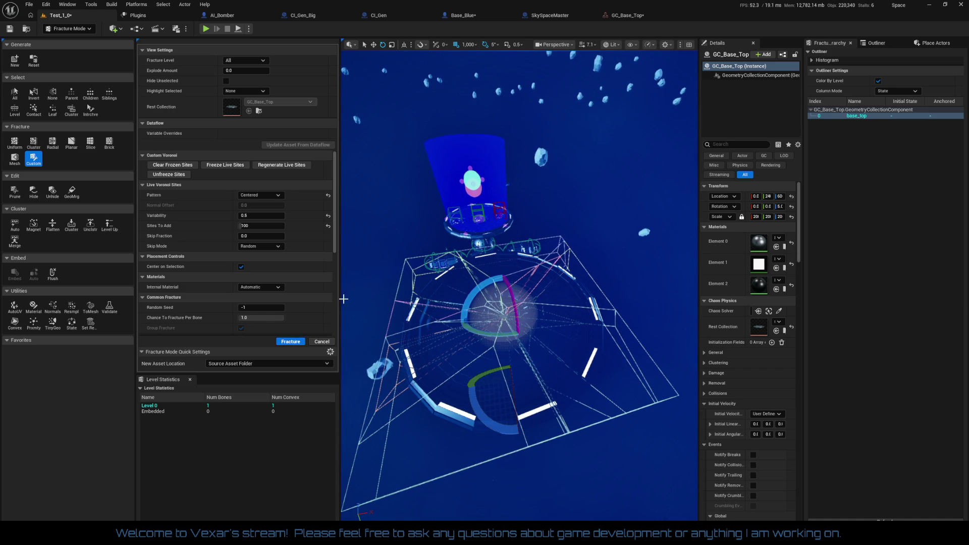
Step: Switch the Voronoi site pattern to Mesh Vertices, then to Selected Bones
{"action": "left_click", "coordinate": [267, 196]}
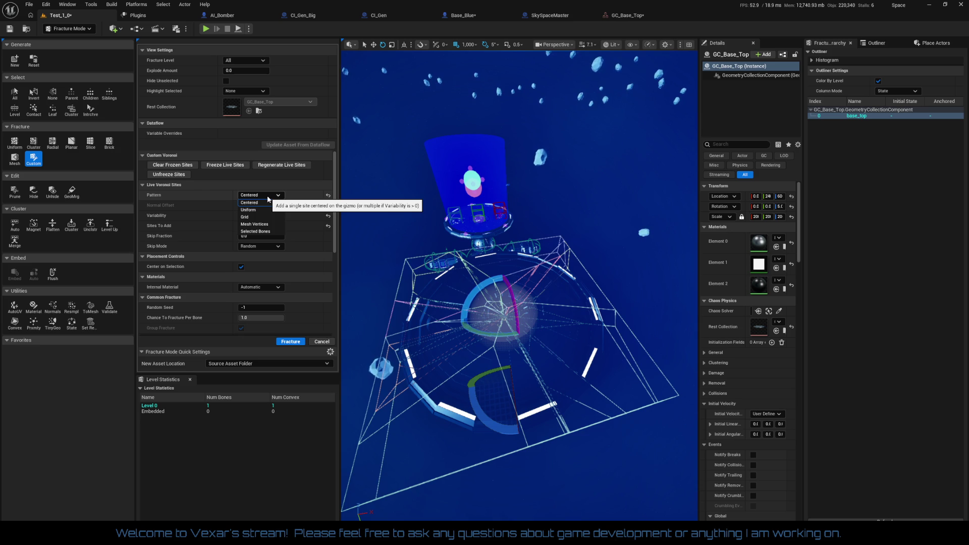
{"action": "left_click", "coordinate": [262, 224]}
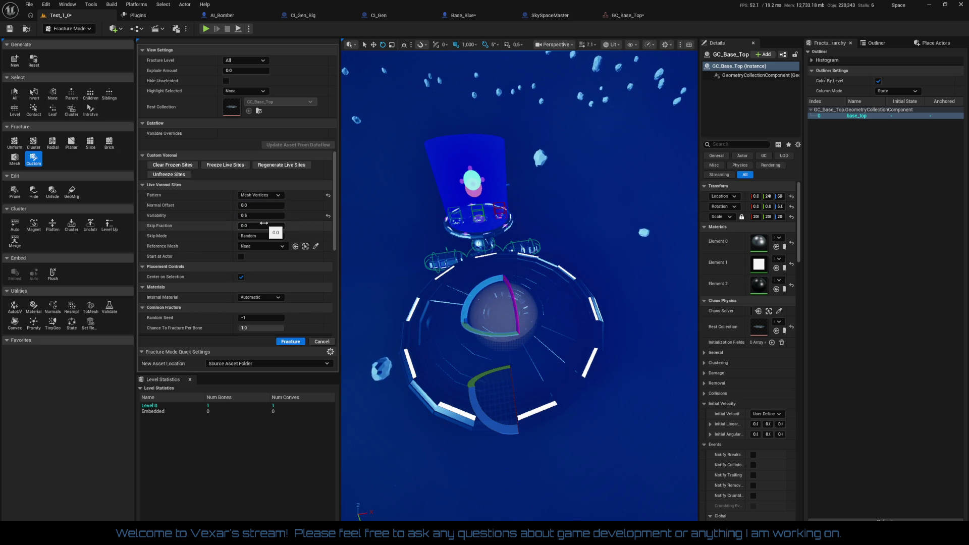
{"action": "left_click", "coordinate": [264, 194]}
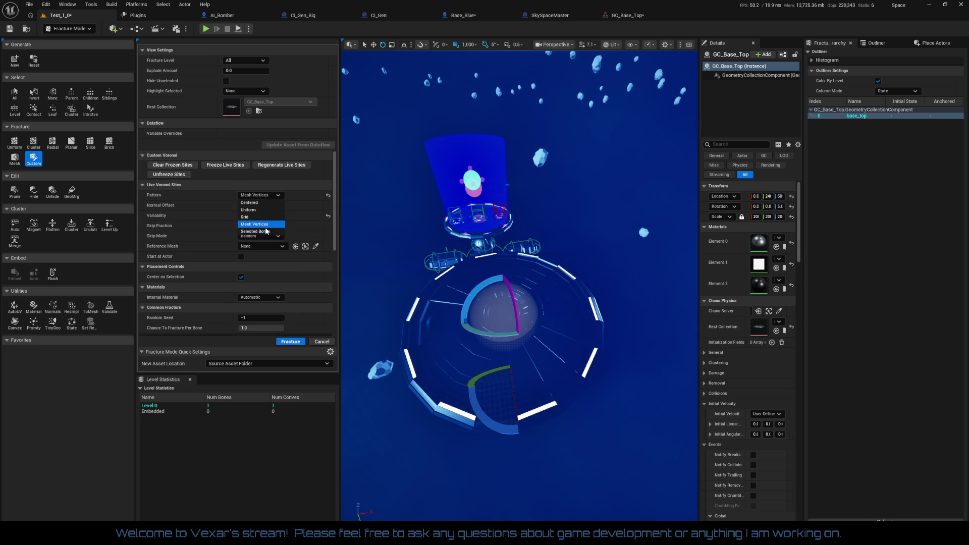
{"action": "left_click", "coordinate": [265, 229]}
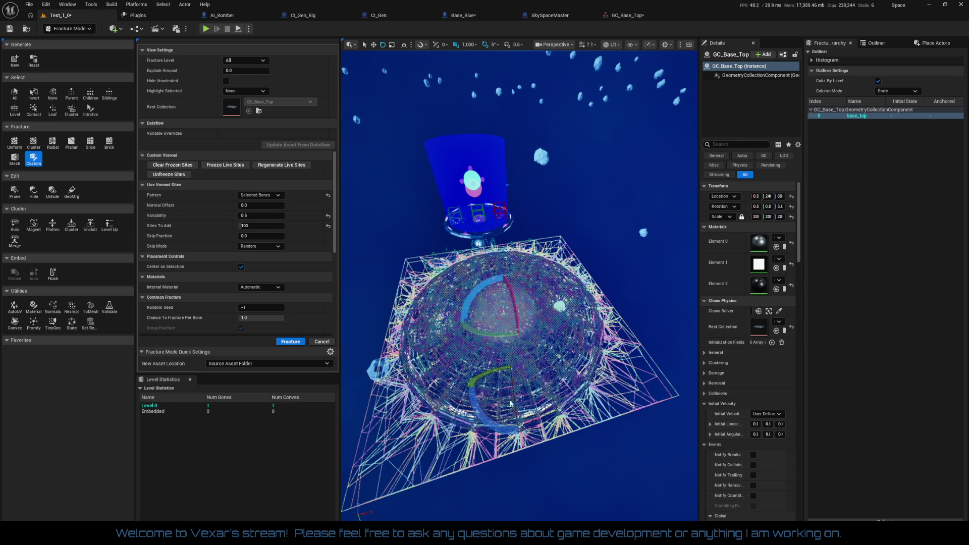
Step: Lower Sites To Add from 700 to 1
{"action": "scroll", "coordinate": [519, 283], "scroll_direction": "up", "scroll_amount": 5}
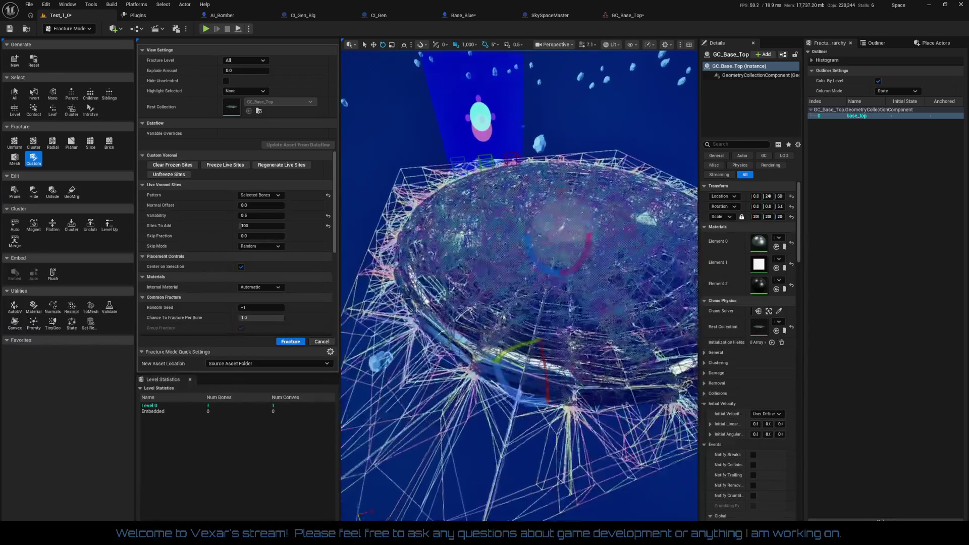
{"action": "scroll", "coordinate": [519, 282], "scroll_direction": "up", "scroll_amount": 5}
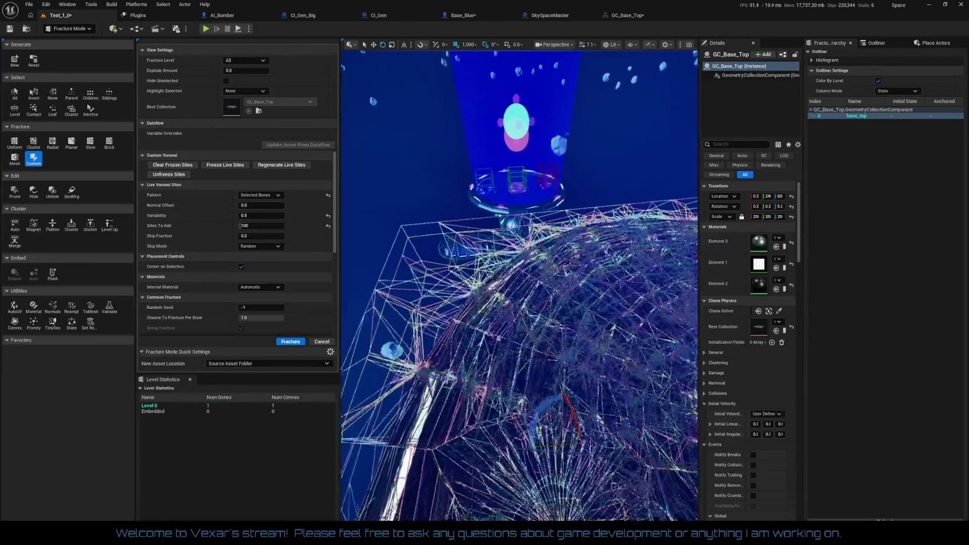
{"action": "scroll", "coordinate": [519, 282], "scroll_direction": "up", "scroll_amount": 5}
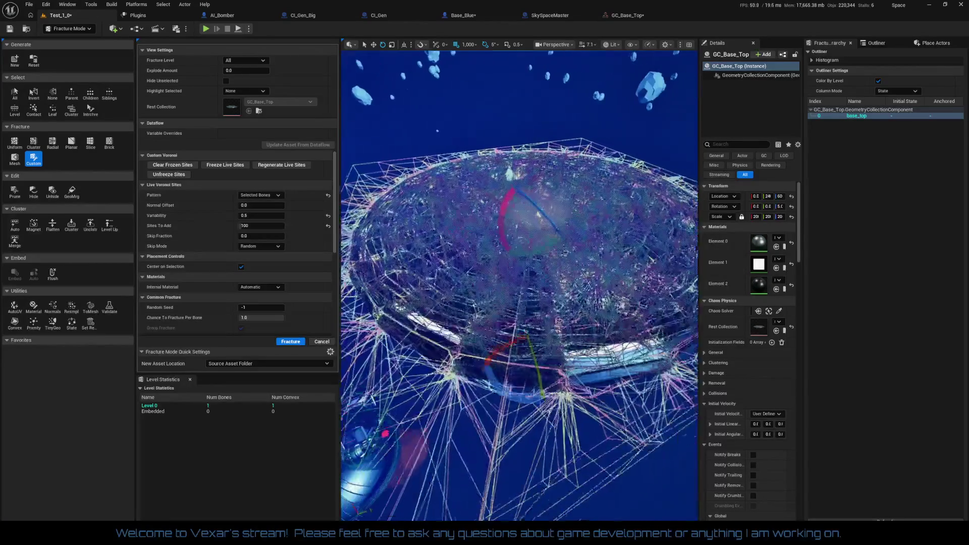
{"action": "scroll", "coordinate": [519, 283], "scroll_direction": "up", "scroll_amount": 5}
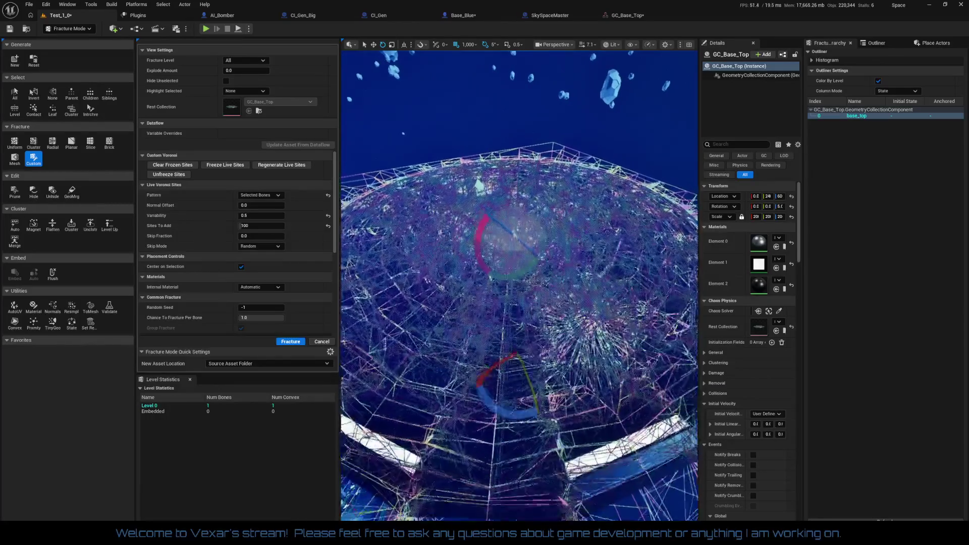
{"action": "scroll", "coordinate": [672, 75], "scroll_direction": "up", "scroll_amount": 5}
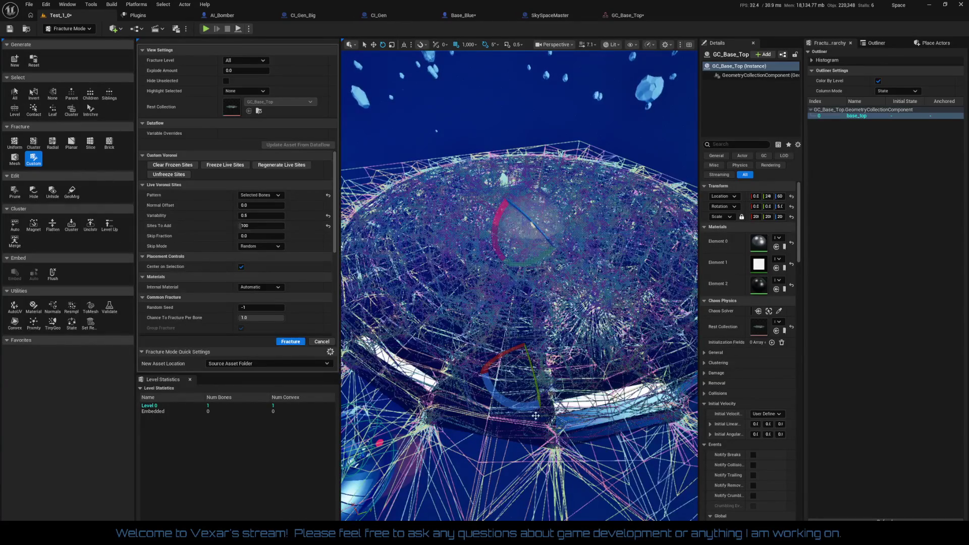
{"action": "scroll", "coordinate": [556, 334], "scroll_direction": "up", "scroll_amount": 3}
{"action": "left_click", "coordinate": [256, 226]}
{"action": "type", "text": "1"}
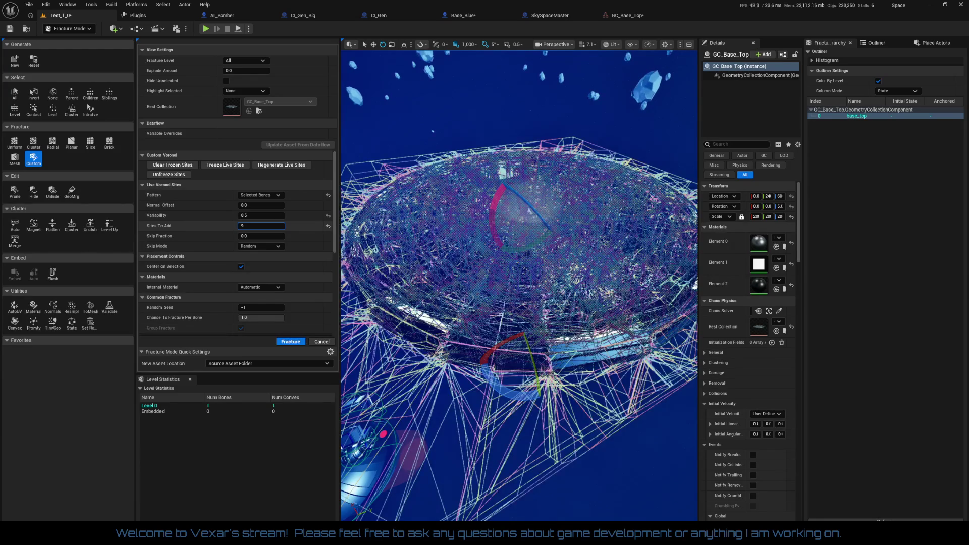
{"action": "key", "text": "Return"}
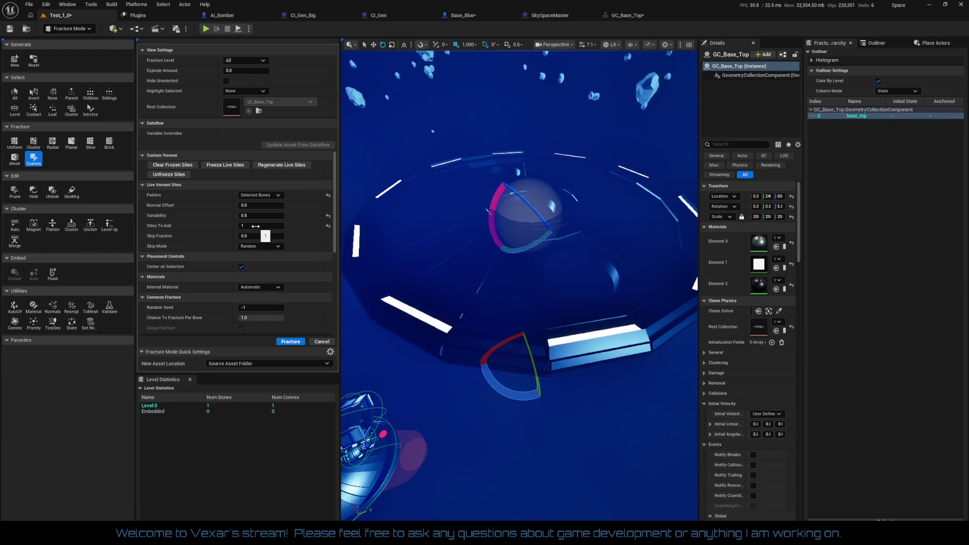
Step: Switch the pattern to Uniform and set Sites To Add to 100 after trying 1000
{"action": "left_click", "coordinate": [260, 195]}
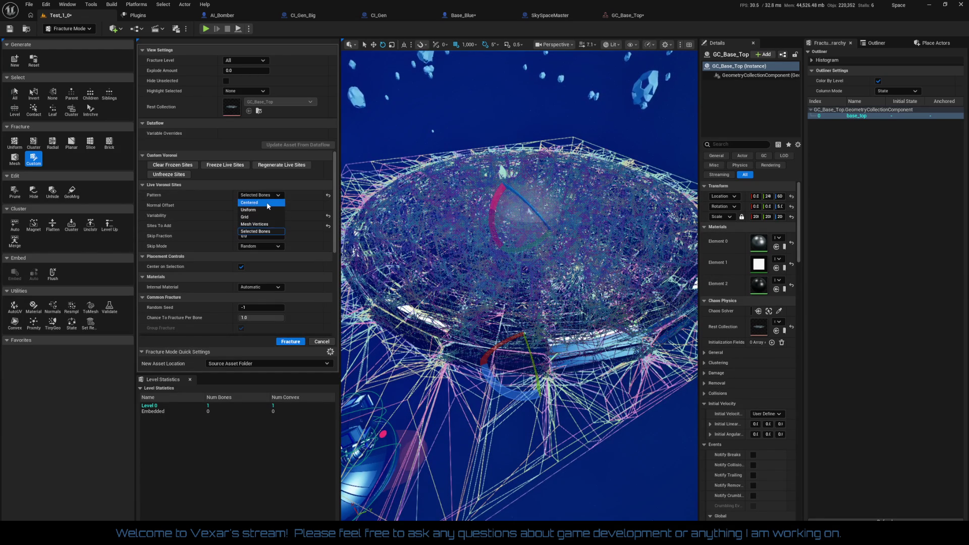
{"action": "left_click", "coordinate": [267, 209]}
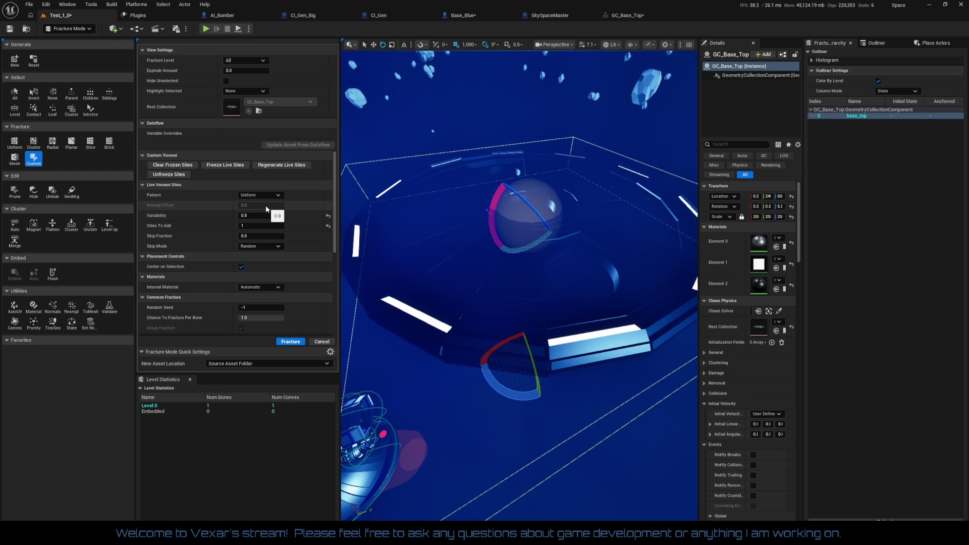
{"action": "left_click", "coordinate": [261, 225]}
{"action": "type", "text": "1000"}
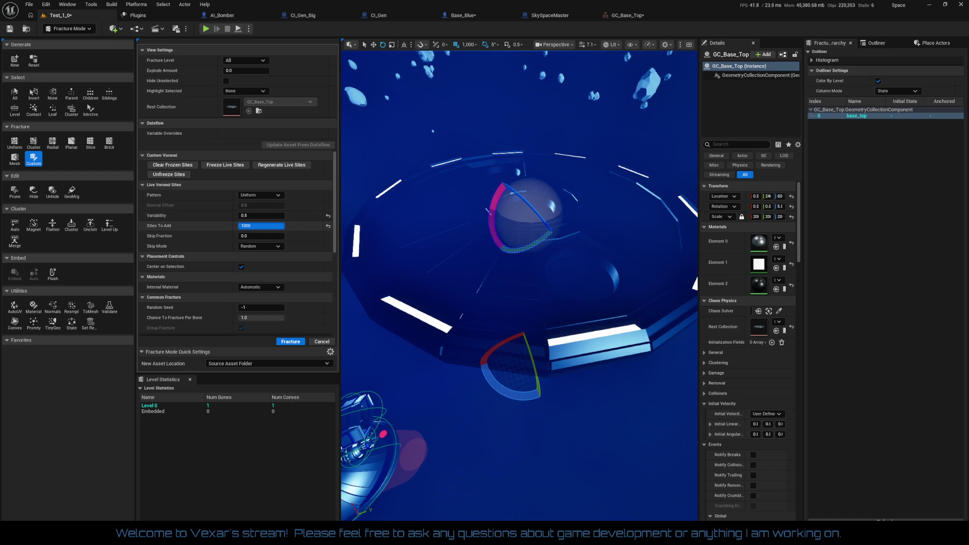
{"action": "left_click_drag", "start_coordinate": [261, 225], "coordinate": [258, 226]}
{"action": "left_click", "coordinate": [328, 227]}
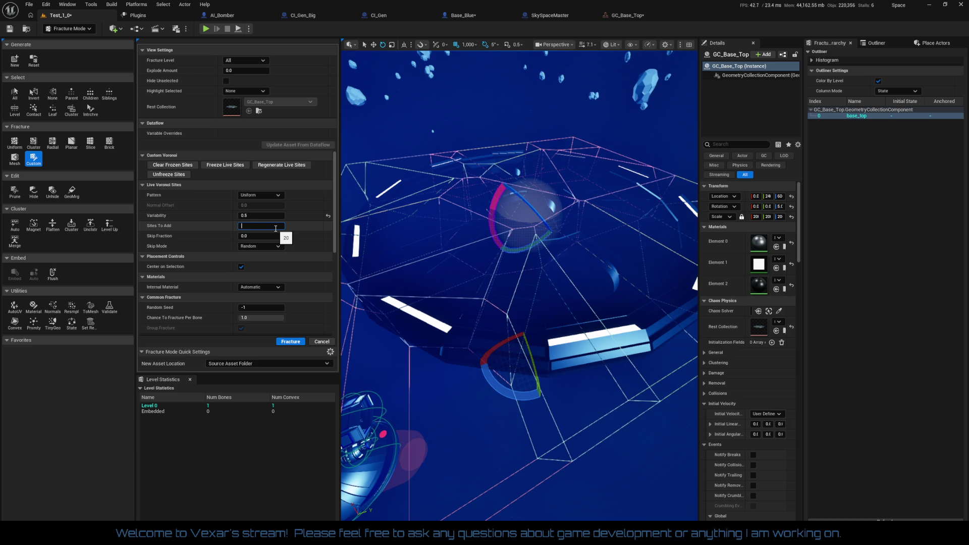
{"action": "type", "text": "100"}
{"action": "key", "text": "Return"}
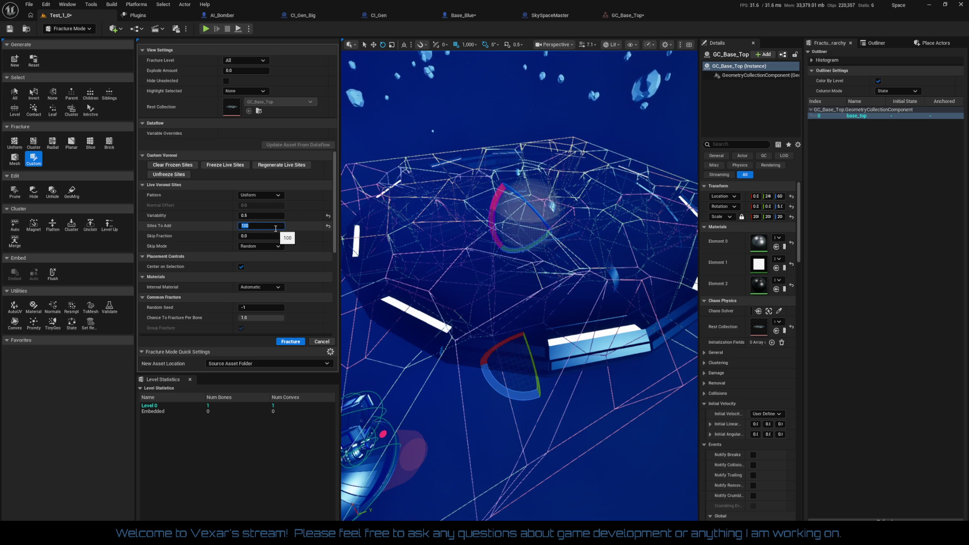
Step: Return the site pattern to Centered while orbiting around the dome
{"action": "left_click_drag", "start_coordinate": [510, 379], "coordinate": [523, 375]}
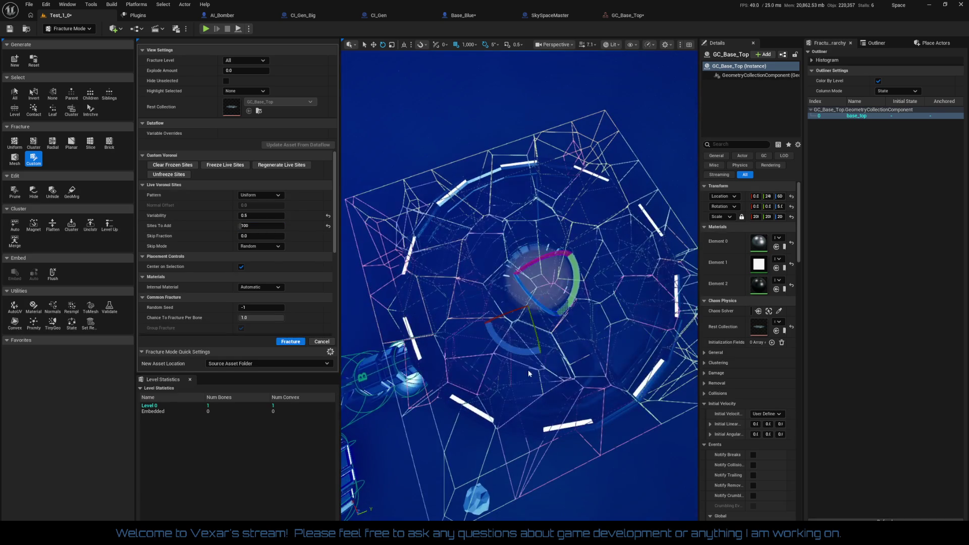
{"action": "left_click_drag", "start_coordinate": [540, 416], "coordinate": [542, 403]}
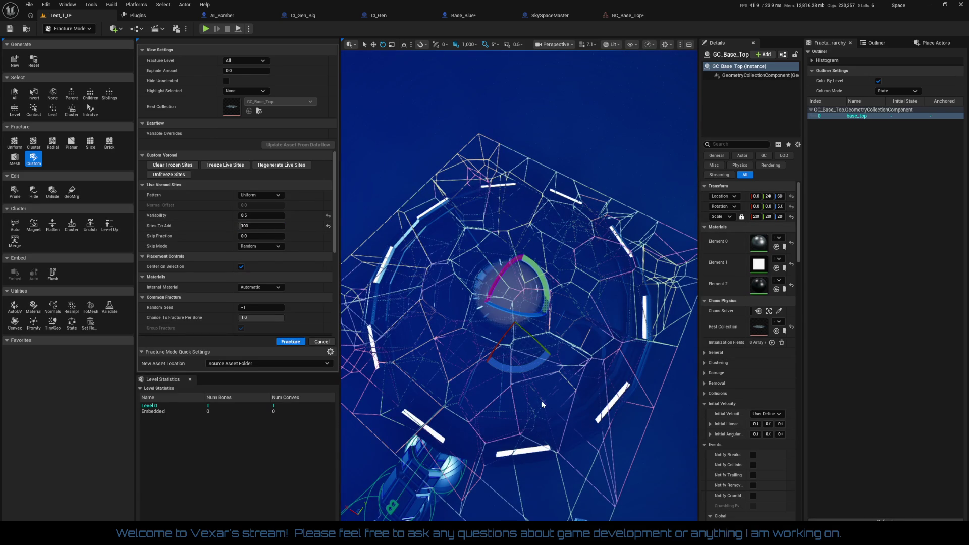
{"action": "left_click", "coordinate": [261, 196]}
{"action": "left_click", "coordinate": [261, 203]}
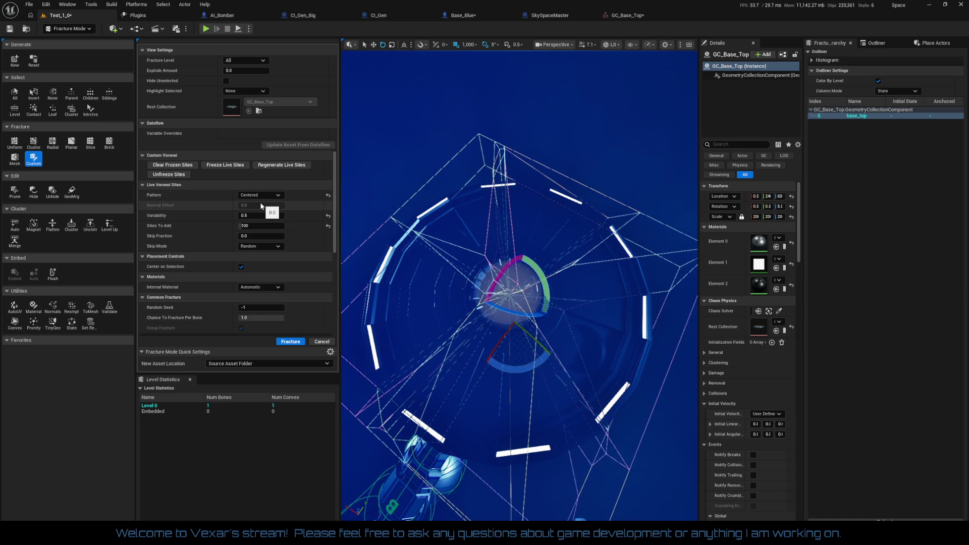
{"action": "left_click_drag", "start_coordinate": [385, 280], "coordinate": [469, 208]}
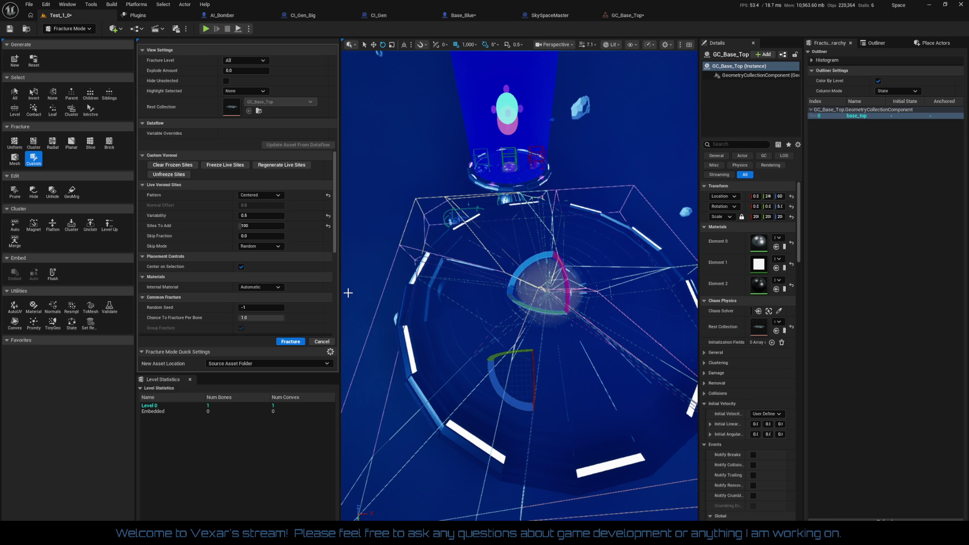
Step: Try 50 and 10 for Sites To Add, settling on 20
{"action": "left_click", "coordinate": [261, 226]}
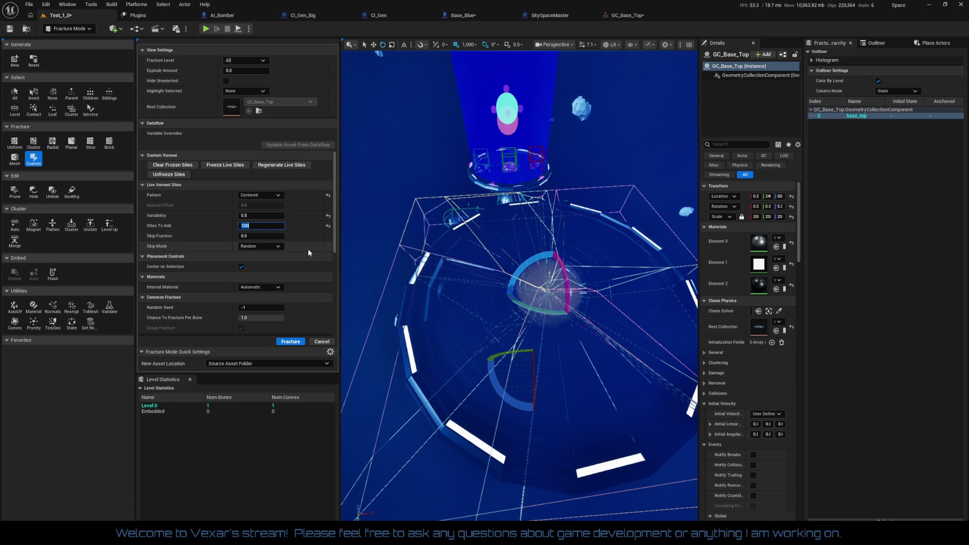
{"action": "type", "text": "50"}
{"action": "key", "text": "Return"}
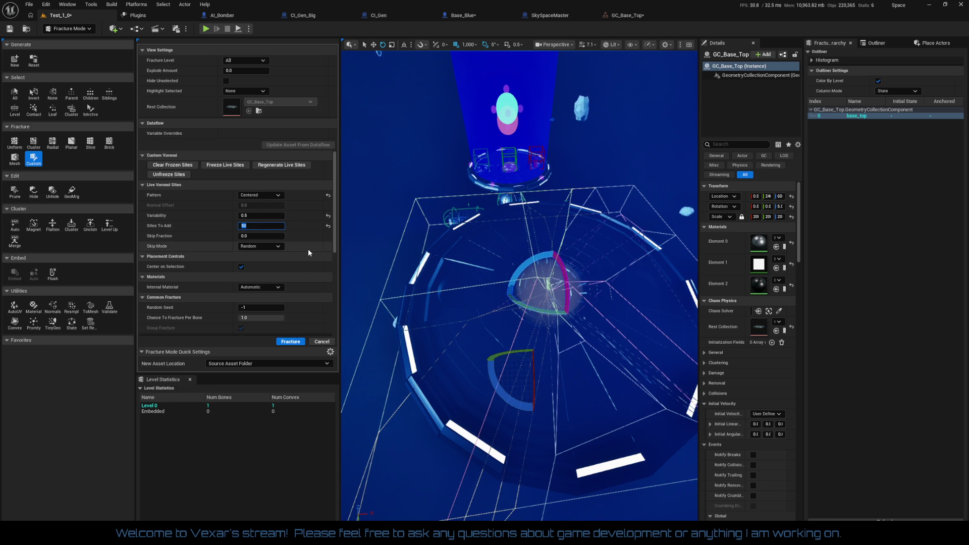
{"action": "type", "text": "10"}
{"action": "key", "text": "Return"}
{"action": "type", "text": "20"}
{"action": "key", "text": "Return"}
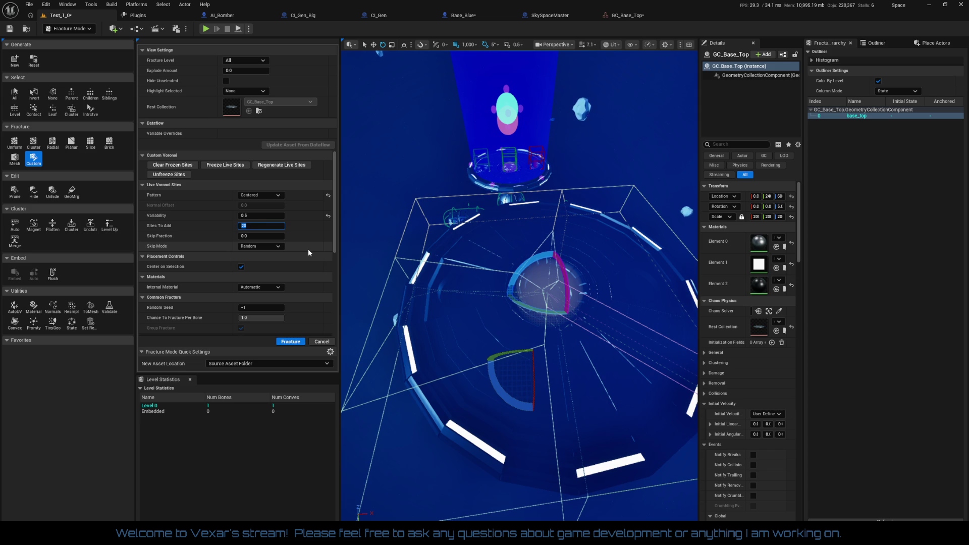
Step: Reset Variability and set it to 10.0, then view the fracture pieces
{"action": "left_click", "coordinate": [325, 217]}
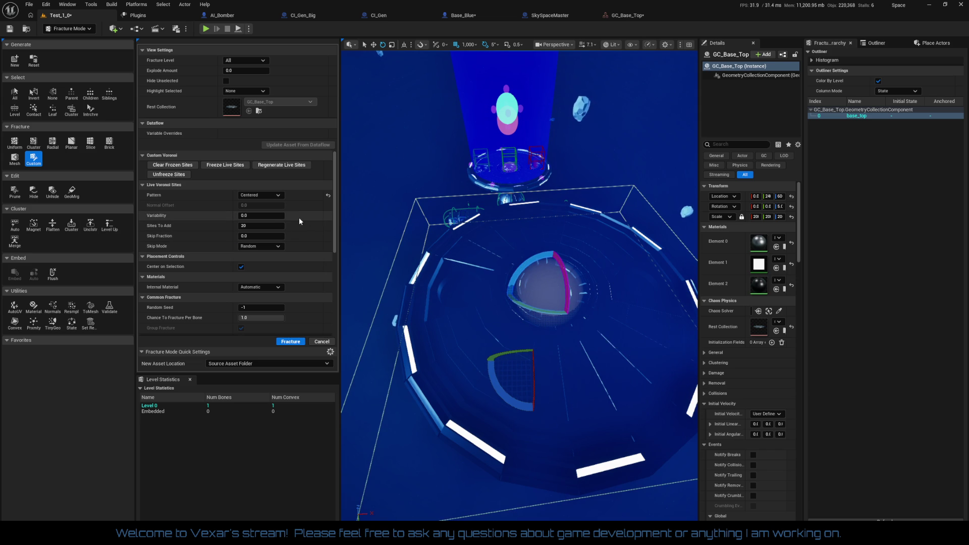
{"action": "mouse_move", "coordinate": [282, 217]}
{"action": "left_mouse_down"}
{"action": "mouse_move", "coordinate": [323, 217]}
{"action": "mouse_move", "coordinate": [281, 217]}
{"action": "left_mouse_up"}
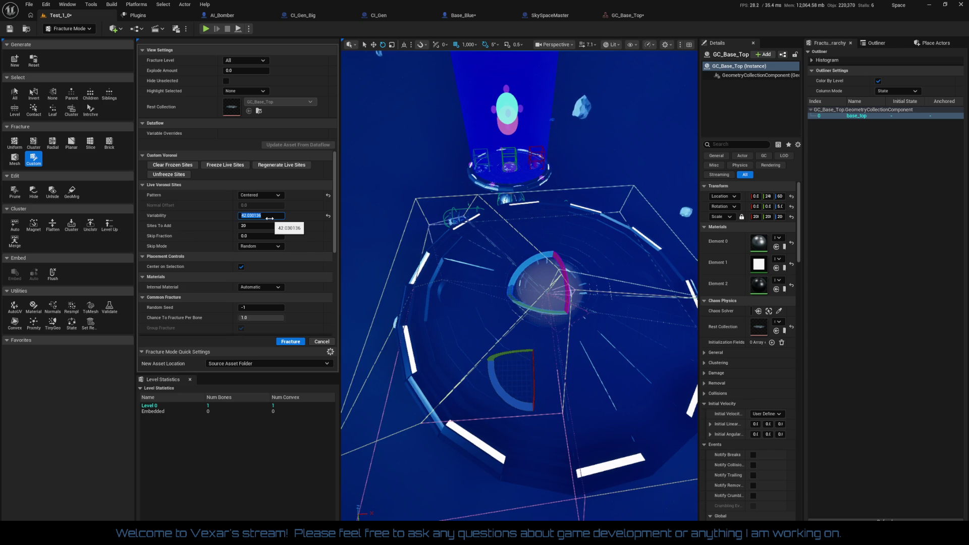
{"action": "type", "text": "10"}
{"action": "key", "text": "Return"}
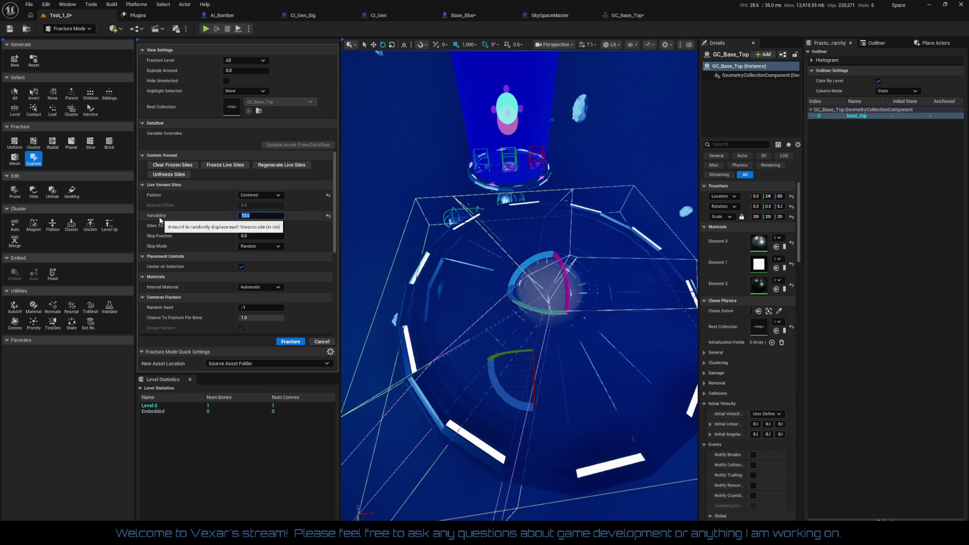
{"action": "scroll", "coordinate": [520, 283], "scroll_direction": "up", "scroll_amount": 5}
{"action": "mouse_move", "coordinate": [520, 283]}
{"action": "left_mouse_down"}
{"action": "mouse_move", "coordinate": [499, 283]}
{"action": "mouse_move", "coordinate": [519, 298]}
{"action": "mouse_move", "coordinate": [558, 258]}
{"action": "mouse_move", "coordinate": [511, 447]}
{"action": "left_mouse_up"}
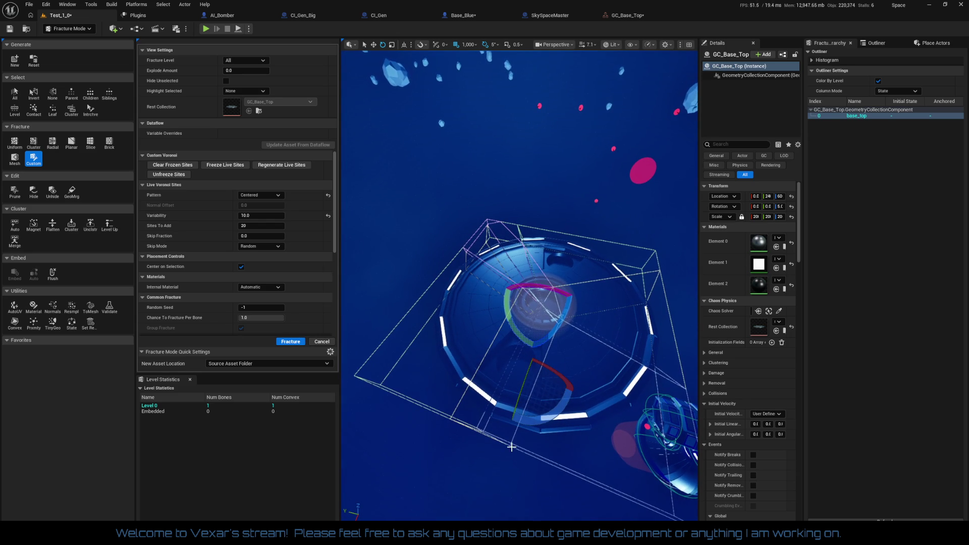
Step: Fracture the dome into 22 pieces and spread them apart with Explode Amount 1
{"action": "left_click", "coordinate": [295, 344]}
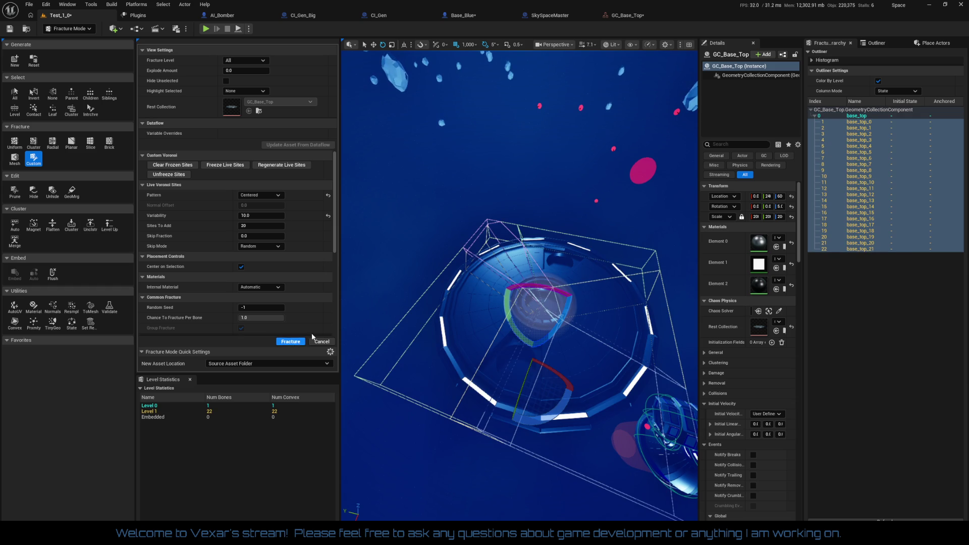
{"action": "left_click_drag", "start_coordinate": [246, 70], "coordinate": [274, 70]}
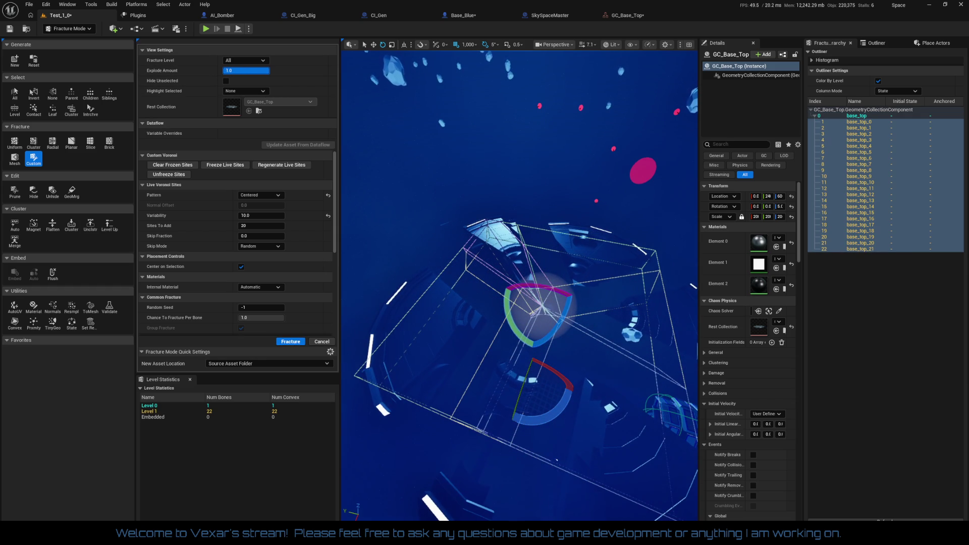
{"action": "type", "text": "0.7466"}
{"action": "key", "text": "Return"}
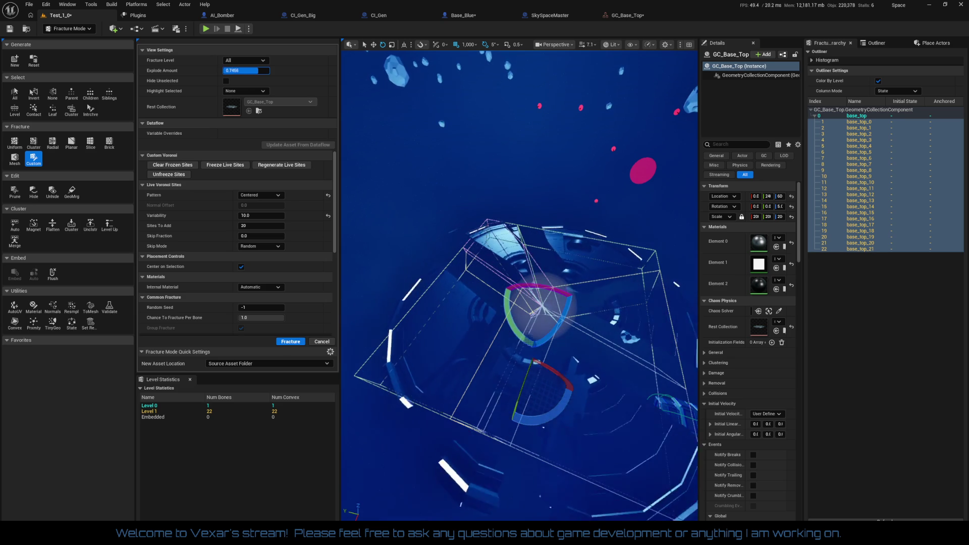
{"action": "type", "text": "1"}
{"action": "key", "text": "Return"}
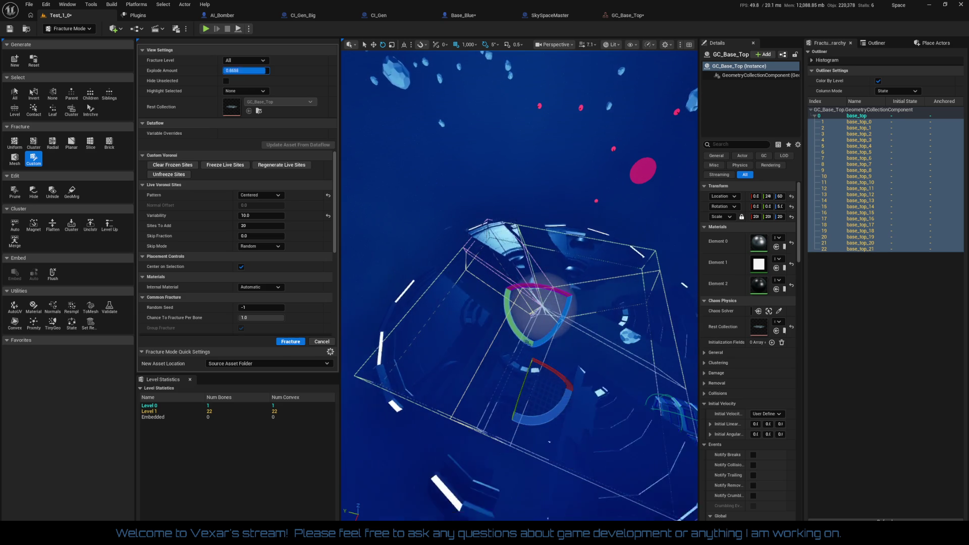
Step: Collapse the pieces back with Explode Amount 0 and select only base_top_15
{"action": "type", "text": "0"}
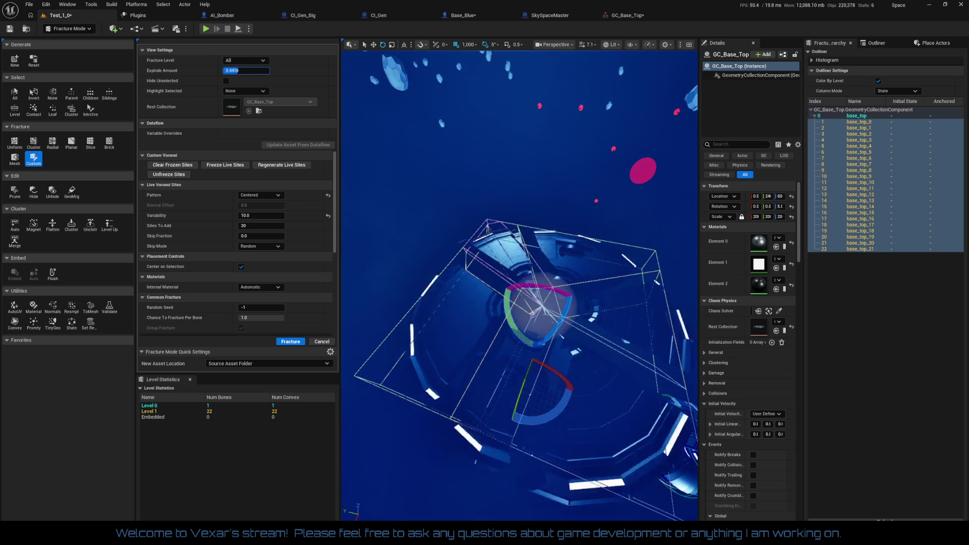
{"action": "key", "text": "Return"}
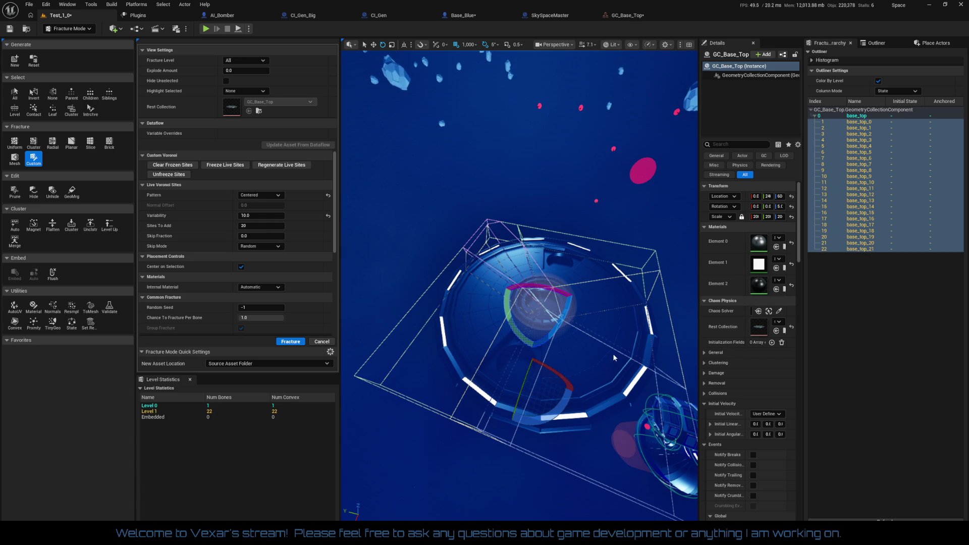
{"action": "left_click", "coordinate": [596, 370]}
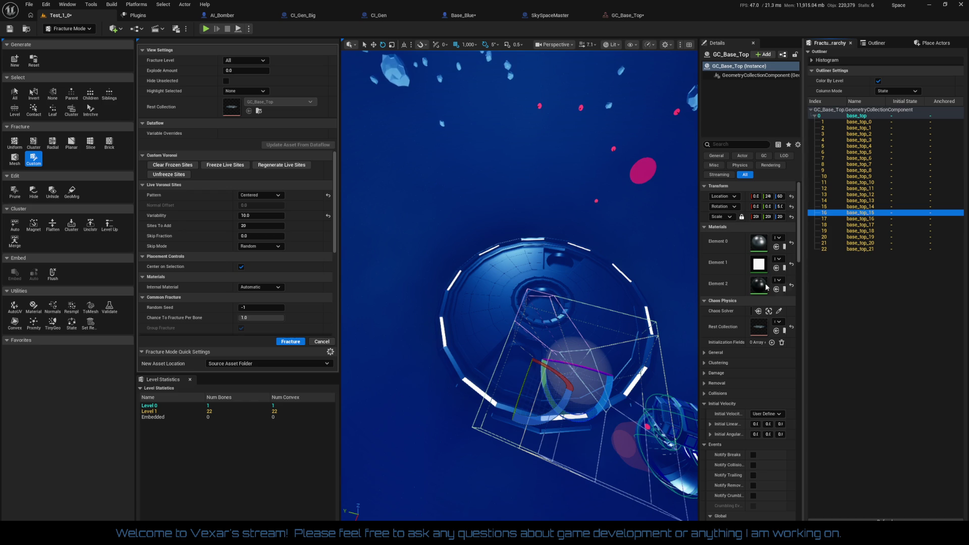
{"action": "mouse_move", "coordinate": [462, 458]}
{"action": "left_mouse_down"}
{"action": "mouse_move", "coordinate": [463, 394]}
{"action": "mouse_move", "coordinate": [384, 483]}
{"action": "mouse_move", "coordinate": [429, 403]}
{"action": "mouse_move", "coordinate": [424, 434]}
{"action": "mouse_move", "coordinate": [559, 514]}
{"action": "left_mouse_up"}
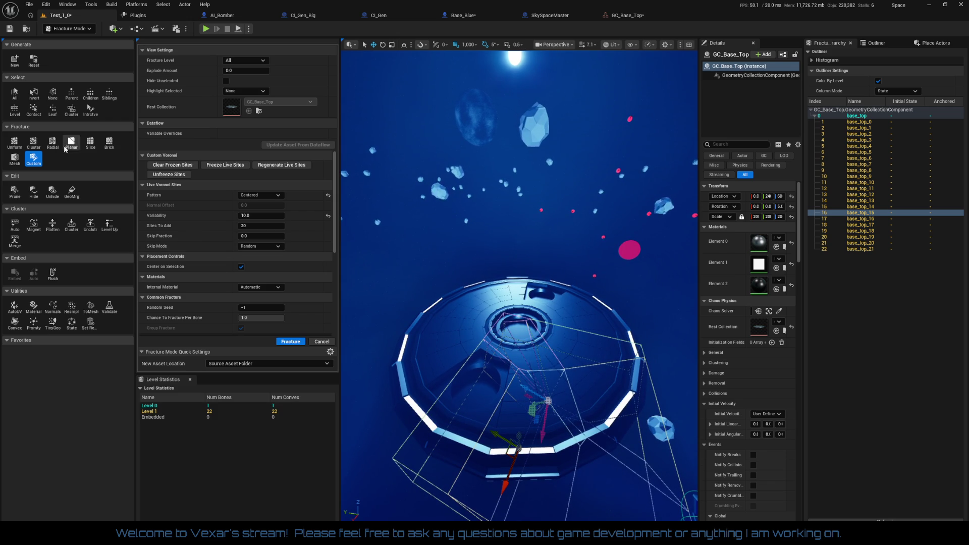
Step: Switch to Cluster fracturing and restore the default cluster and sites-per-cluster values
{"action": "left_click", "coordinate": [35, 144]}
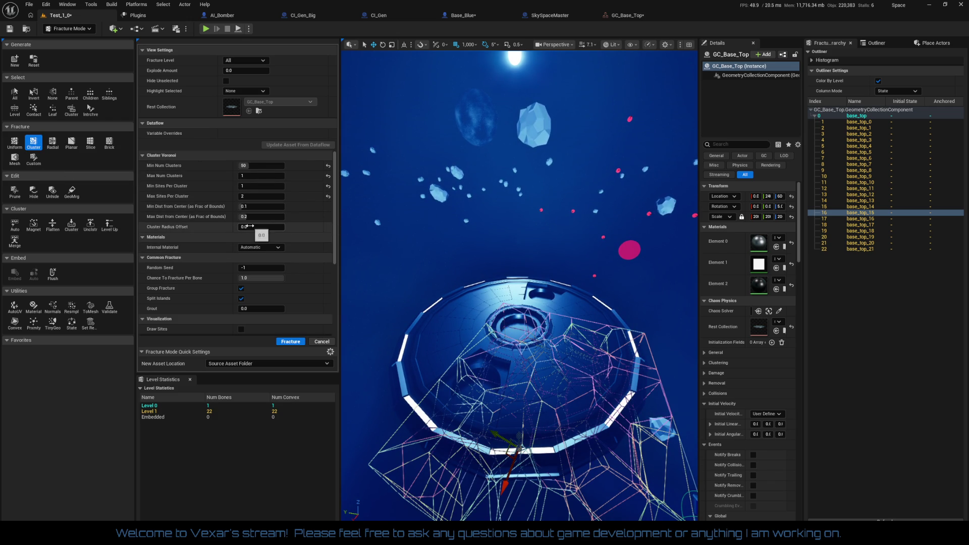
{"action": "left_click", "coordinate": [257, 166]}
{"action": "type", "text": "5"}
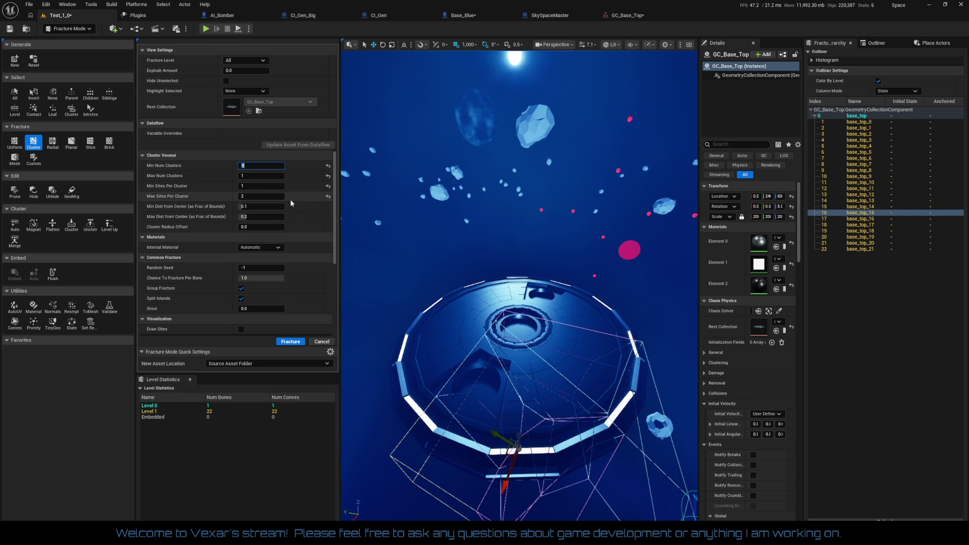
{"action": "left_click", "coordinate": [328, 197]}
{"action": "left_click", "coordinate": [328, 188]}
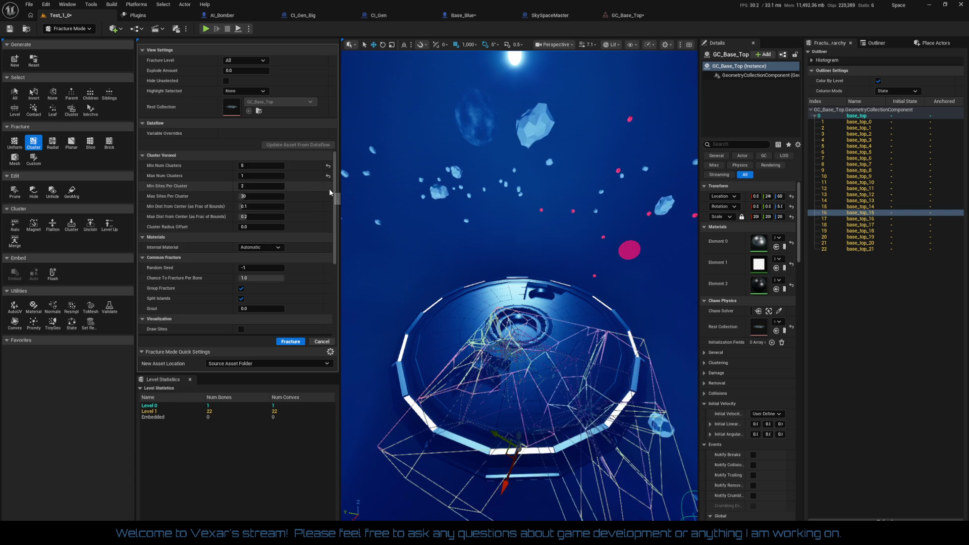
{"action": "left_click", "coordinate": [328, 176]}
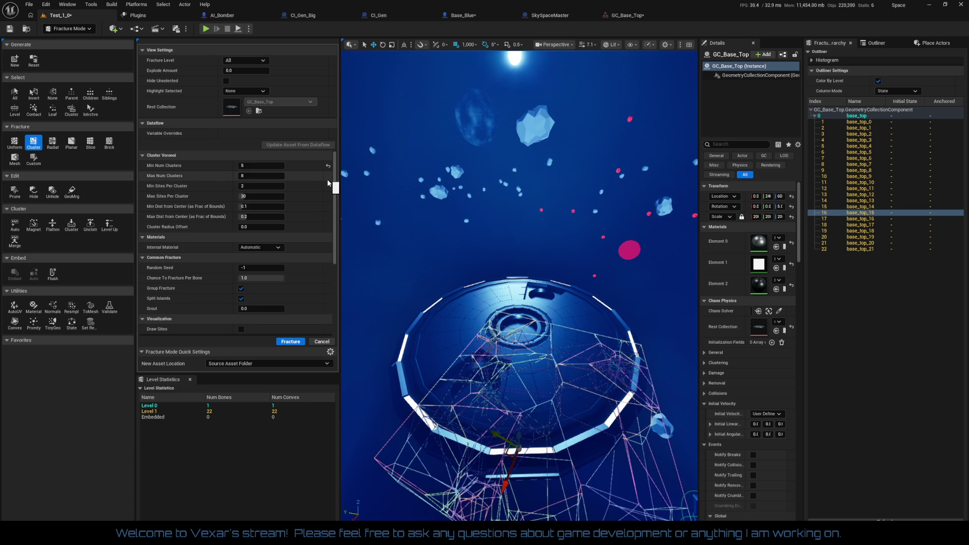
{"action": "left_click", "coordinate": [327, 165]}
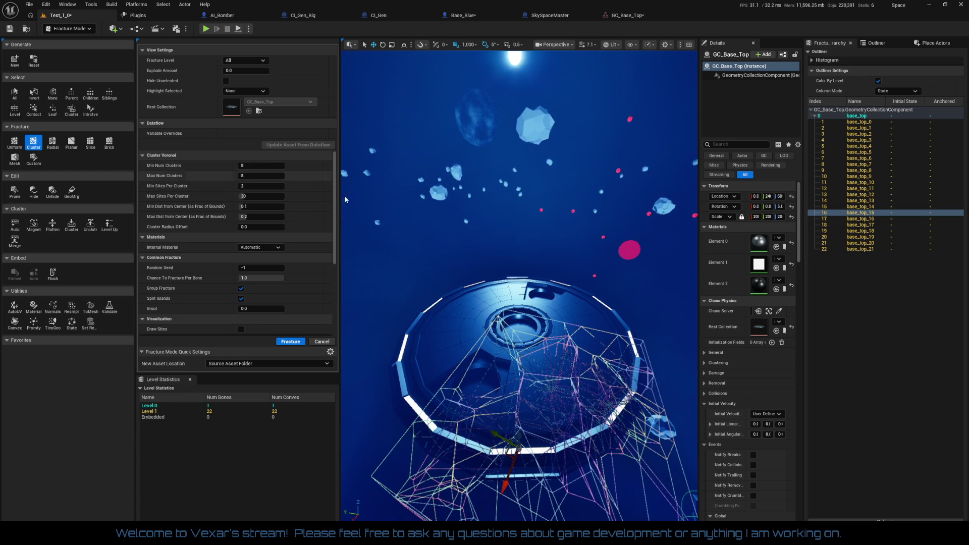
{"action": "left_click_drag", "start_coordinate": [569, 281], "coordinate": [466, 224]}
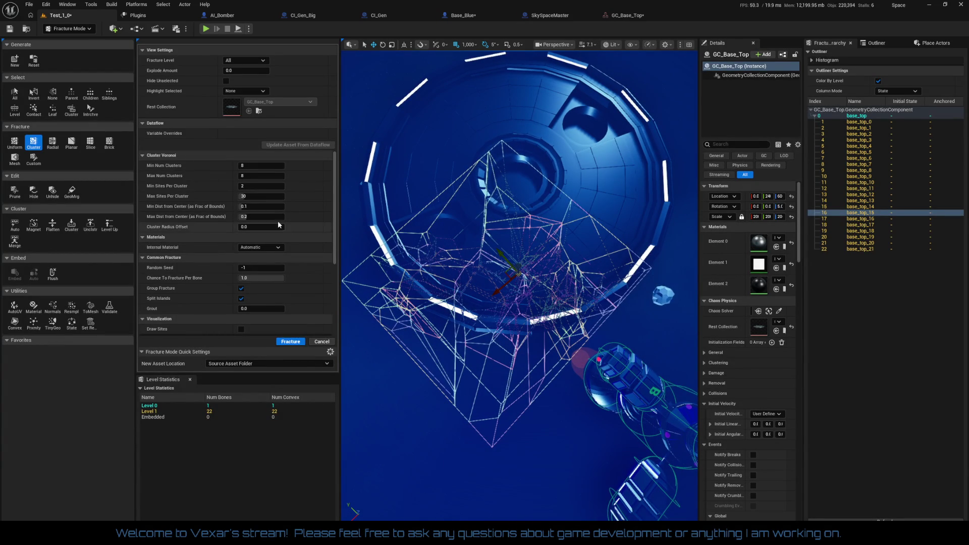
Step: Set Max Sites Per Cluster to 10
{"action": "left_click", "coordinate": [261, 196]}
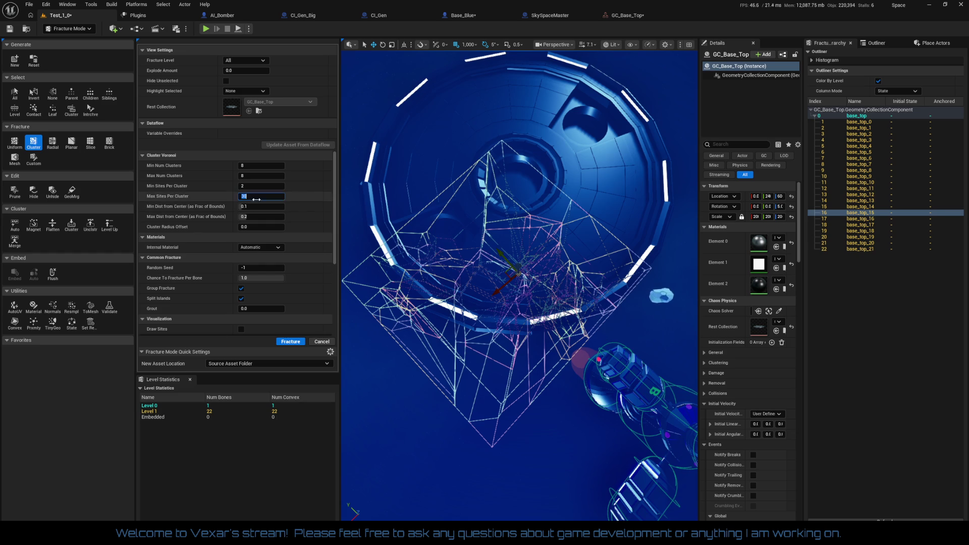
{"action": "type", "text": "10"}
{"action": "key", "text": "Return"}
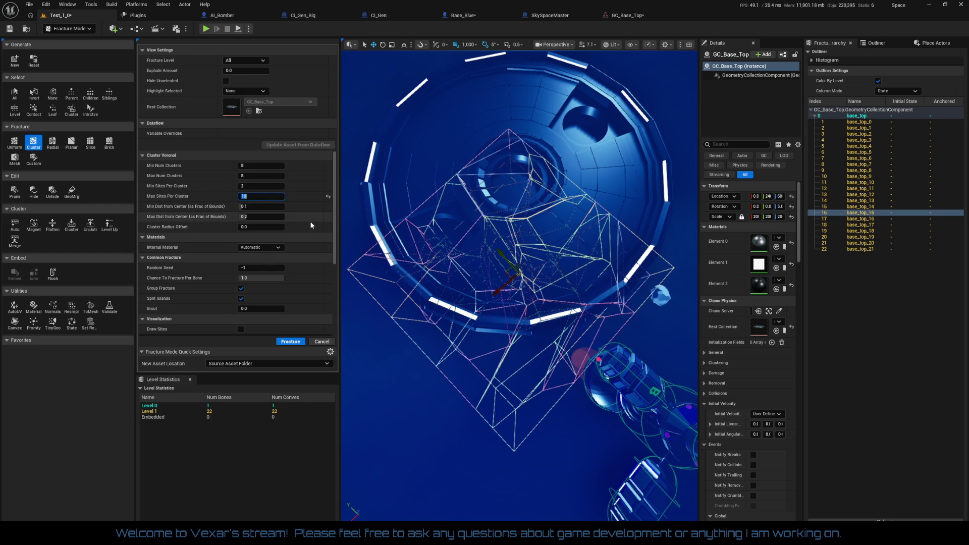
Step: Set both Min Num Clusters and Max Num Clusters to 8
{"action": "key", "text": "shift+Tab"}
{"action": "key", "text": "shift+Tab"}
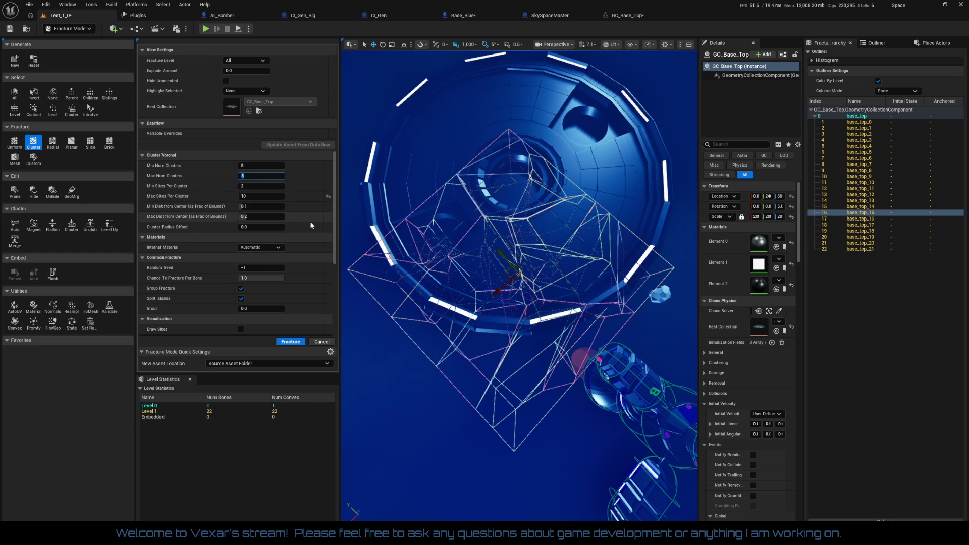
{"action": "key", "text": "shift+Tab"}
{"action": "type", "text": "1"}
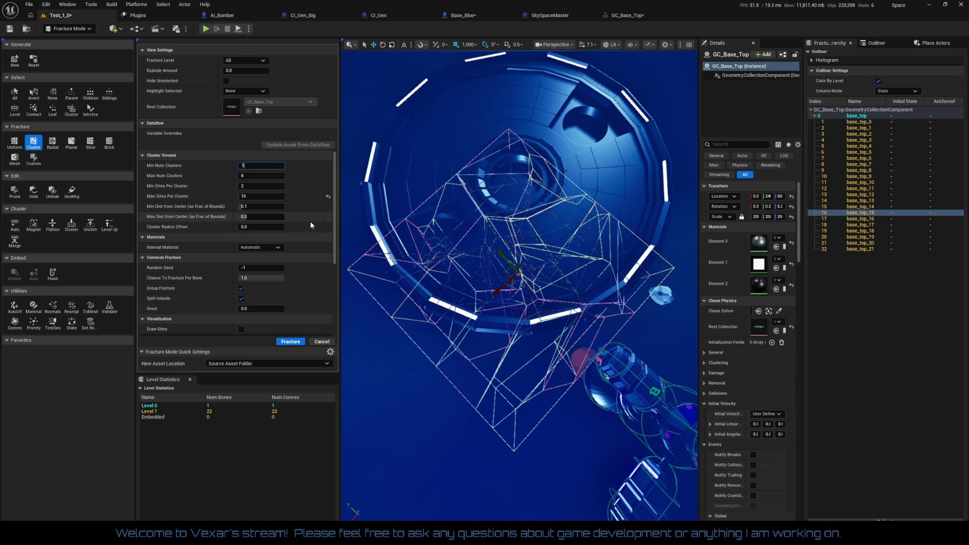
{"action": "key", "text": "Tab"}
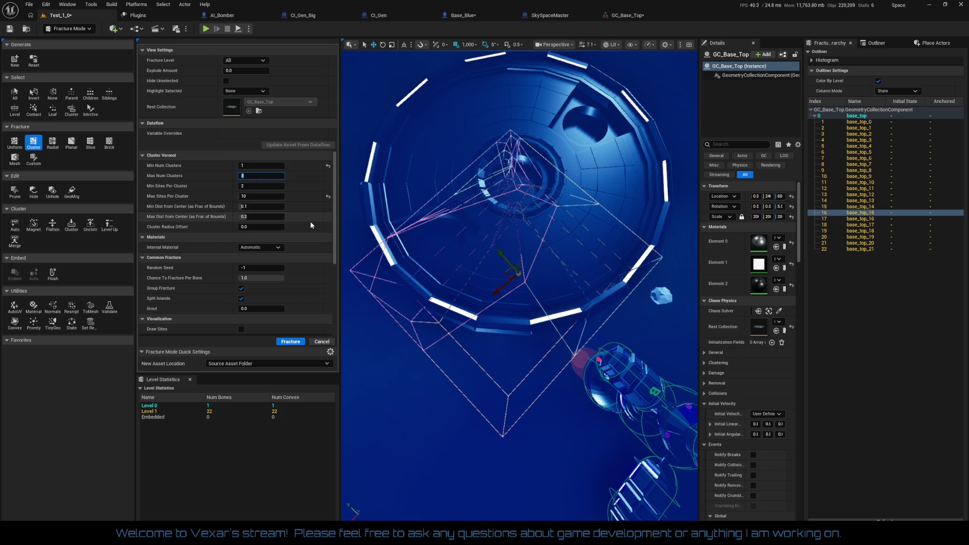
{"action": "type", "text": "2"}
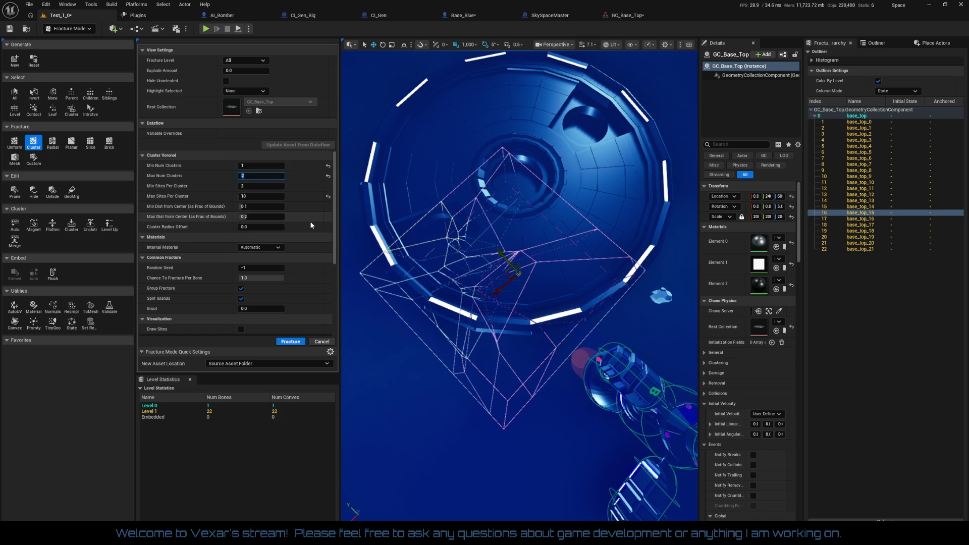
{"action": "type", "text": "1"}
{"action": "key", "text": "Tab"}
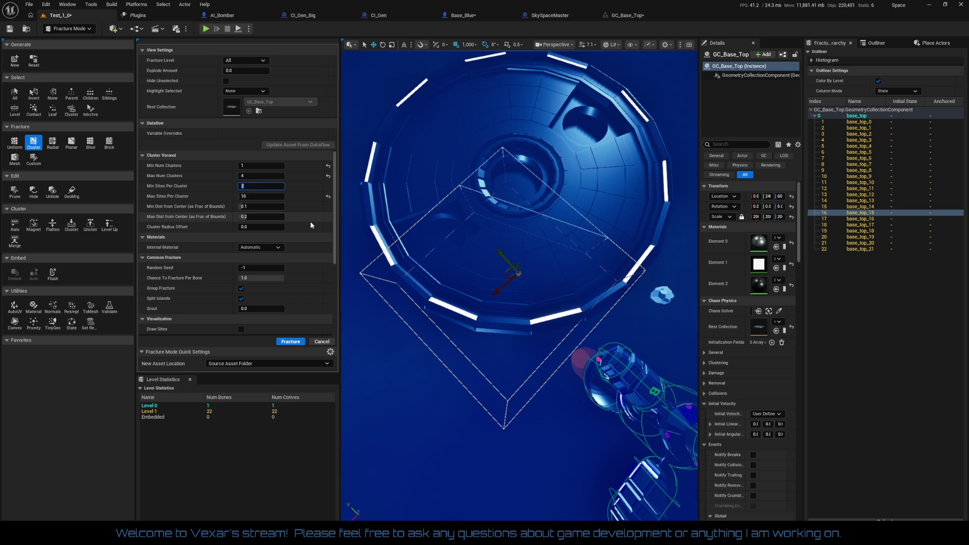
{"action": "key", "text": "shift+Tab"}
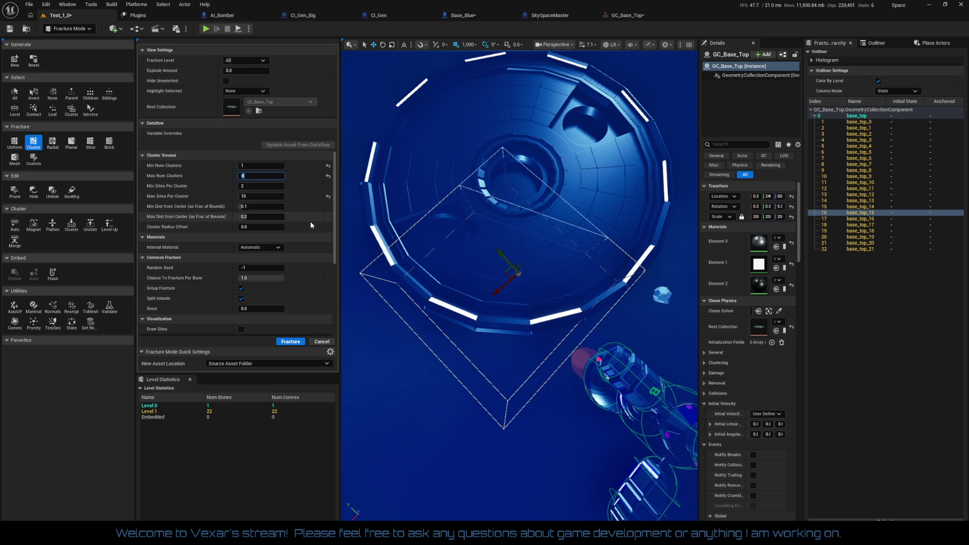
{"action": "type", "text": "5"}
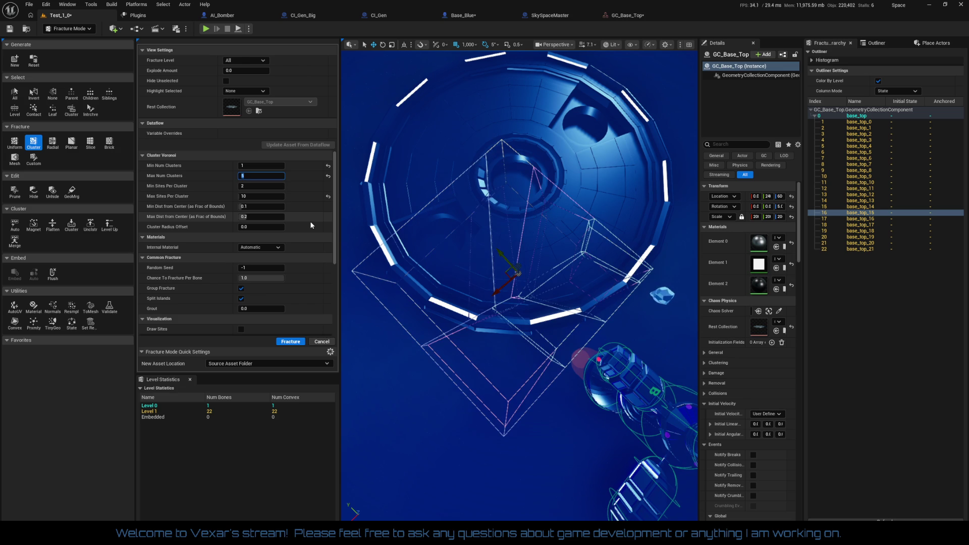
{"action": "type", "text": "6"}
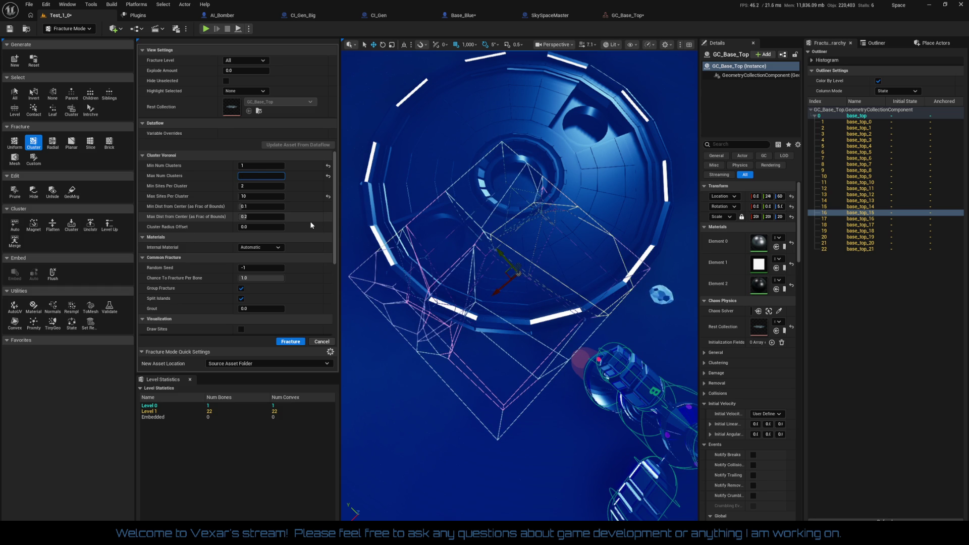
{"action": "key", "text": "Return"}
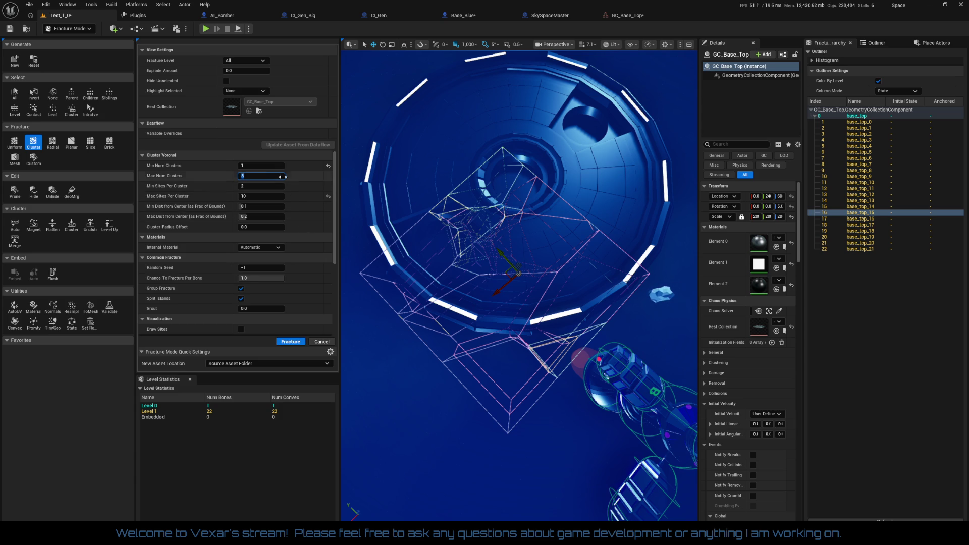
{"action": "left_click_drag", "start_coordinate": [273, 166], "coordinate": [263, 168]}
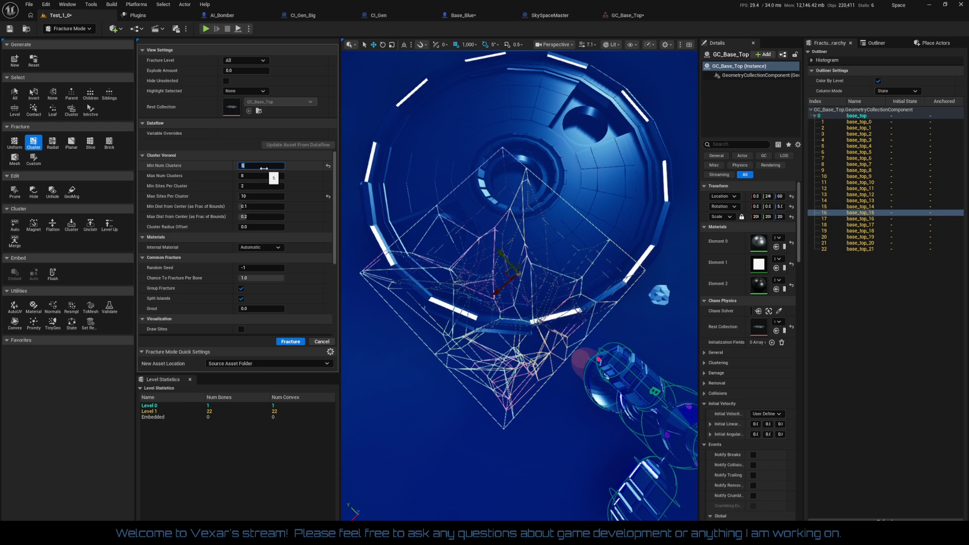
{"action": "left_click_drag", "start_coordinate": [264, 168], "coordinate": [263, 168]}
{"action": "left_click_drag", "start_coordinate": [519, 283], "coordinate": [519, 283]}
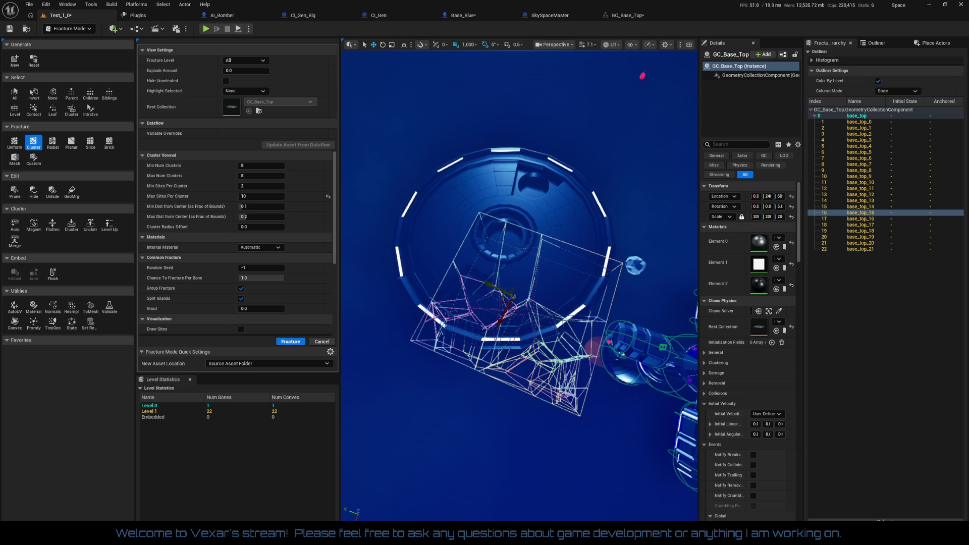
Step: Reselect base_top_15 and raise Max Sites Per Cluster from 10 to 30
{"action": "left_click_drag", "start_coordinate": [519, 282], "coordinate": [519, 282]}
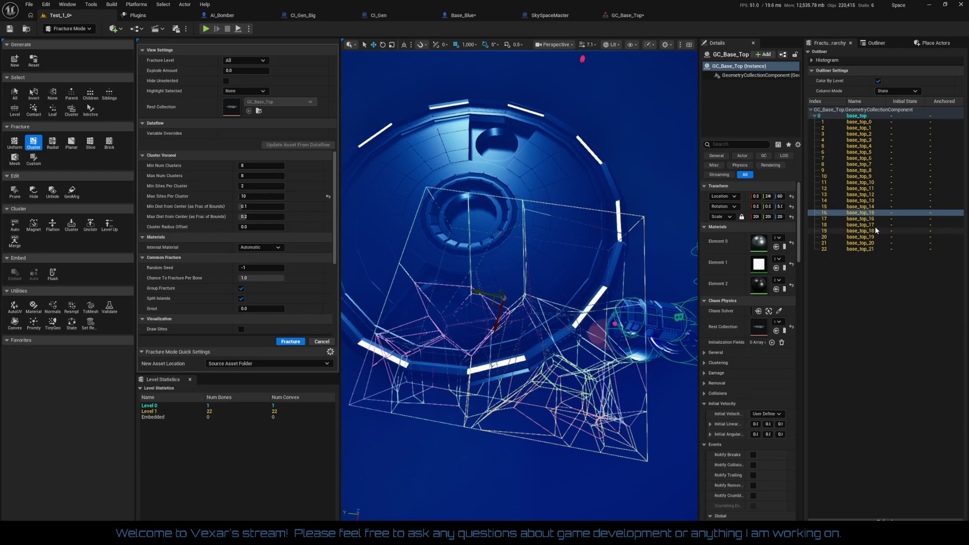
{"action": "left_click", "coordinate": [866, 206]}
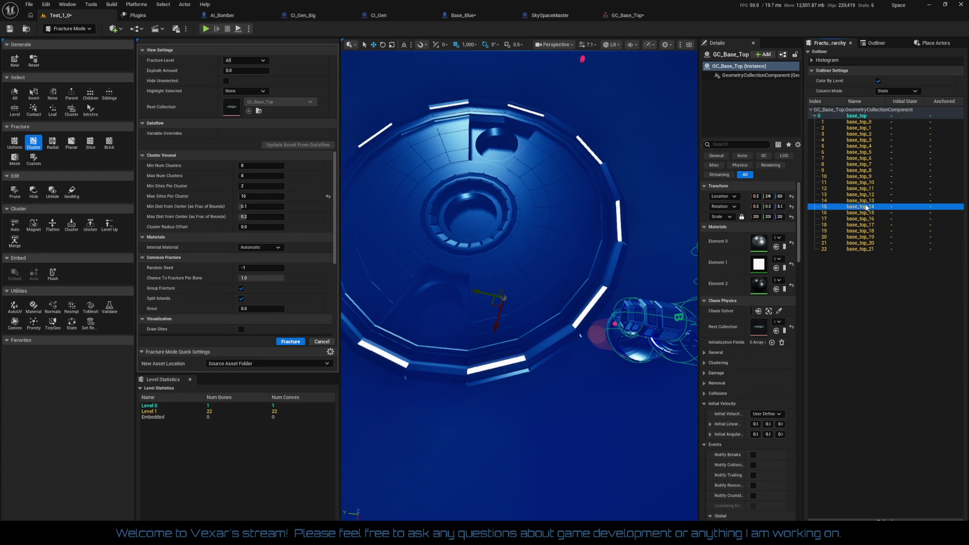
{"action": "left_click", "coordinate": [867, 212]}
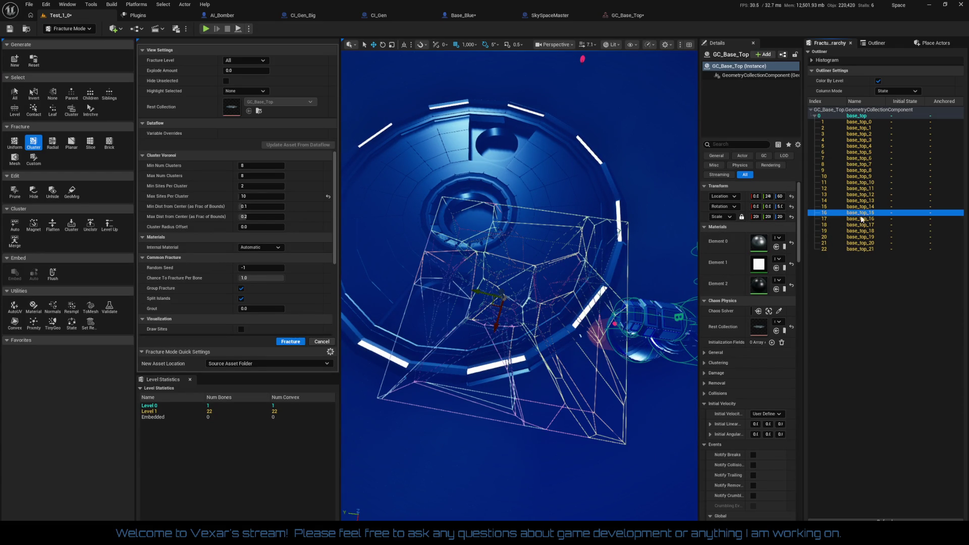
{"action": "left_click_drag", "start_coordinate": [659, 426], "coordinate": [659, 427]}
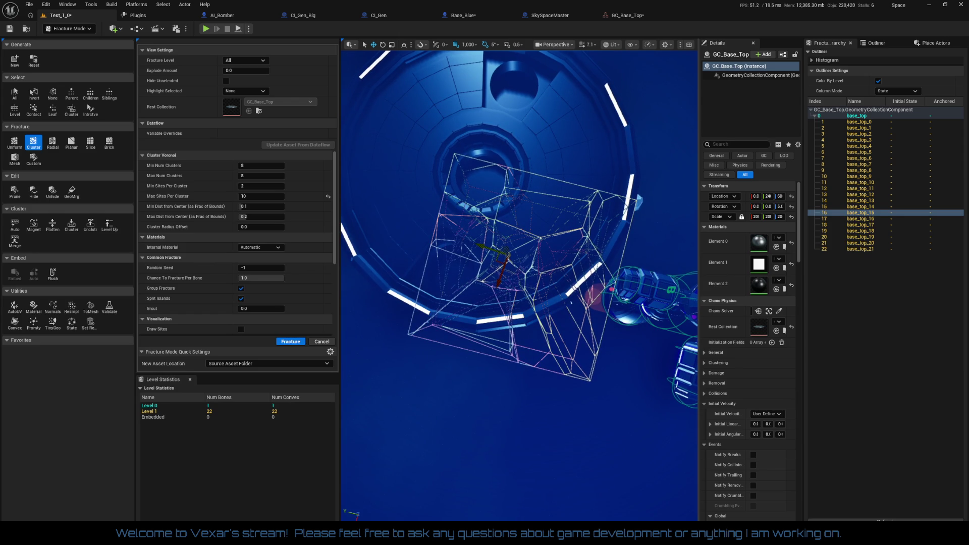
{"action": "left_click_drag", "start_coordinate": [610, 404], "coordinate": [611, 404]}
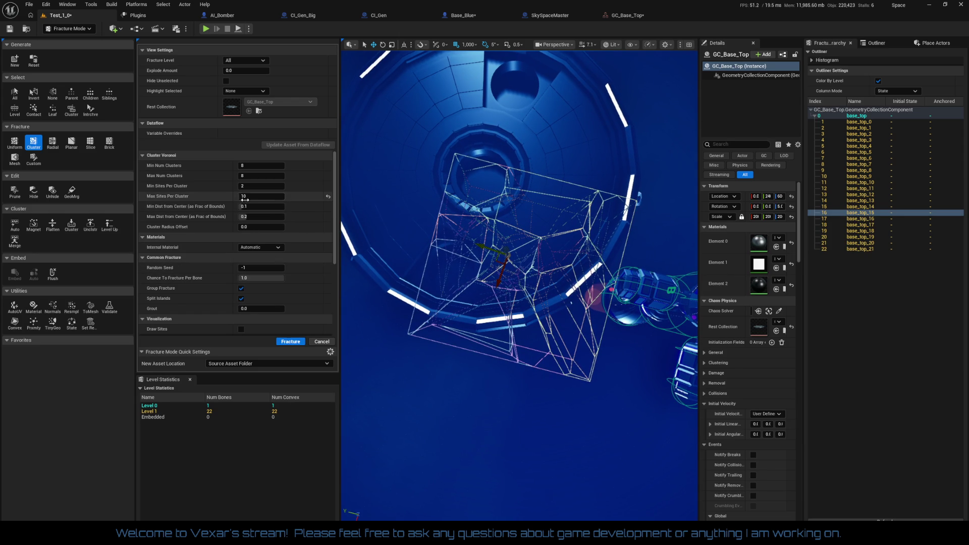
{"action": "left_click_drag", "start_coordinate": [261, 196], "coordinate": [272, 196]}
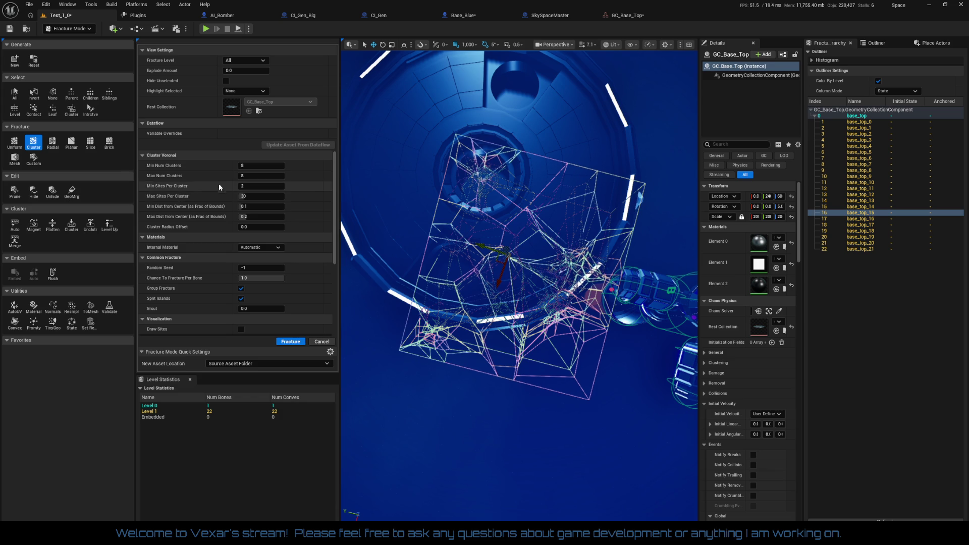
{"action": "left_click", "coordinate": [246, 165]}
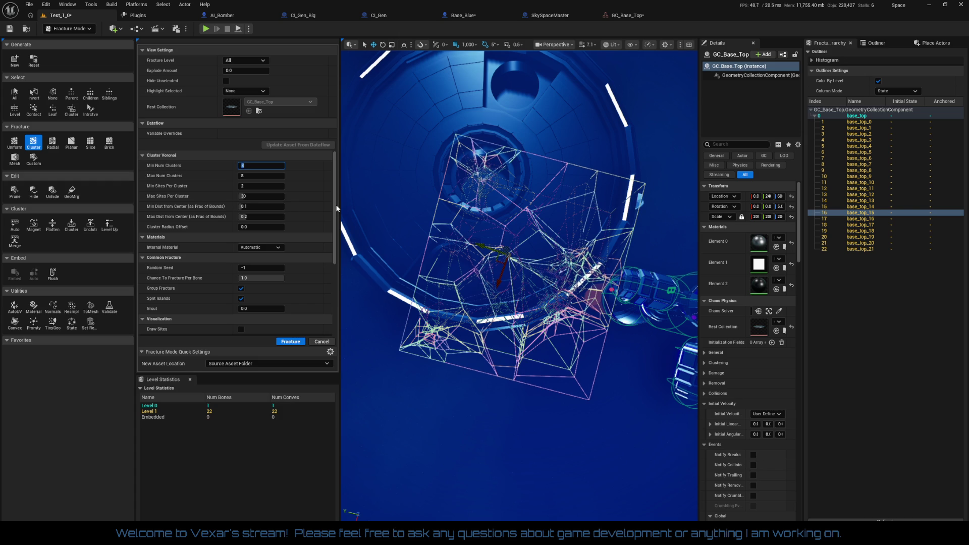
Step: Set Min Num Clusters and Max Num Clusters both to 2
{"action": "type", "text": "2"}
{"action": "key", "text": "Tab"}
{"action": "type", "text": "2"}
{"action": "key", "text": "Return"}
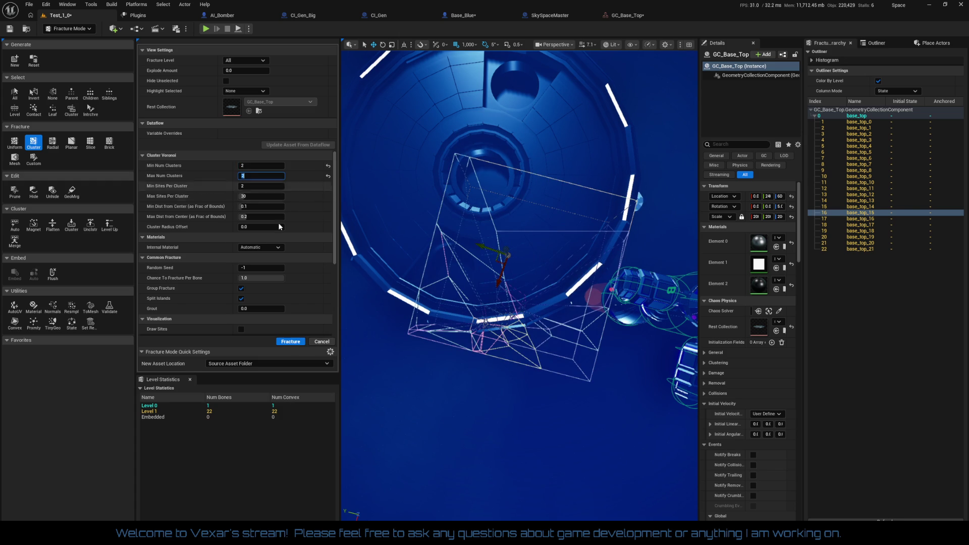
Step: Vary the Random Seed, trying 1000 and then -1
{"action": "mouse_move", "coordinate": [246, 267]}
{"action": "left_mouse_down"}
{"action": "mouse_move", "coordinate": [265, 268]}
{"action": "mouse_move", "coordinate": [249, 271]}
{"action": "left_mouse_up"}
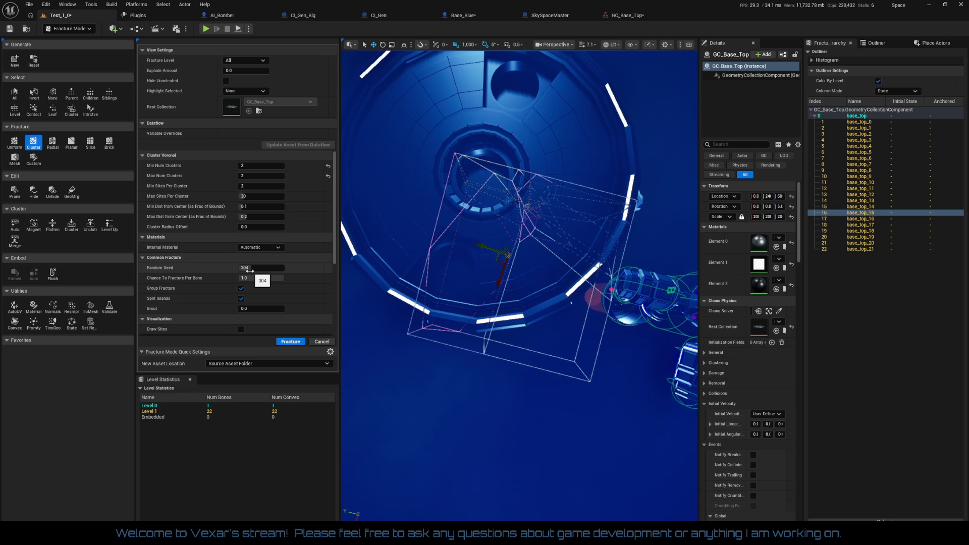
{"action": "left_click", "coordinate": [251, 269]}
{"action": "left_click_drag", "start_coordinate": [251, 270], "coordinate": [244, 270]}
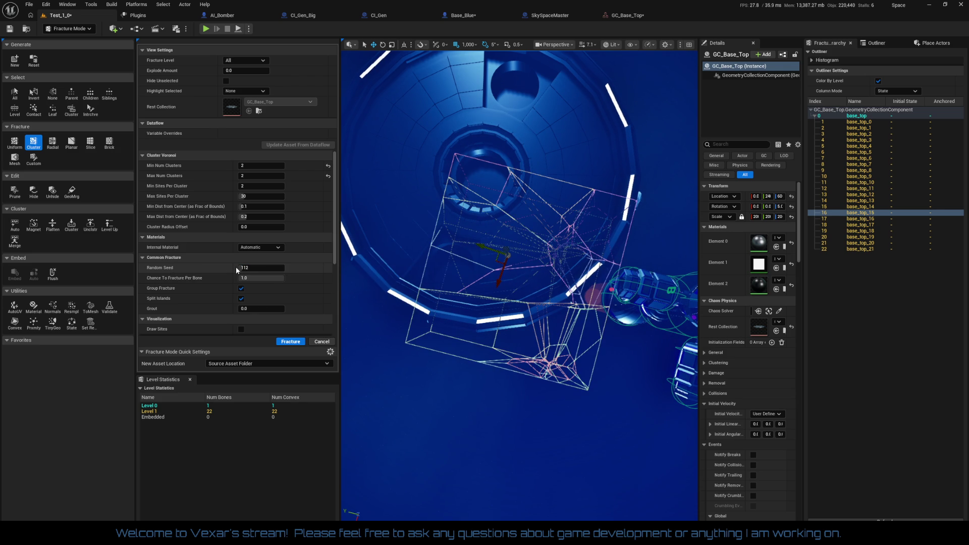
{"action": "left_click_drag", "start_coordinate": [245, 268], "coordinate": [239, 268]}
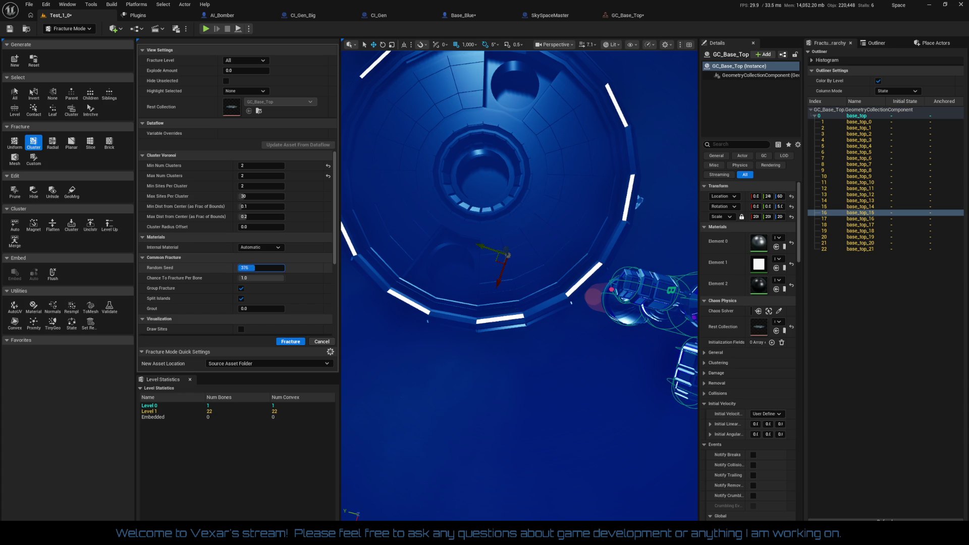
{"action": "type", "text": "1000"}
{"action": "key", "text": "Return"}
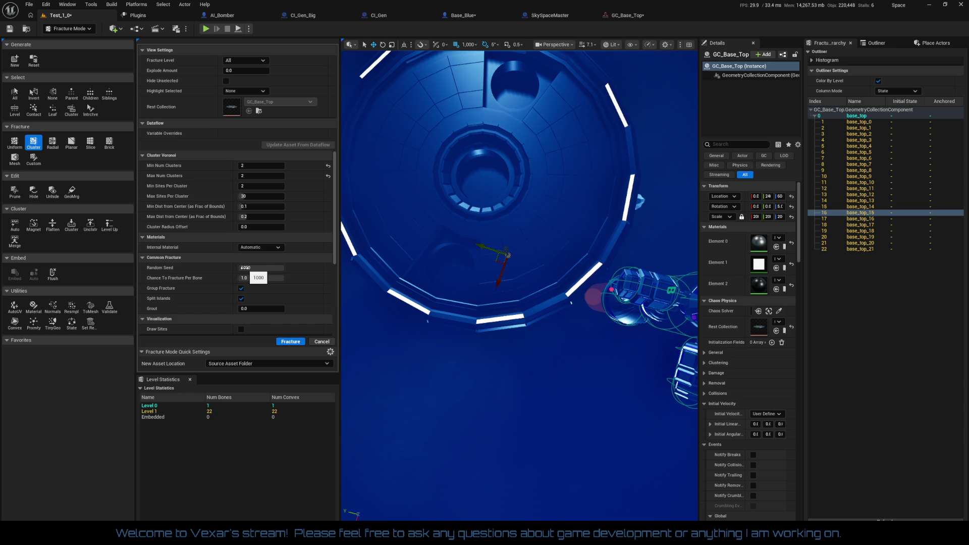
{"action": "left_click", "coordinate": [259, 268]}
{"action": "type", "text": "-1"}
{"action": "key", "text": "Return"}
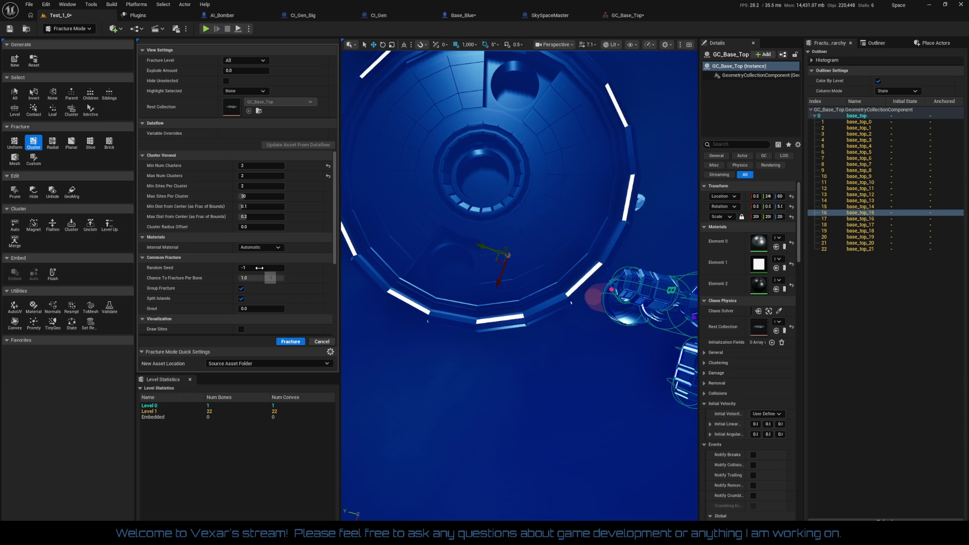
Step: Try seeds 19 and 143, settling the Random Seed at 215
{"action": "left_click", "coordinate": [260, 268]}
{"action": "type", "text": "19"}
{"action": "key", "text": "Return"}
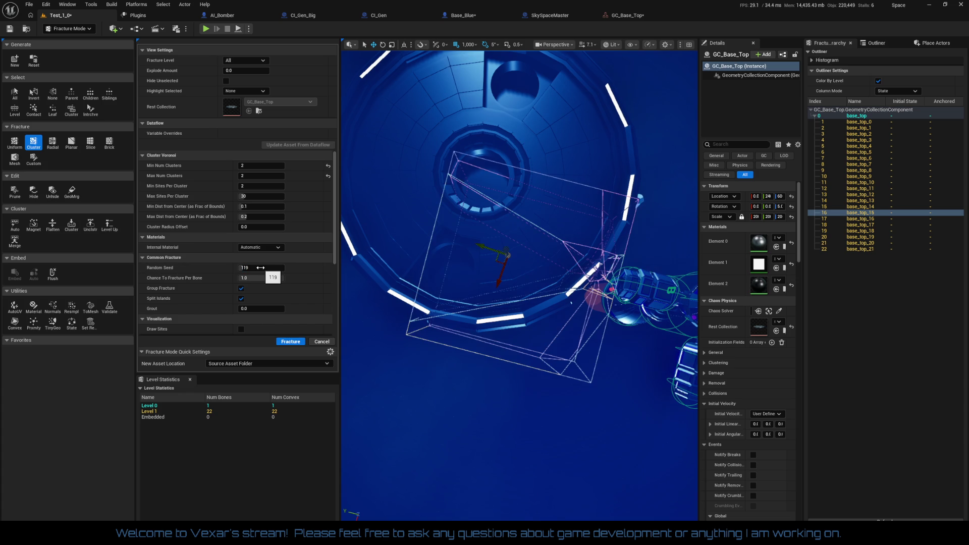
{"action": "left_click", "coordinate": [260, 268]}
{"action": "type", "text": "143"}
{"action": "key", "text": "Return"}
{"action": "left_click", "coordinate": [263, 268]}
{"action": "type", "text": "215"}
{"action": "key", "text": "Return"}
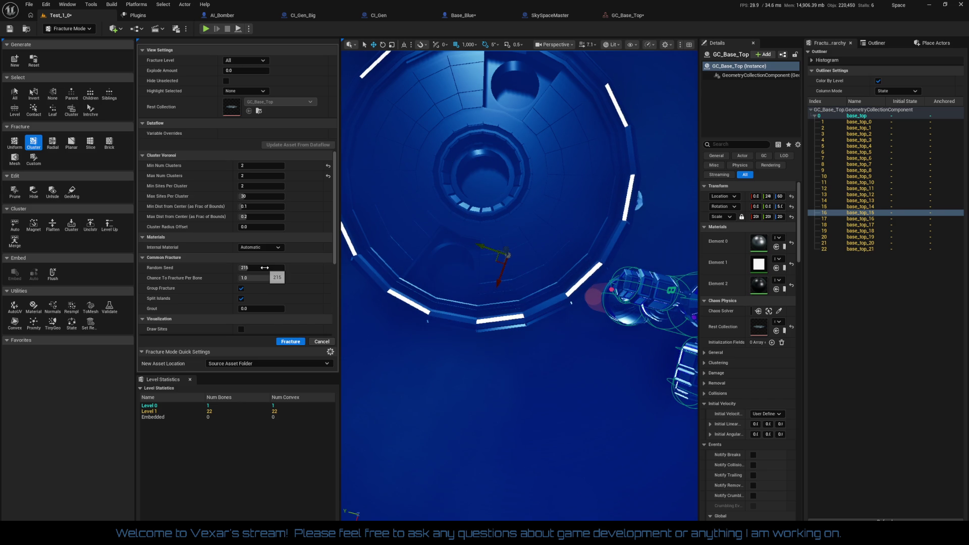
{"action": "mouse_move", "coordinate": [491, 417]}
{"action": "left_mouse_down"}
{"action": "mouse_move", "coordinate": [495, 384]}
{"action": "mouse_move", "coordinate": [560, 357]}
{"action": "left_mouse_up"}
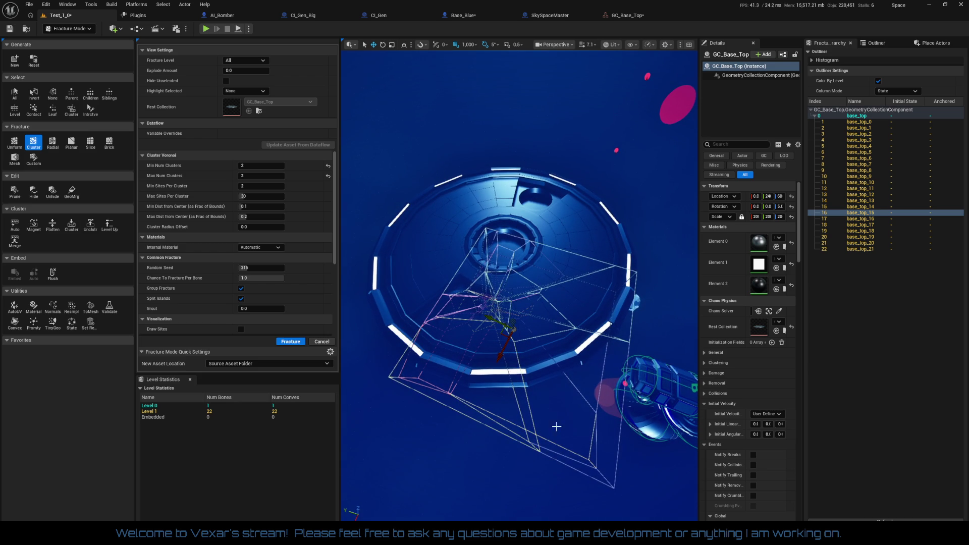
Step: Move in over the bowl and apply the Cluster fracture, adding 36 Level 2 pieces
{"action": "left_click_drag", "start_coordinate": [461, 360], "coordinate": [461, 332]}
{"action": "left_click_drag", "start_coordinate": [461, 455], "coordinate": [461, 454]}
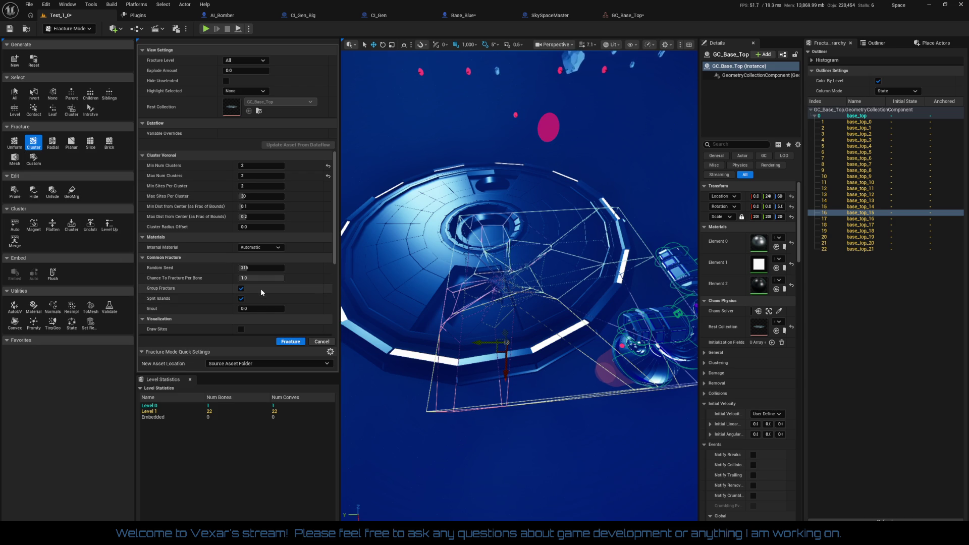
{"action": "left_click", "coordinate": [293, 342]}
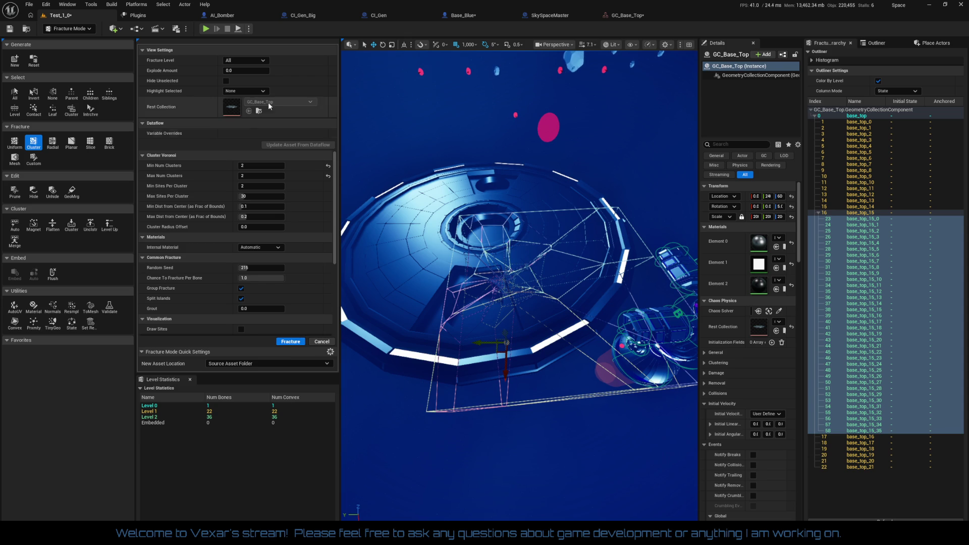
Step: Explode the fragments from 0.1 upward, then reselect base_top_15 and return Explode Amount to 0
{"action": "left_click", "coordinate": [246, 71]}
{"action": "type", "text": "0.1"}
{"action": "key", "text": "Return"}
{"action": "left_click_drag", "start_coordinate": [227, 70], "coordinate": [260, 70]}
{"action": "left_click", "coordinate": [863, 213]}
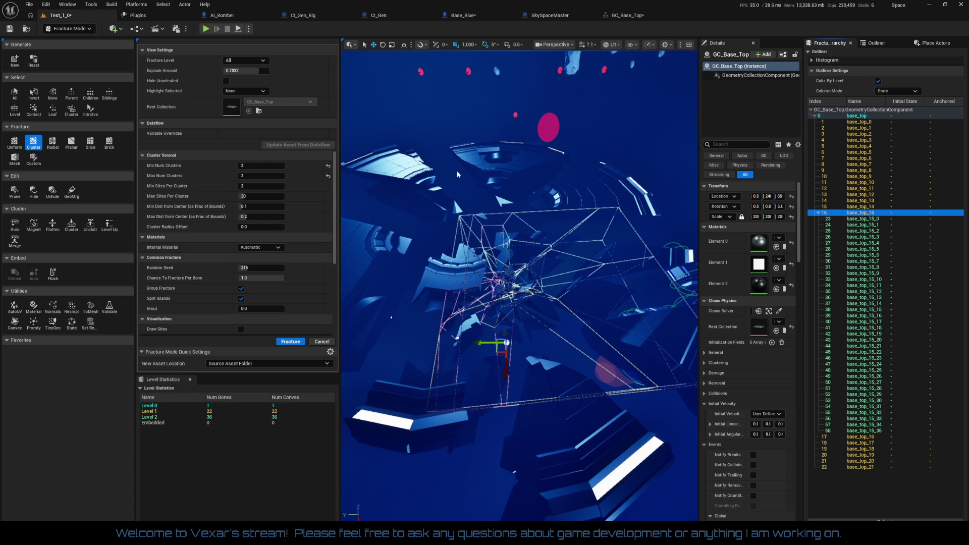
{"action": "left_click", "coordinate": [251, 71]}
{"action": "mouse_move", "coordinate": [252, 71]}
{"action": "left_mouse_down"}
{"action": "mouse_move", "coordinate": [216, 71]}
{"action": "mouse_move", "coordinate": [268, 72]}
{"action": "mouse_move", "coordinate": [223, 71]}
{"action": "left_mouse_up"}
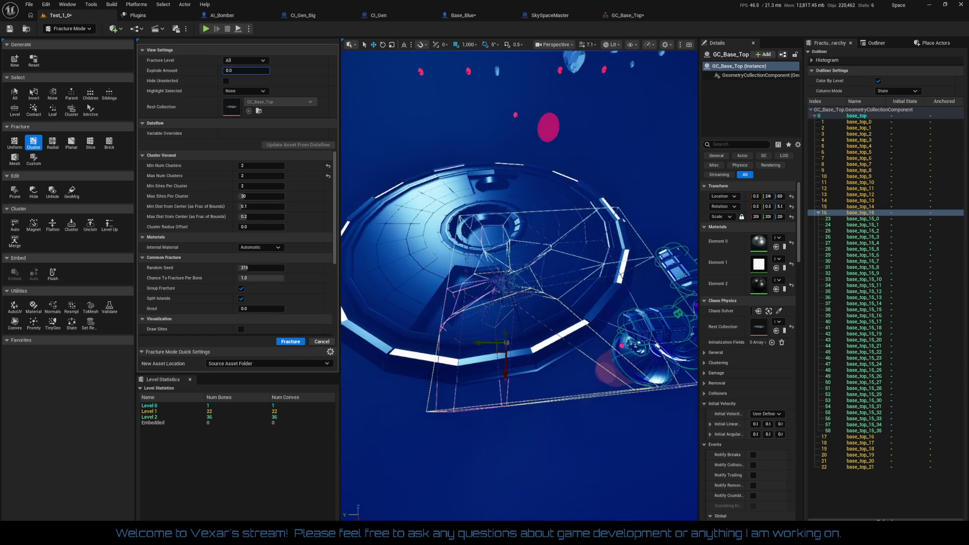
Step: Spread GC_Base_Top's fragments with Explode Amount 1.0, then select all bones
{"action": "type", "text": "1"}
{"action": "key", "text": "Return"}
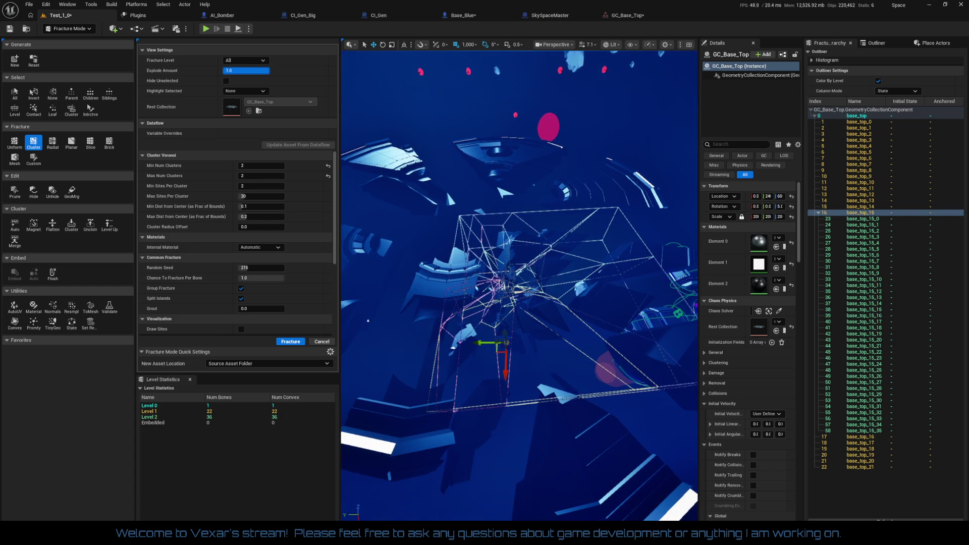
{"action": "mouse_move", "coordinate": [432, 224]}
{"action": "left_mouse_down"}
{"action": "mouse_move", "coordinate": [436, 282]}
{"action": "mouse_move", "coordinate": [444, 197]}
{"action": "mouse_move", "coordinate": [446, 268]}
{"action": "left_mouse_up"}
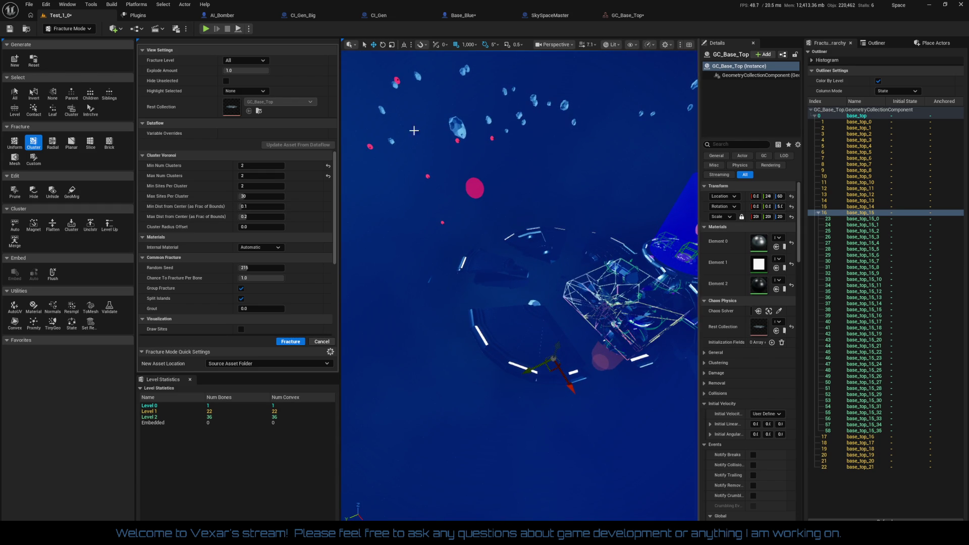
{"action": "left_click", "coordinate": [15, 92]}
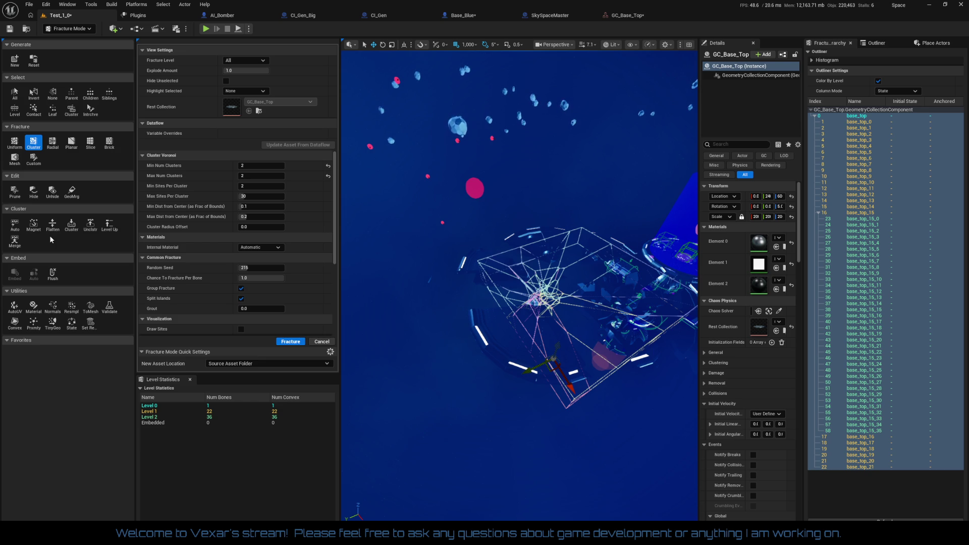
Step: Set New Asset Location to Content Browser Folder, then select only cluster bones and reselect all
{"action": "left_click", "coordinate": [229, 363]}
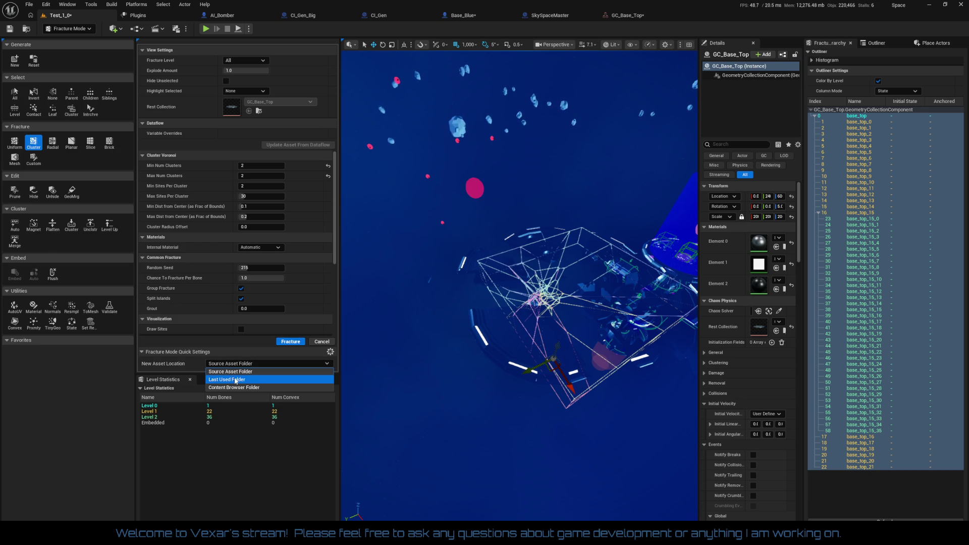
{"action": "left_click", "coordinate": [238, 388]}
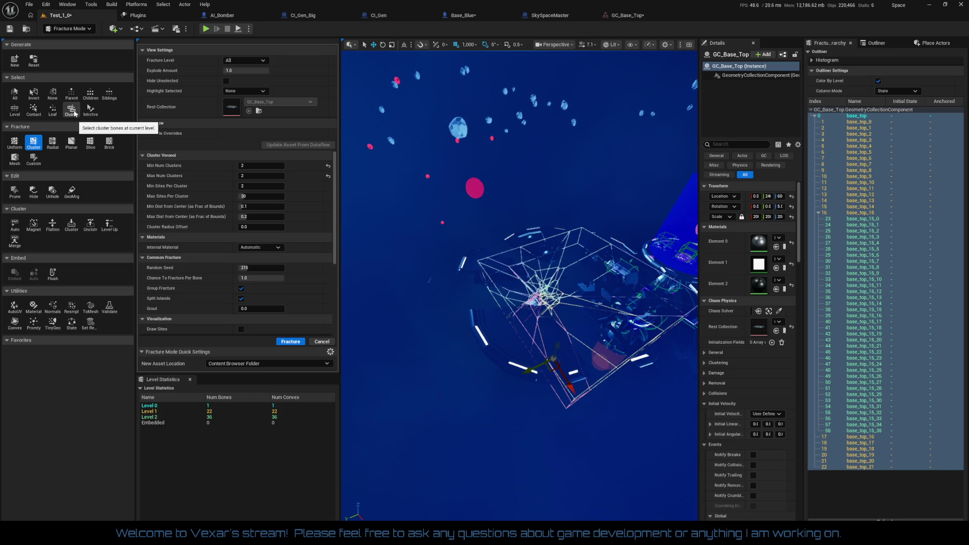
{"action": "left_click", "coordinate": [15, 95]}
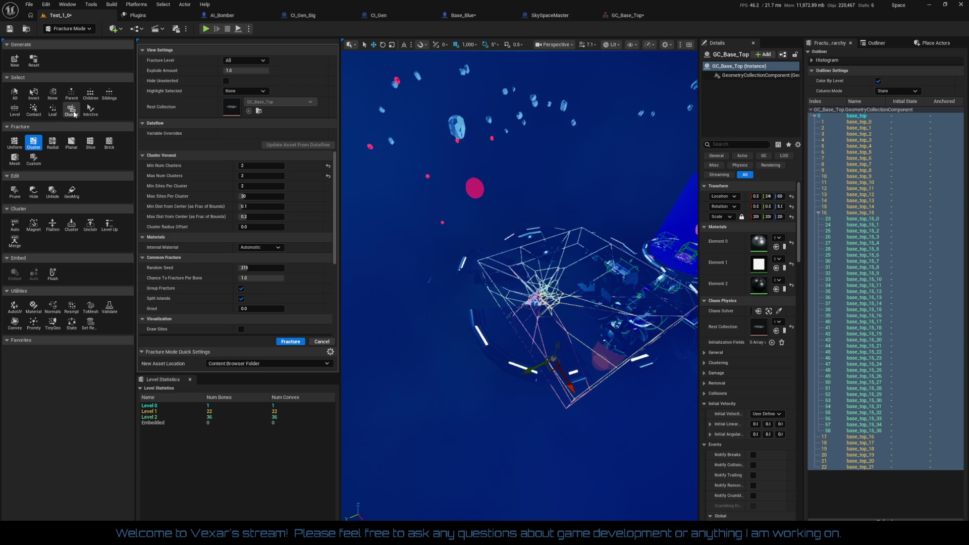
{"action": "left_click", "coordinate": [73, 113]}
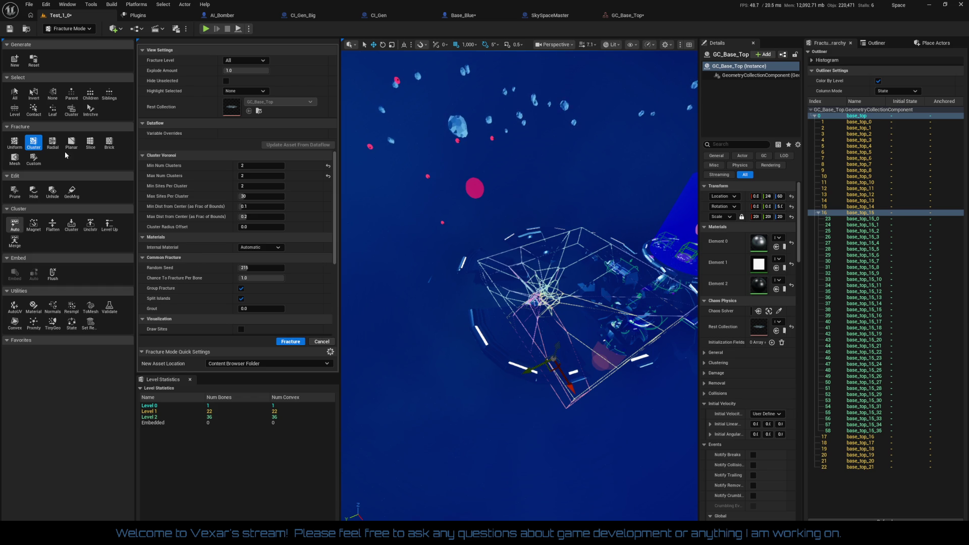
{"action": "left_click", "coordinate": [13, 92]}
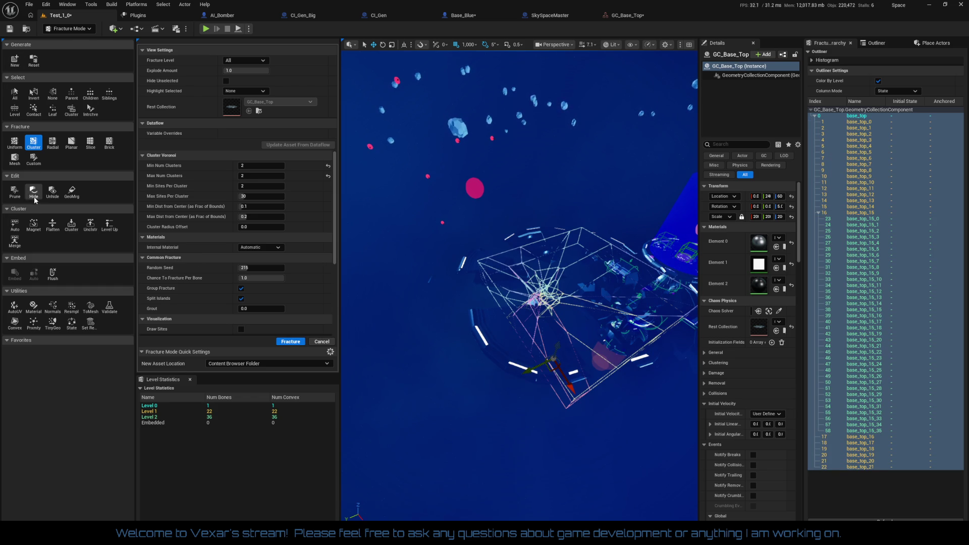
Step: Auto-cluster the selected pieces into new groups, spread them with Explode Amount to check, and save the level
{"action": "left_click", "coordinate": [16, 224]}
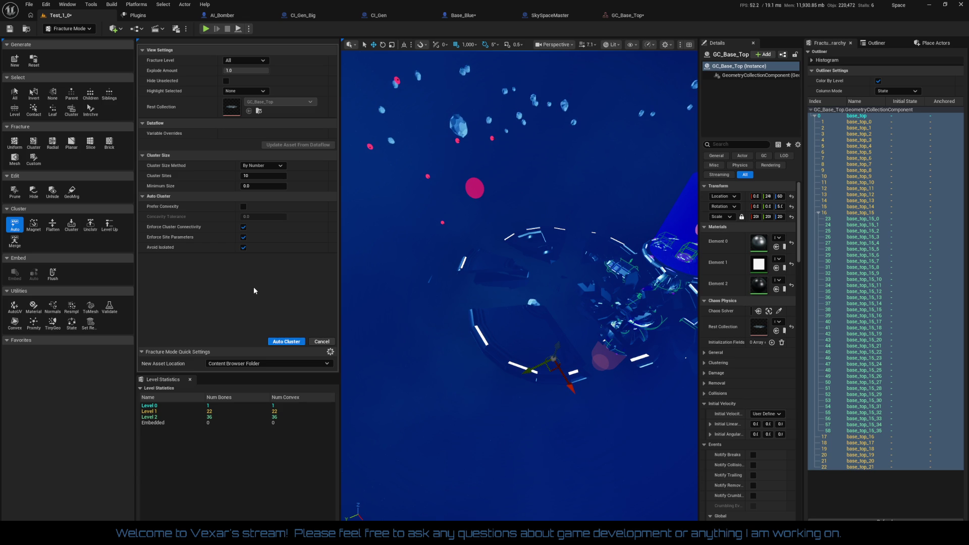
{"action": "left_click", "coordinate": [286, 341]}
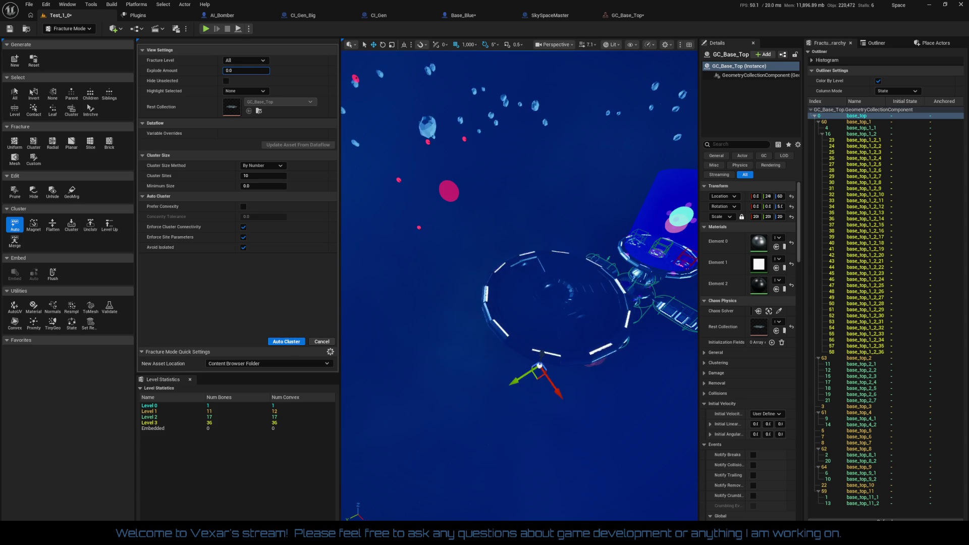
{"action": "mouse_move", "coordinate": [246, 70]}
{"action": "left_mouse_down"}
{"action": "mouse_move", "coordinate": [267, 70]}
{"action": "mouse_move", "coordinate": [251, 70]}
{"action": "left_mouse_up"}
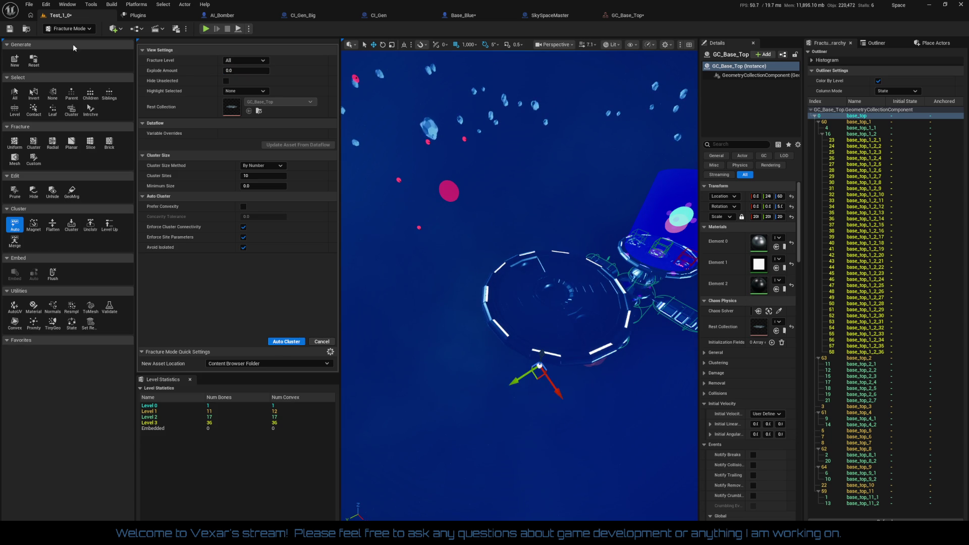
{"action": "left_click", "coordinate": [16, 30]}
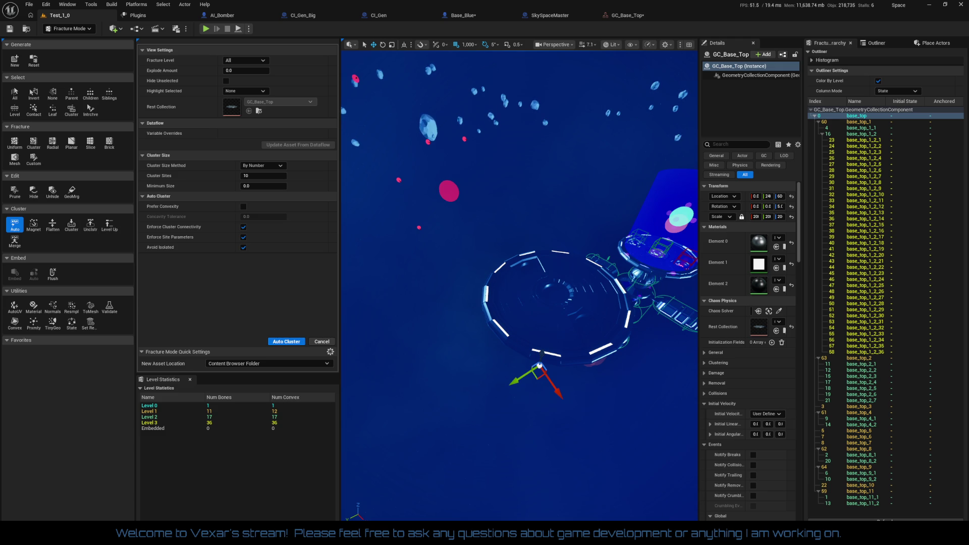
Step: Delete GC_Base_Top from the Test_1_0 level in Selection Mode, then start a test play
{"action": "left_click", "coordinate": [630, 16]}
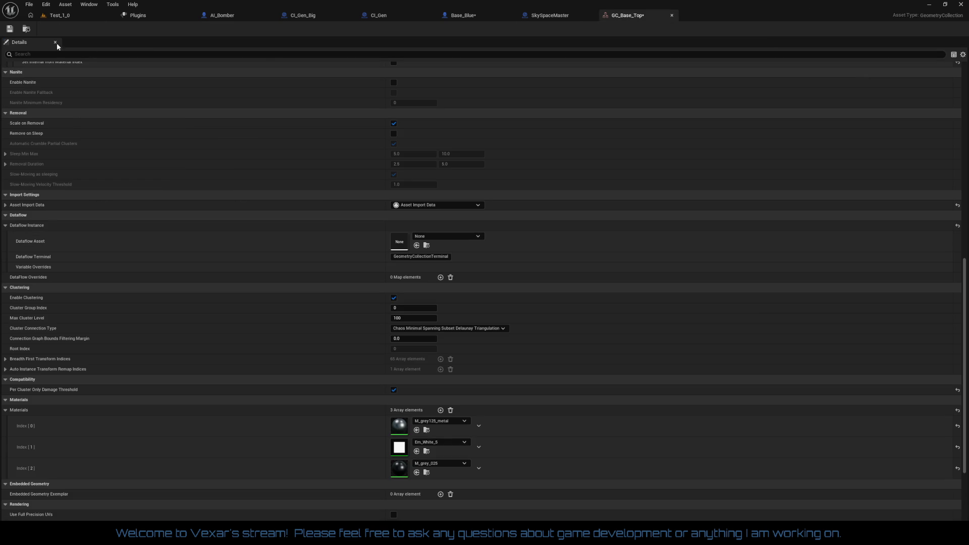
{"action": "left_click", "coordinate": [60, 15]}
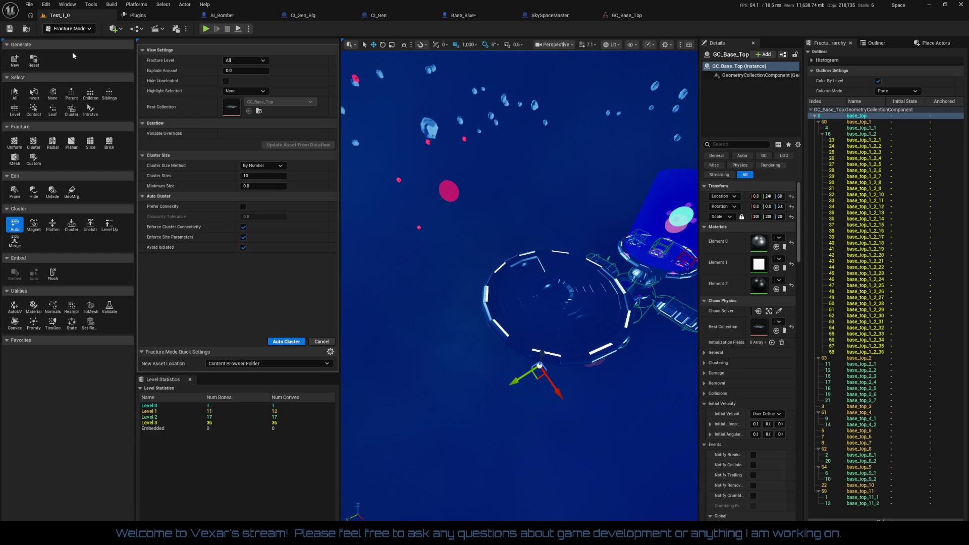
{"action": "left_click_drag", "start_coordinate": [487, 185], "coordinate": [467, 184]}
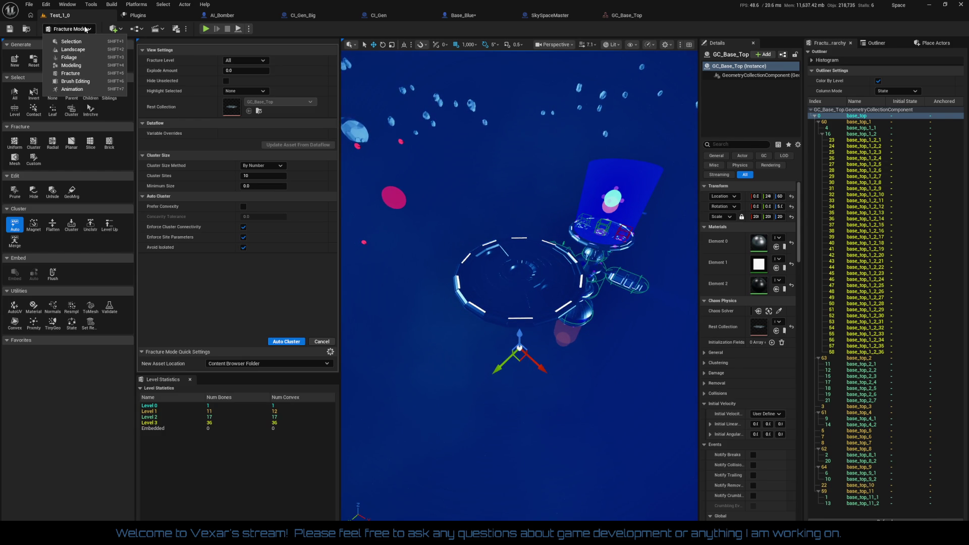
{"action": "left_click", "coordinate": [75, 42]}
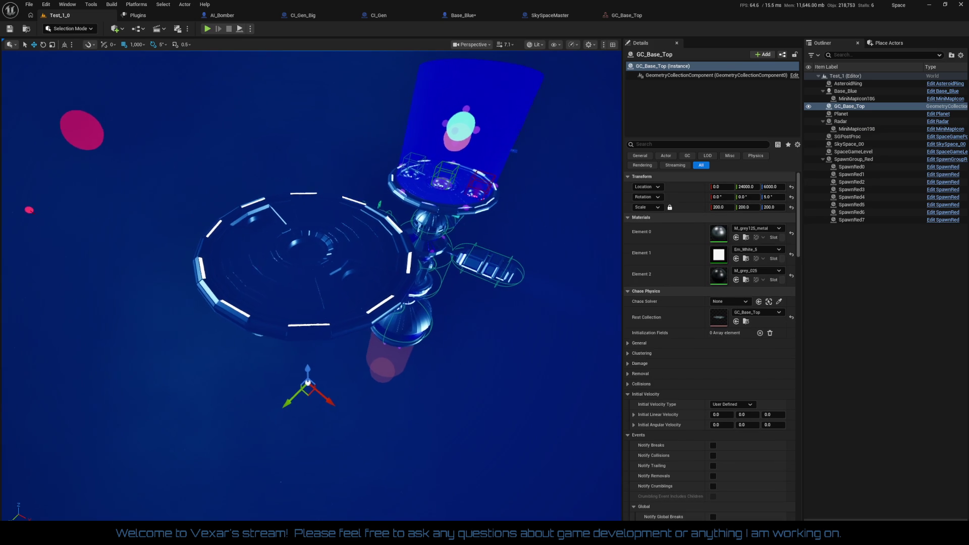
{"action": "key", "text": "Delete"}
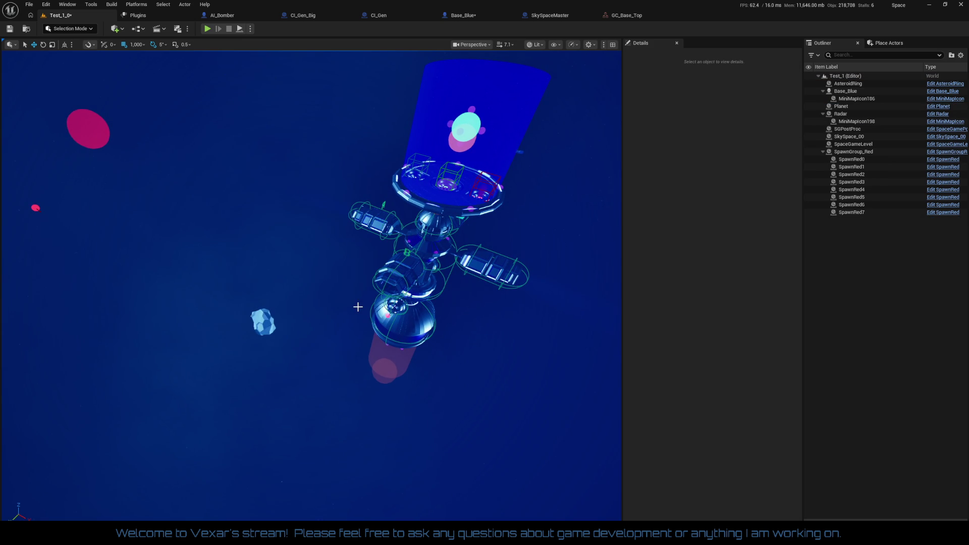
{"action": "left_click_drag", "start_coordinate": [358, 307], "coordinate": [24, 56]}
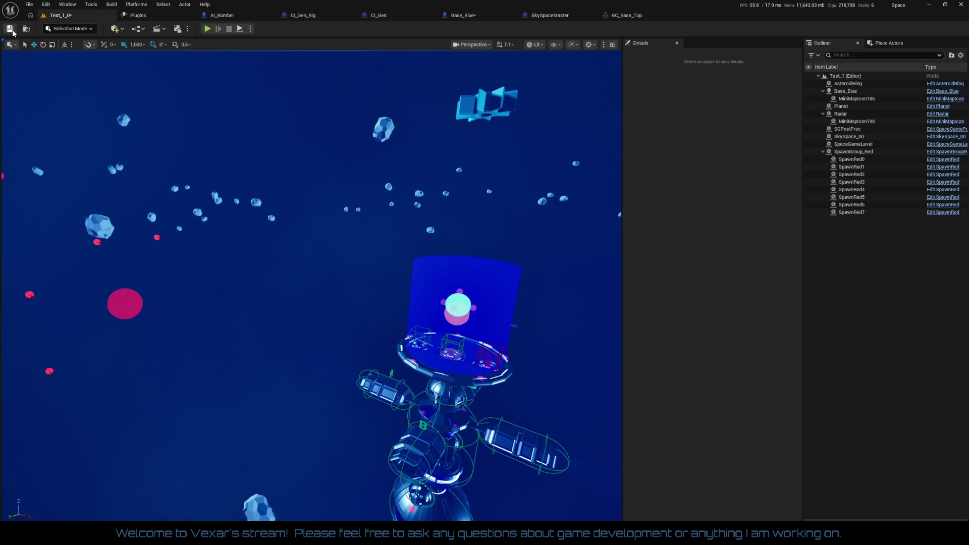
{"action": "left_click", "coordinate": [208, 29]}
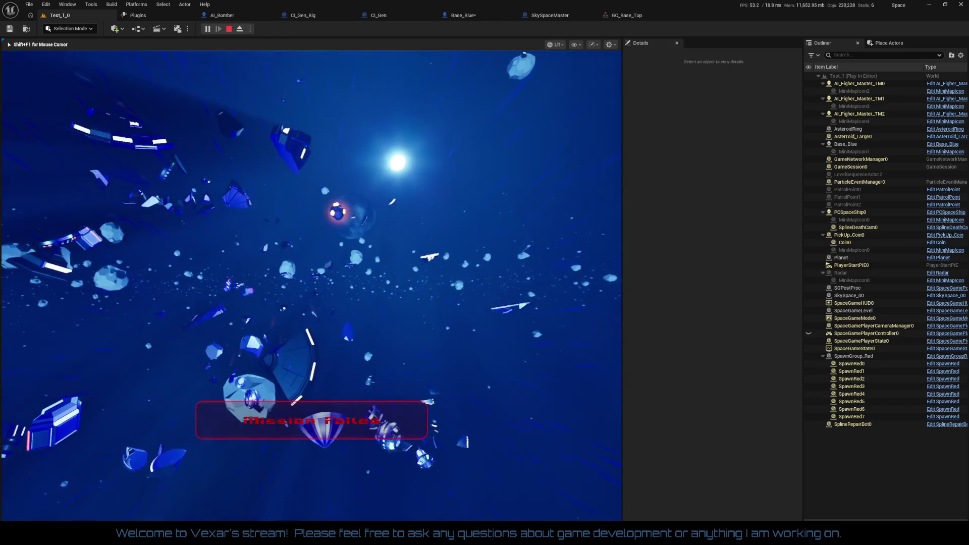
{"action": "key", "text": "Escape"}
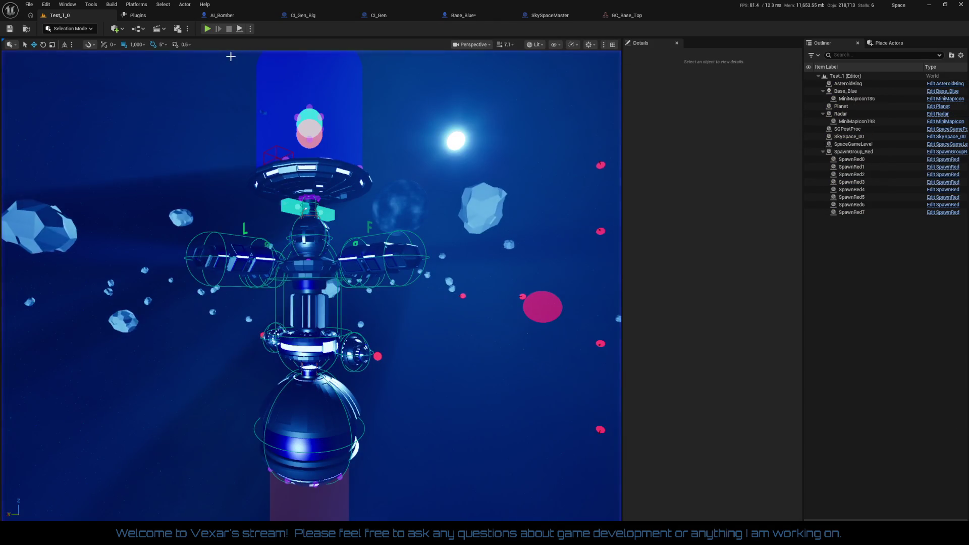
{"action": "left_click", "coordinate": [207, 29]}
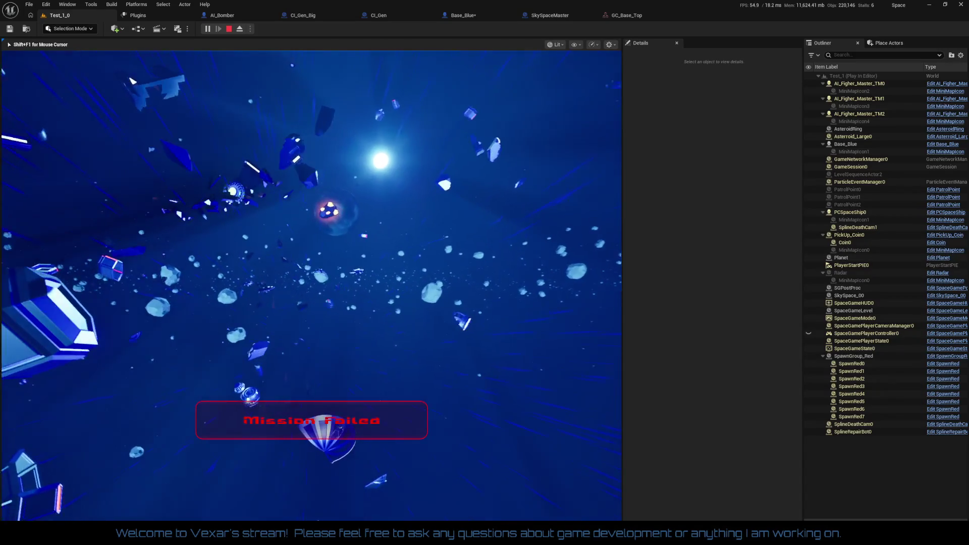
{"action": "key", "text": "Escape"}
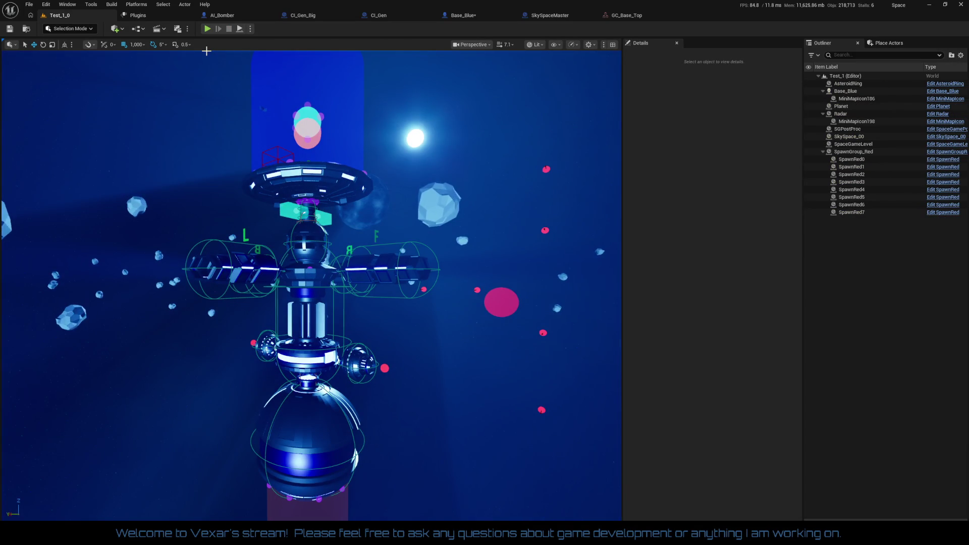
{"action": "left_click", "coordinate": [208, 29]}
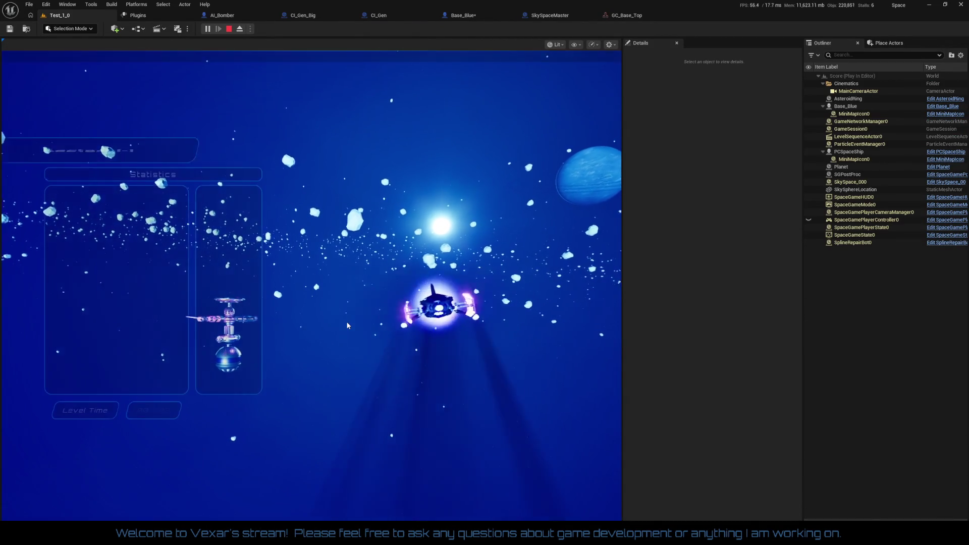
{"action": "key", "text": "Escape"}
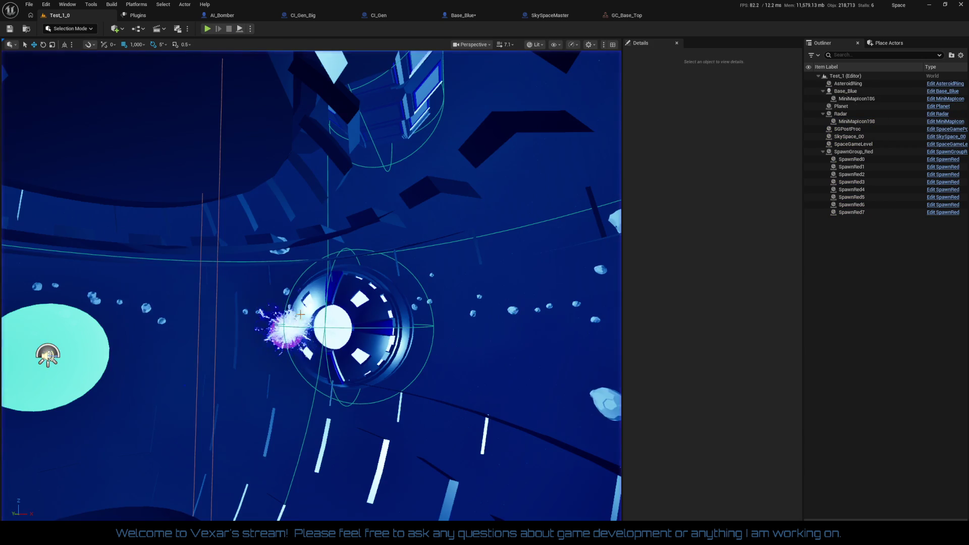
{"action": "left_click", "coordinate": [207, 28]}
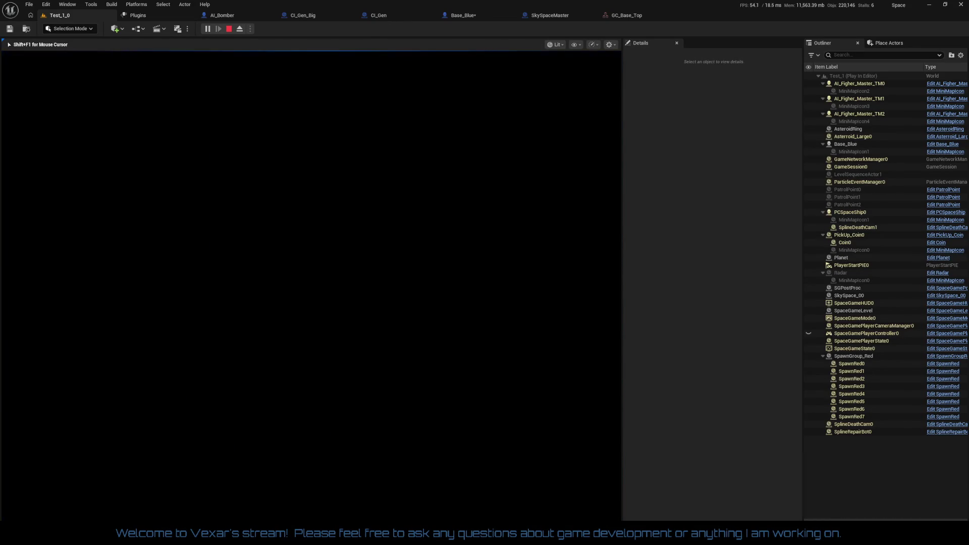
{"action": "key", "text": "Escape"}
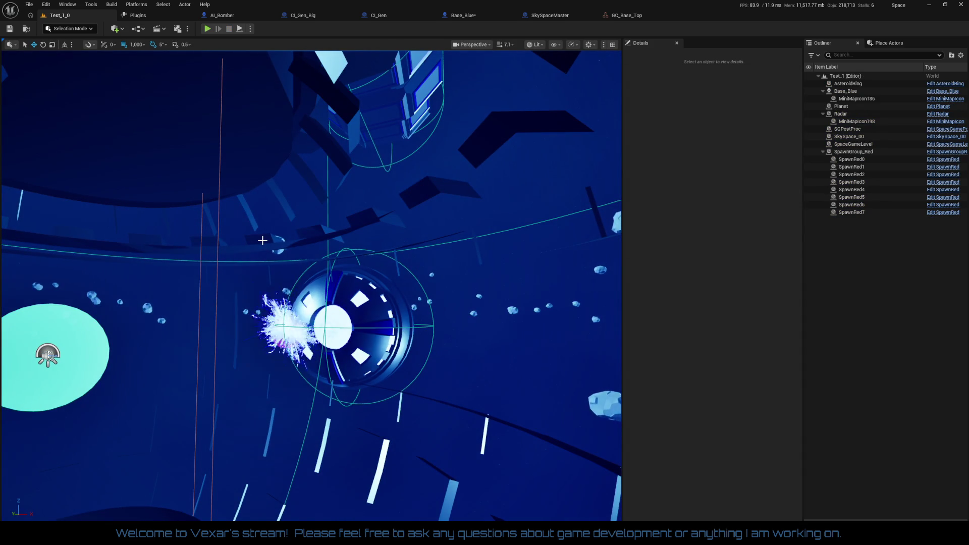
{"action": "key", "text": "s"}
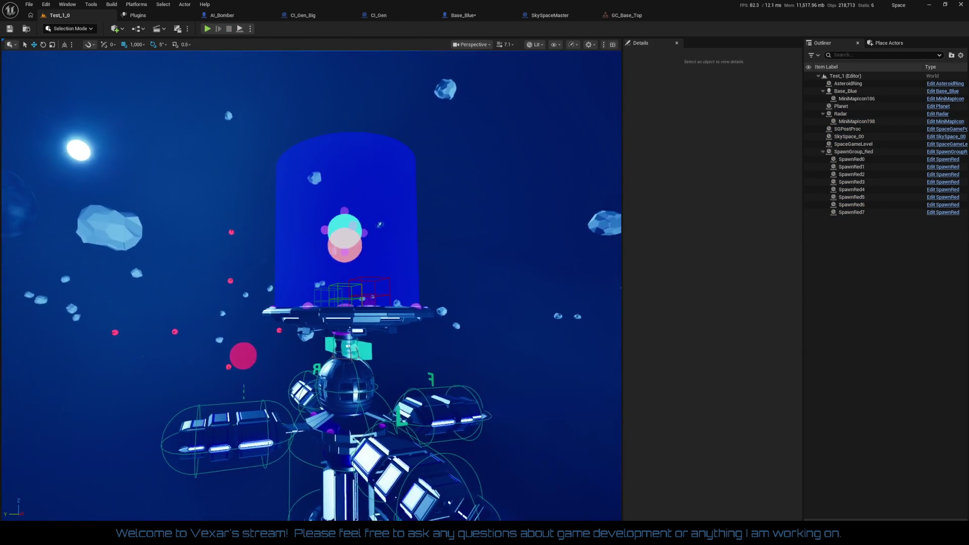
{"action": "key", "text": "s"}
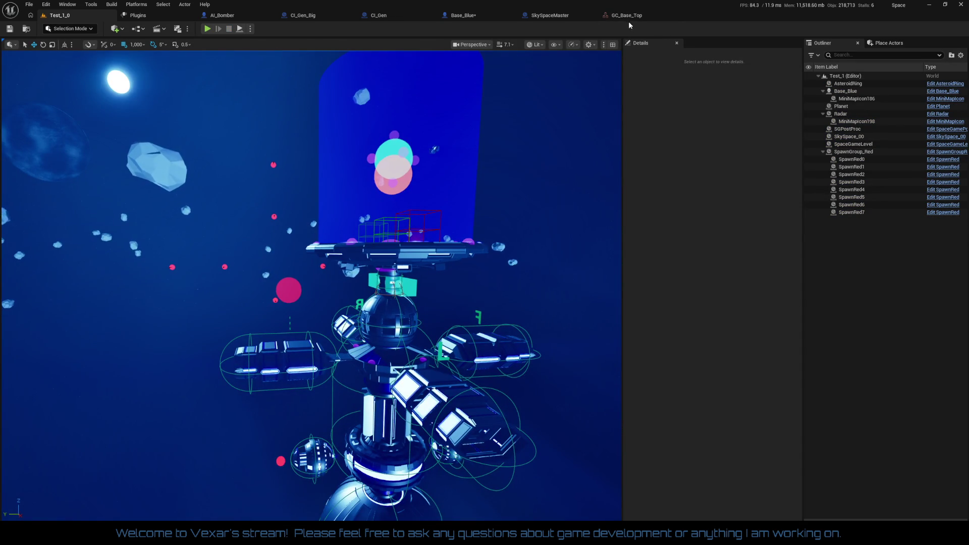
{"action": "left_click", "coordinate": [628, 18]}
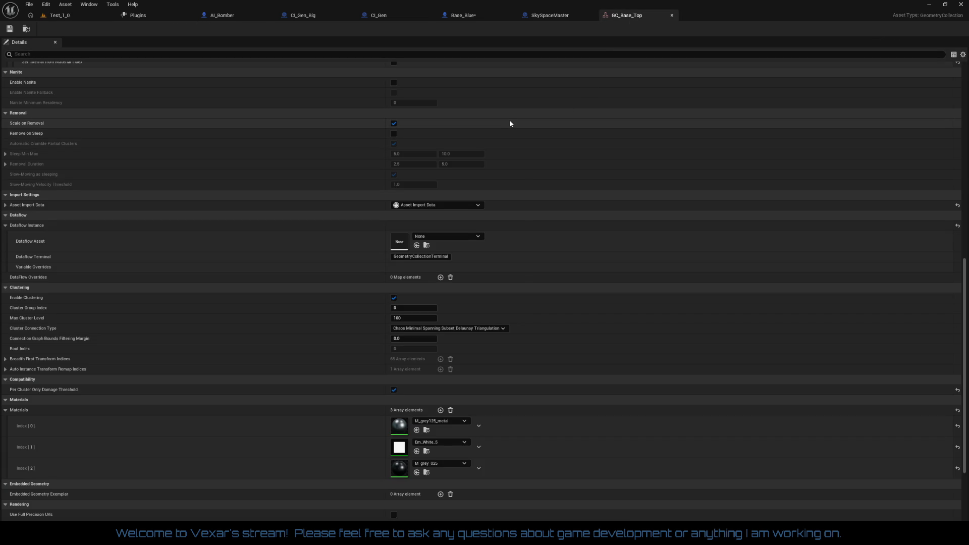
{"action": "left_click", "coordinate": [445, 206]}
{"action": "left_click", "coordinate": [445, 208]}
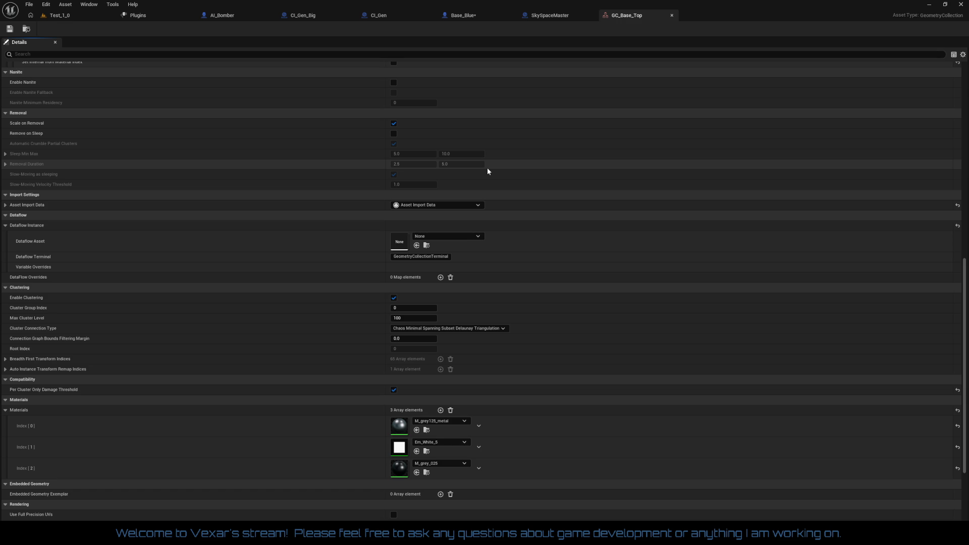
{"action": "scroll", "coordinate": [486, 168], "scroll_direction": "up", "scroll_amount": 6}
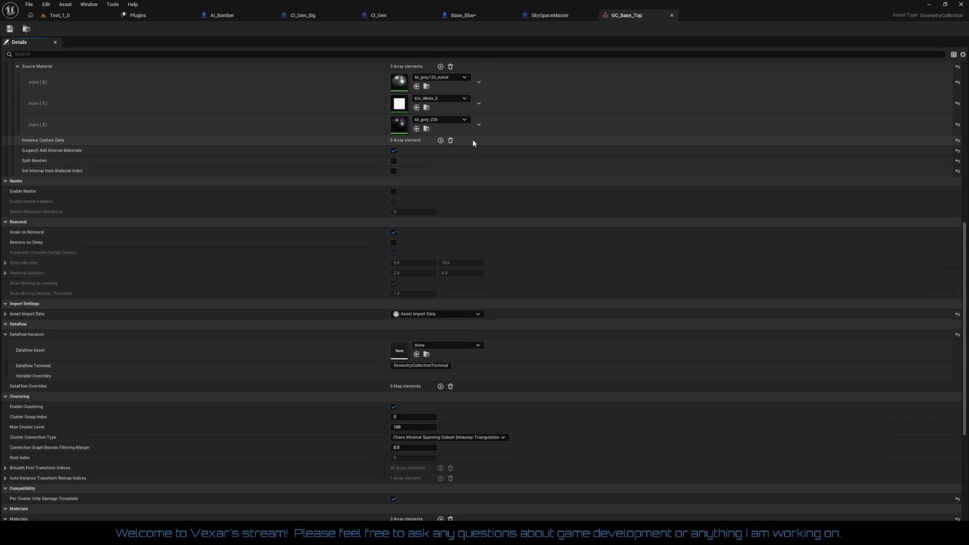
{"action": "scroll", "coordinate": [485, 133], "scroll_direction": "up", "scroll_amount": 6}
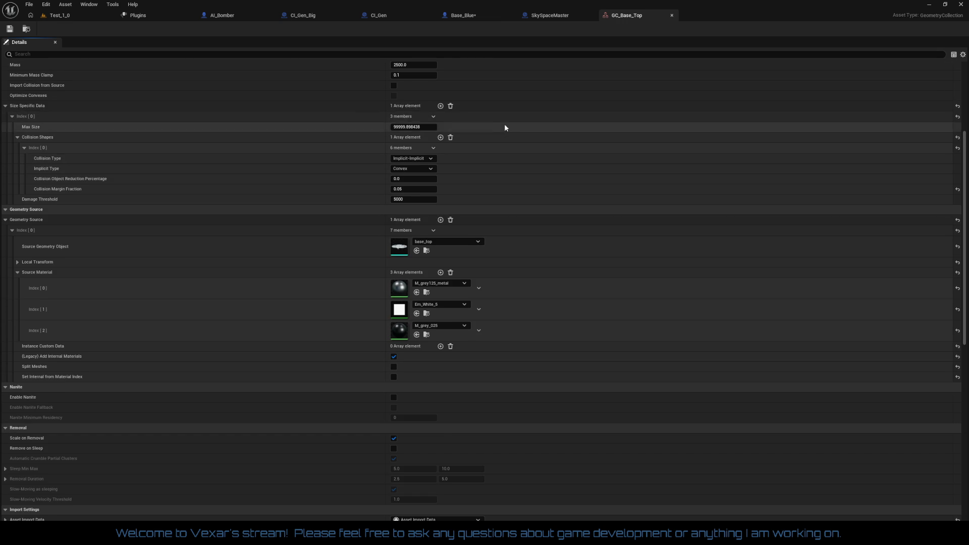
{"action": "scroll", "coordinate": [504, 124], "scroll_direction": "up", "scroll_amount": 3}
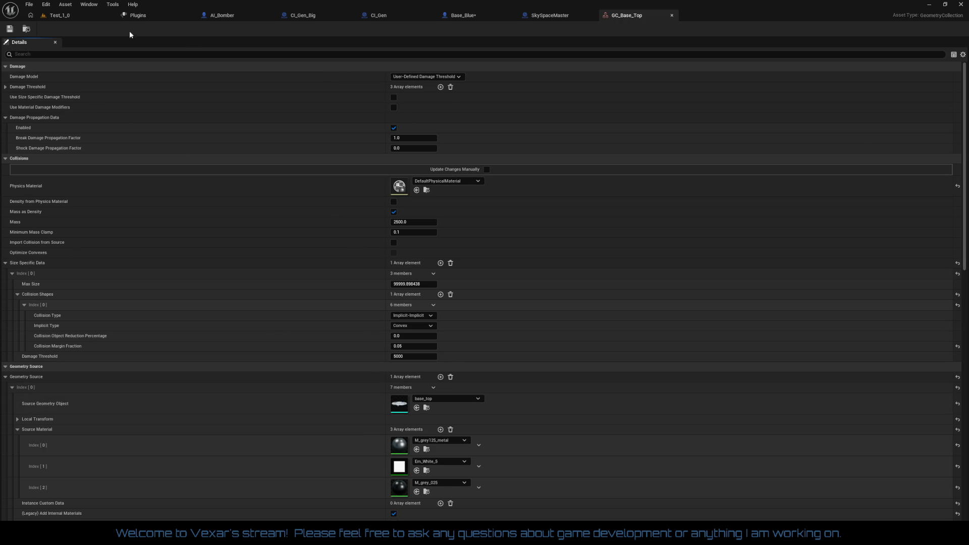
{"action": "left_click", "coordinate": [66, 16]}
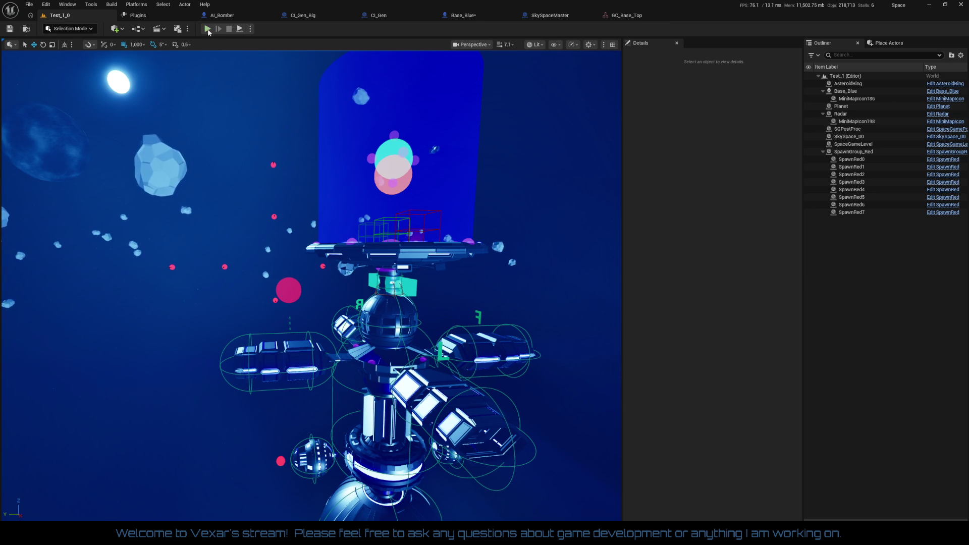
Step: Run a test play of the level and stop it with Esc
{"action": "left_click", "coordinate": [208, 30]}
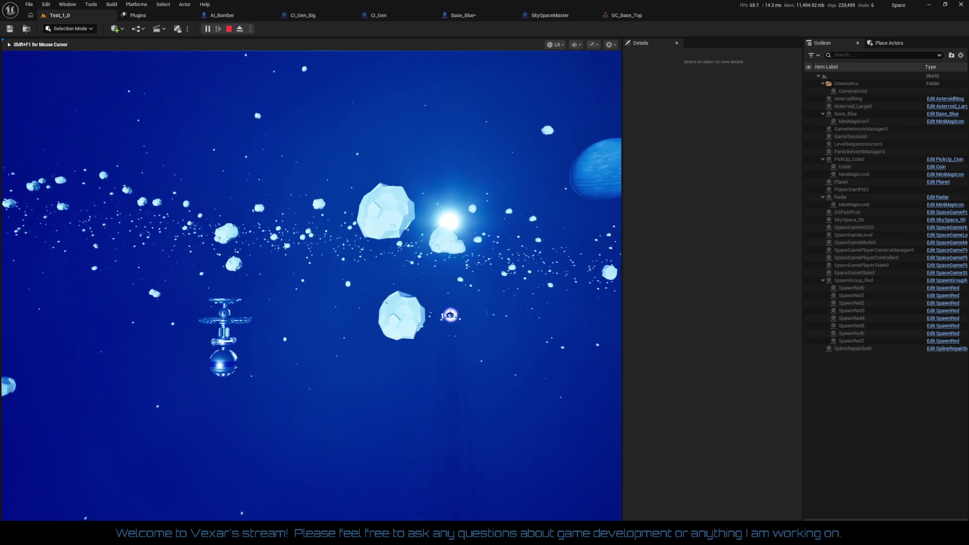
{"action": "key", "text": "Escape"}
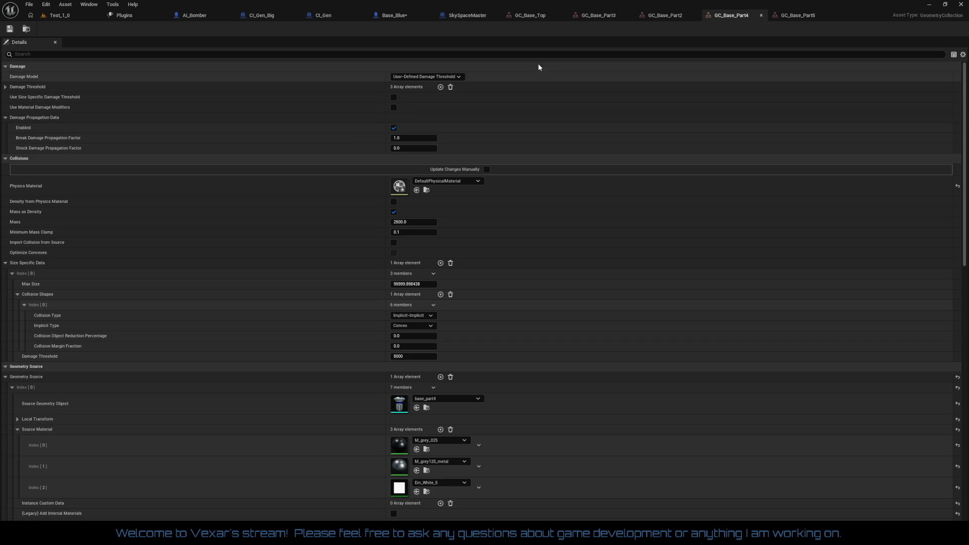
Step: Compare GC_Base_Part2 and GC_Base_Top, set Shock Damage Propagation Factor to 0.5, and save Base_Blue
{"action": "left_click", "coordinate": [654, 17]}
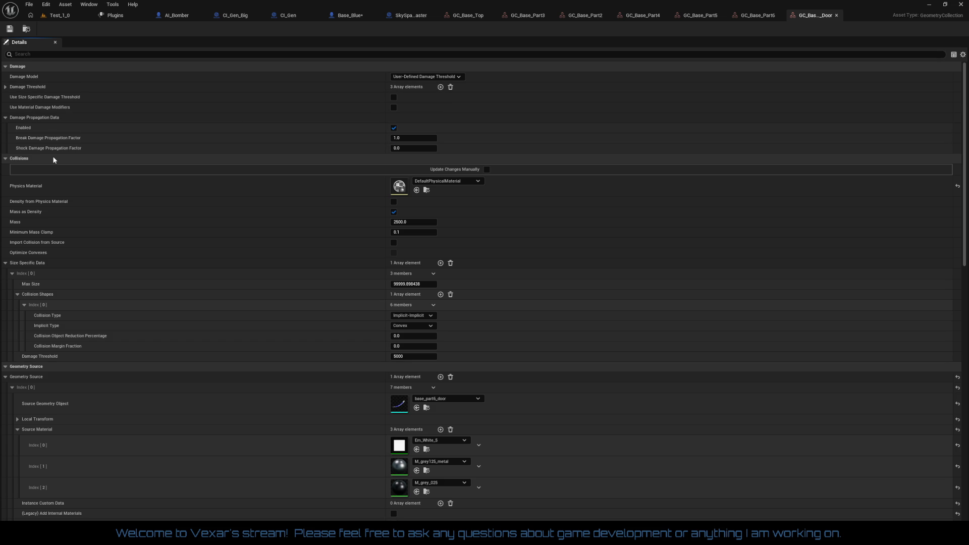
{"action": "mouse_move", "coordinate": [60, 150]}
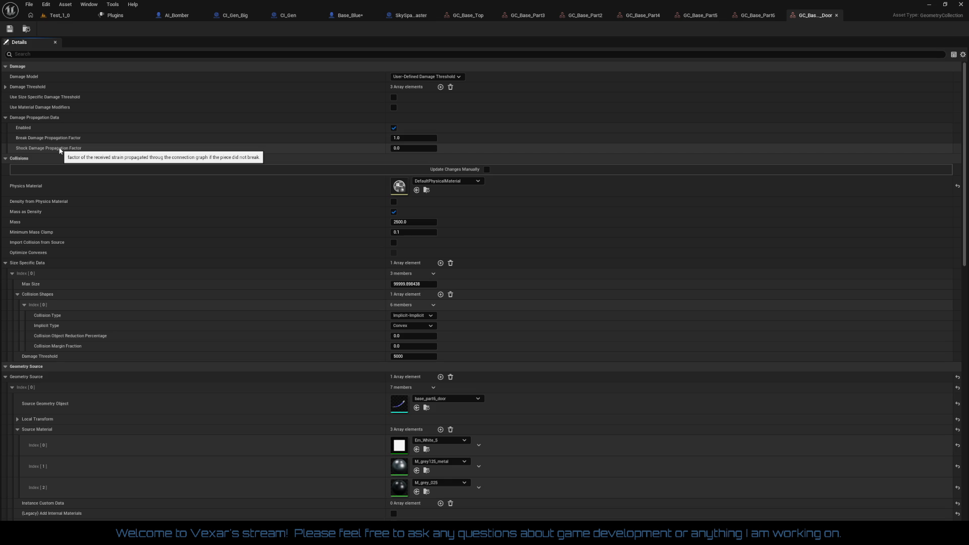
{"action": "left_click", "coordinate": [472, 18]}
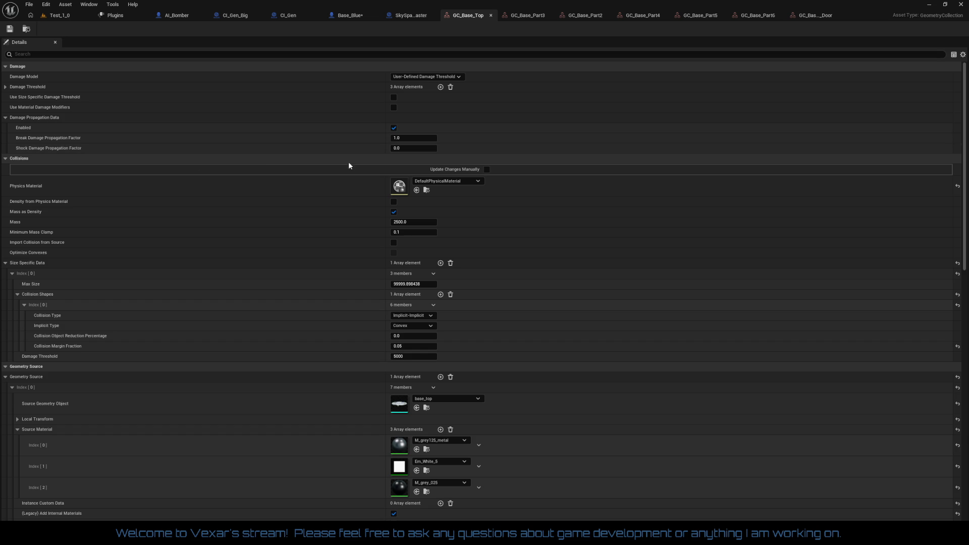
{"action": "left_click", "coordinate": [414, 148]}
{"action": "left_click", "coordinate": [352, 16]}
{"action": "left_click", "coordinate": [12, 30]}
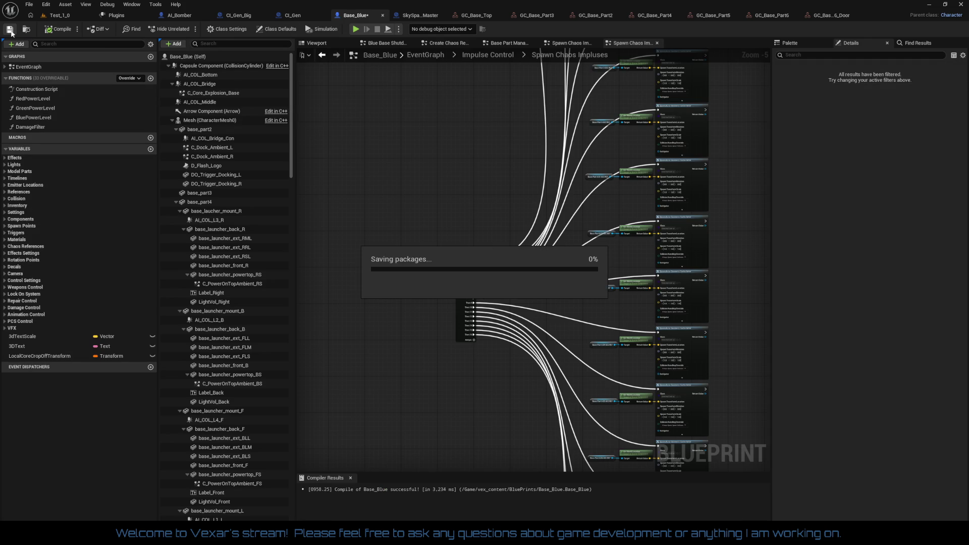
Step: Run another test play in Test_1_0, then bring GC_Base_Top's details forward
{"action": "left_click", "coordinate": [48, 15]}
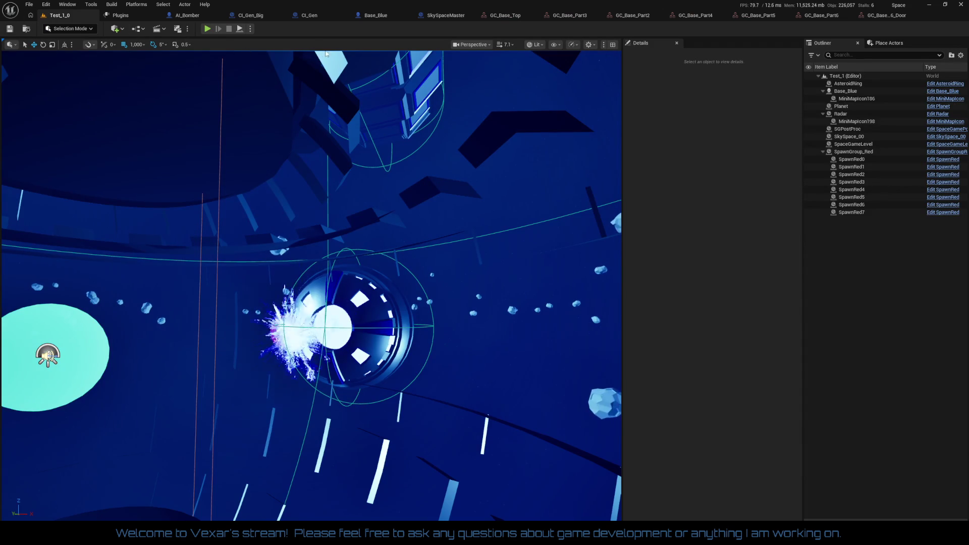
{"action": "left_click", "coordinate": [206, 29]}
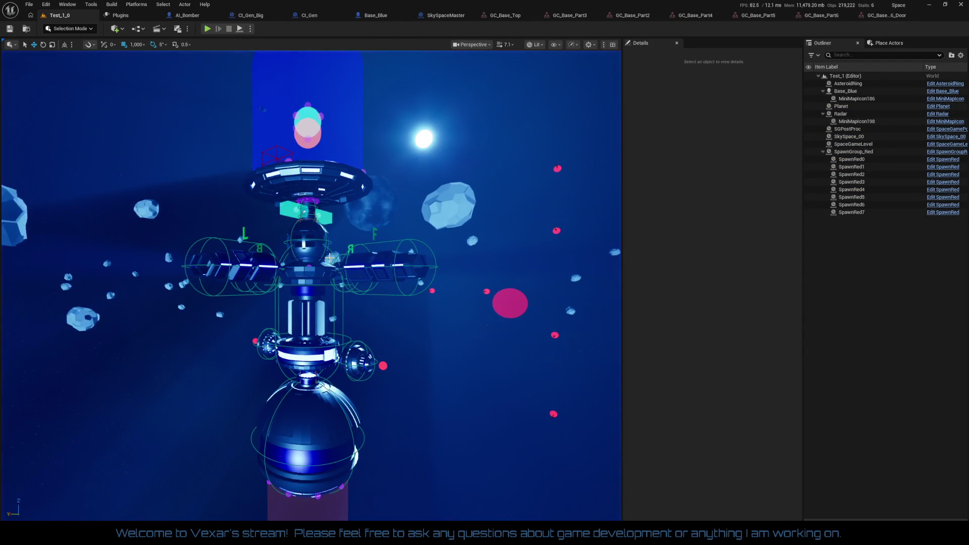
{"action": "left_click", "coordinate": [502, 15]}
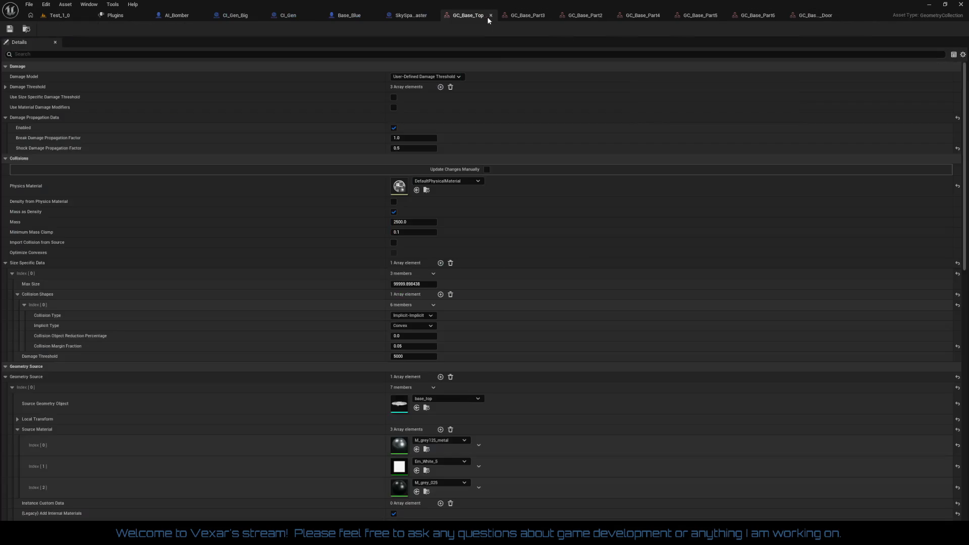
Step: Reset GC_Base_Top's Shock Damage Propagation Factor to 0.0, review Damage Threshold values, and return to Test_1_0
{"action": "mouse_move", "coordinate": [65, 149]}
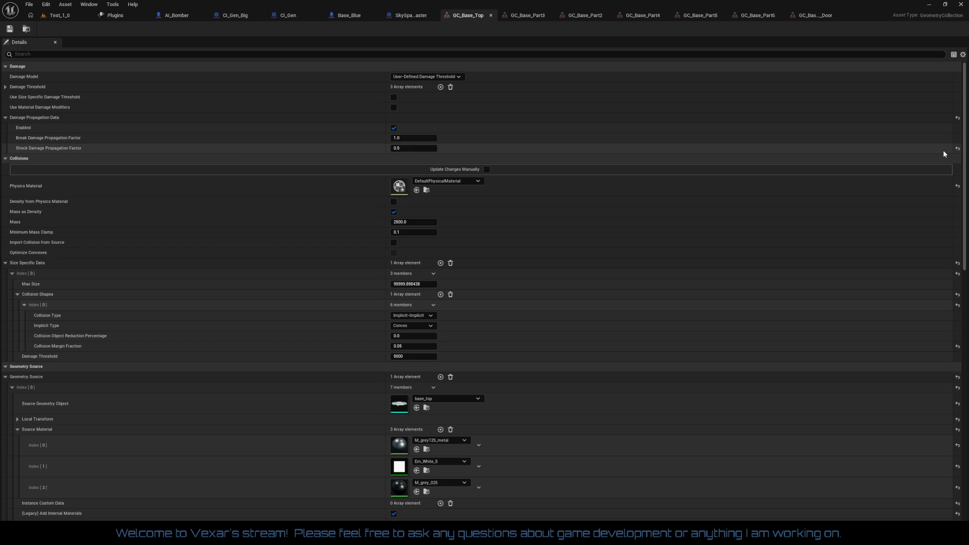
{"action": "left_click", "coordinate": [958, 150]}
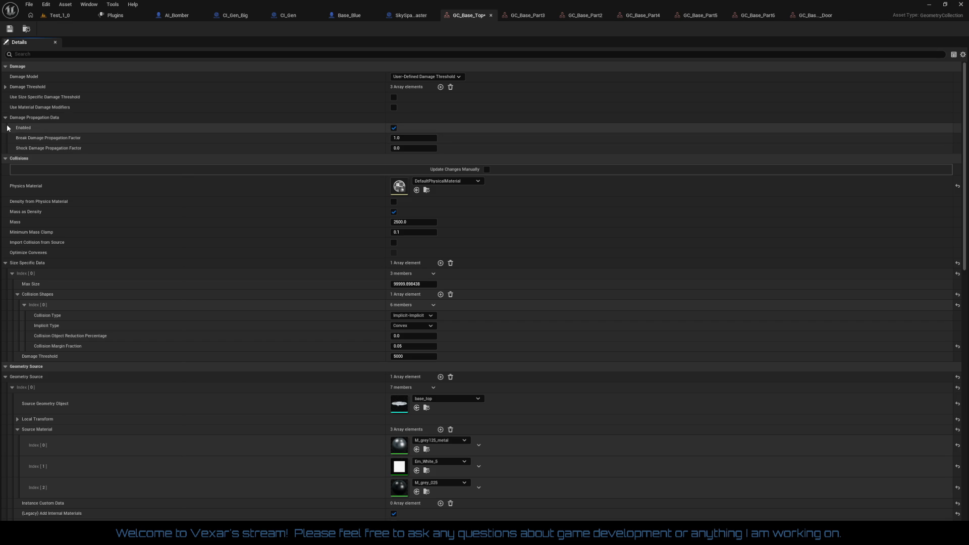
{"action": "mouse_move", "coordinate": [18, 129]}
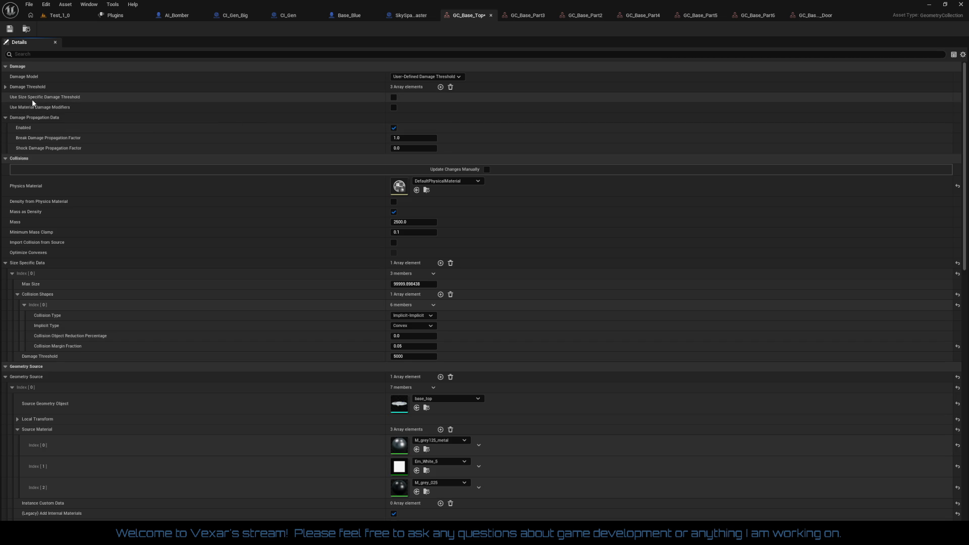
{"action": "mouse_move", "coordinate": [32, 99]}
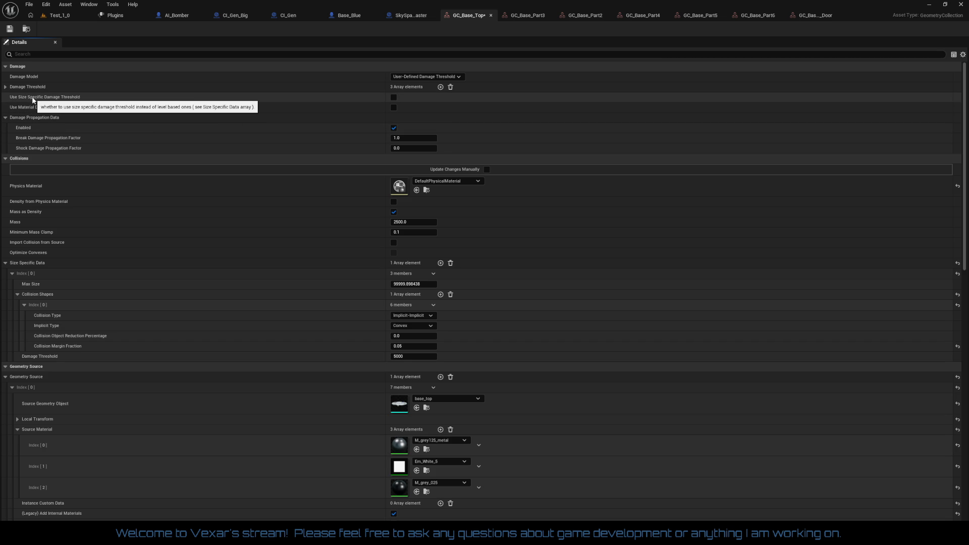
{"action": "left_click", "coordinate": [5, 87]}
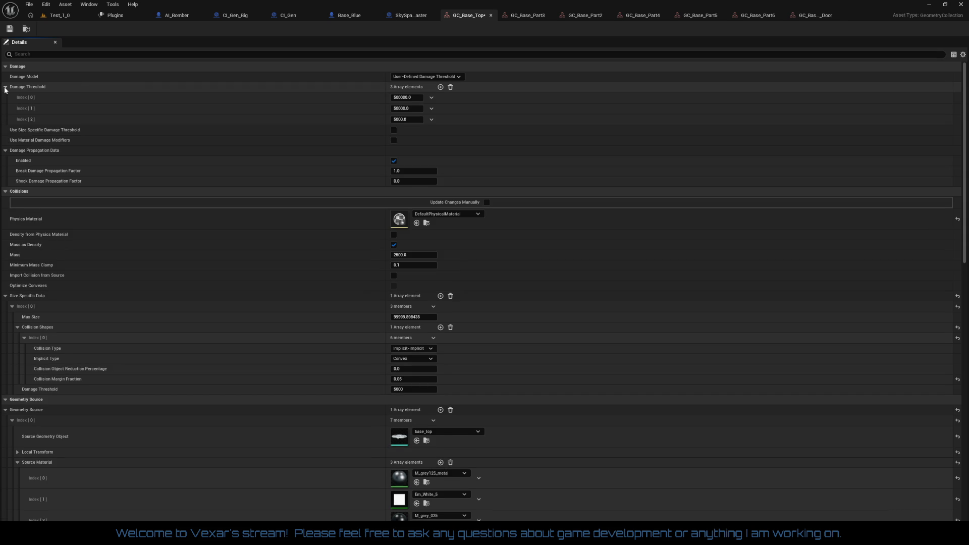
{"action": "left_click", "coordinate": [5, 87]}
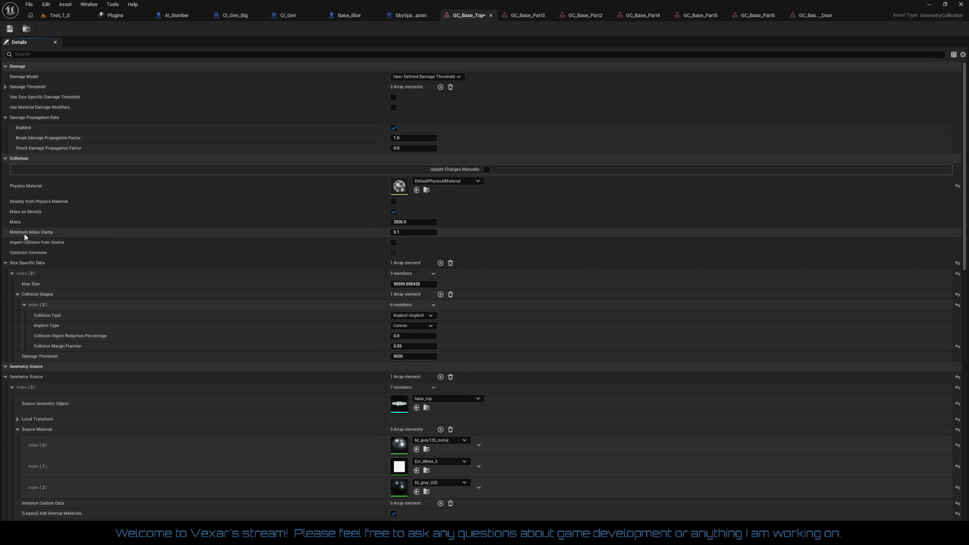
{"action": "mouse_move", "coordinate": [34, 246]}
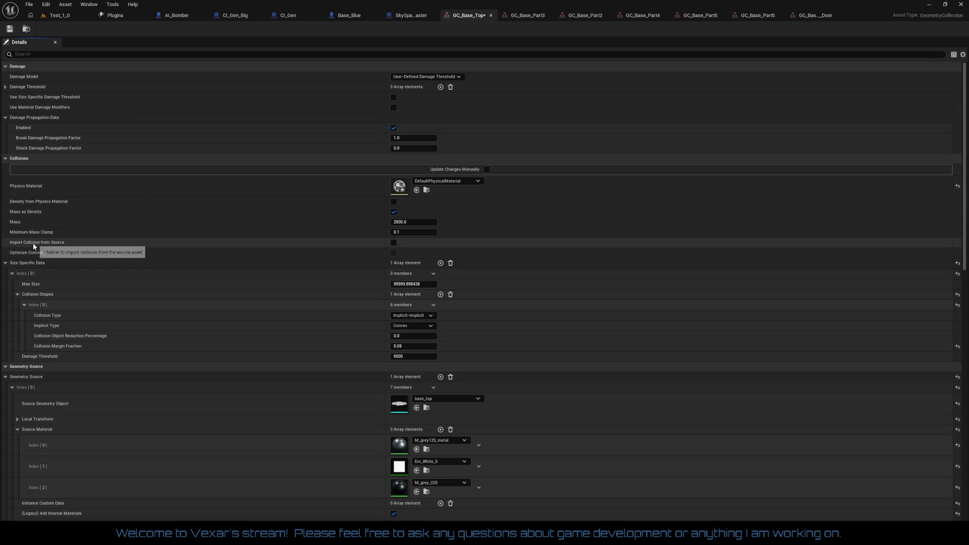
{"action": "mouse_move", "coordinate": [29, 213]}
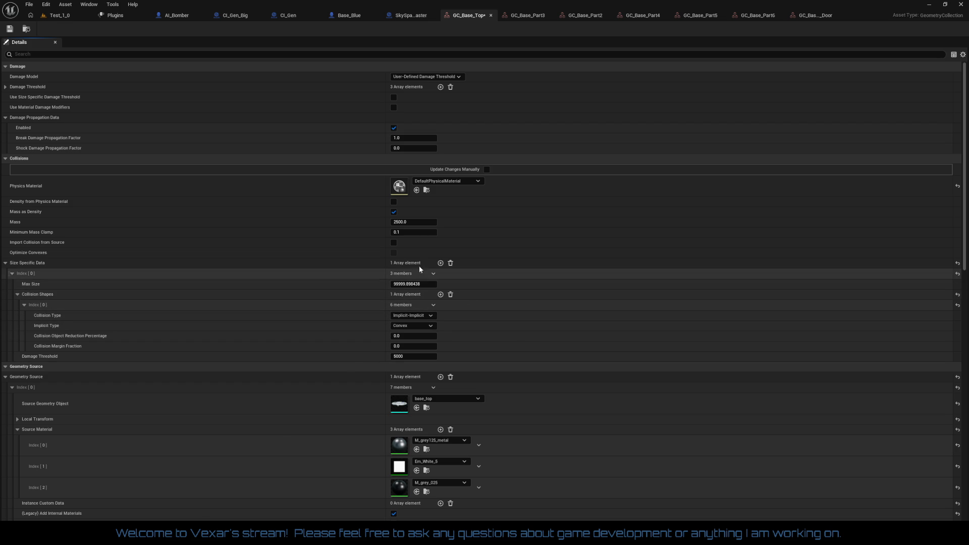
{"action": "scroll", "coordinate": [567, 297], "scroll_direction": "down", "scroll_amount": 2}
{"action": "scroll", "coordinate": [566, 297], "scroll_direction": "down", "scroll_amount": 6}
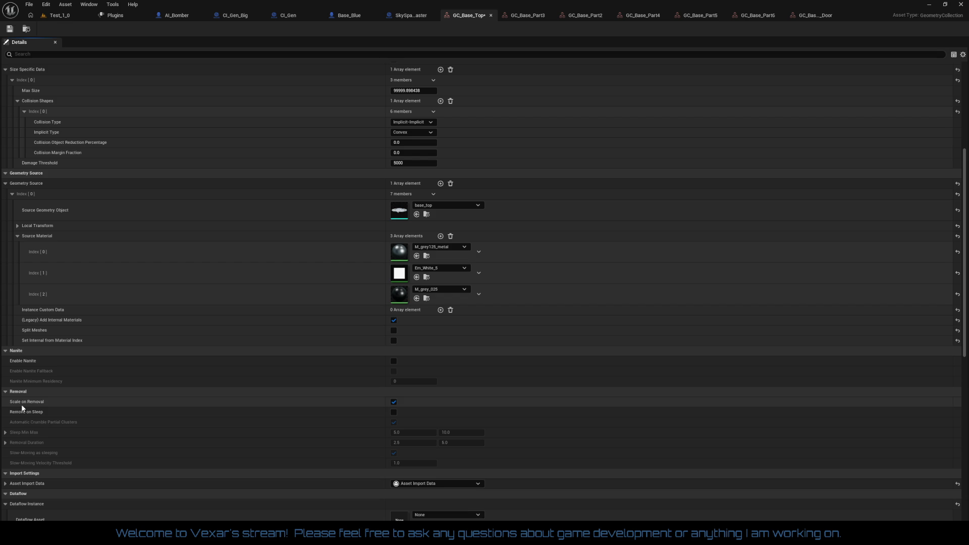
{"action": "left_click", "coordinate": [32, 17]}
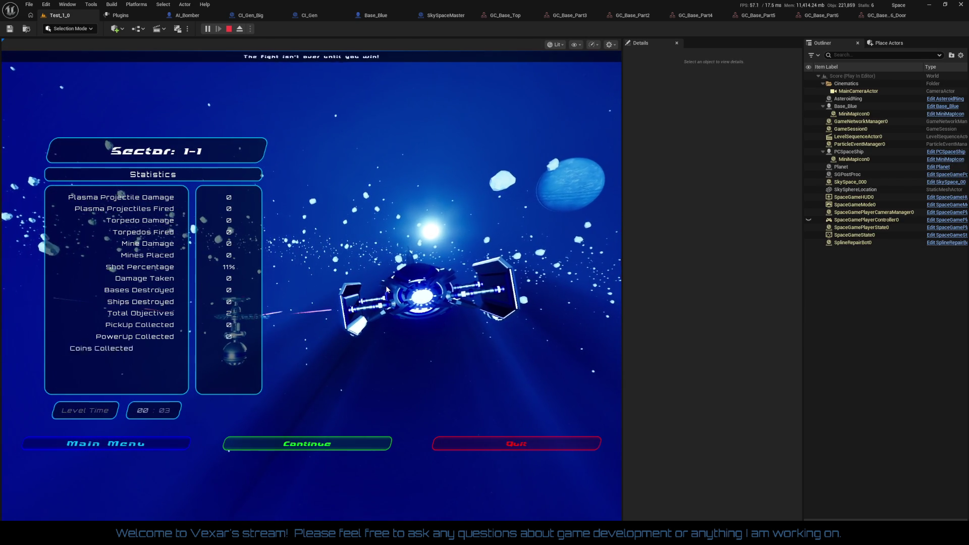
Step: Quit the running play session and orbit the view to show the whole station
{"action": "left_click", "coordinate": [517, 445]}
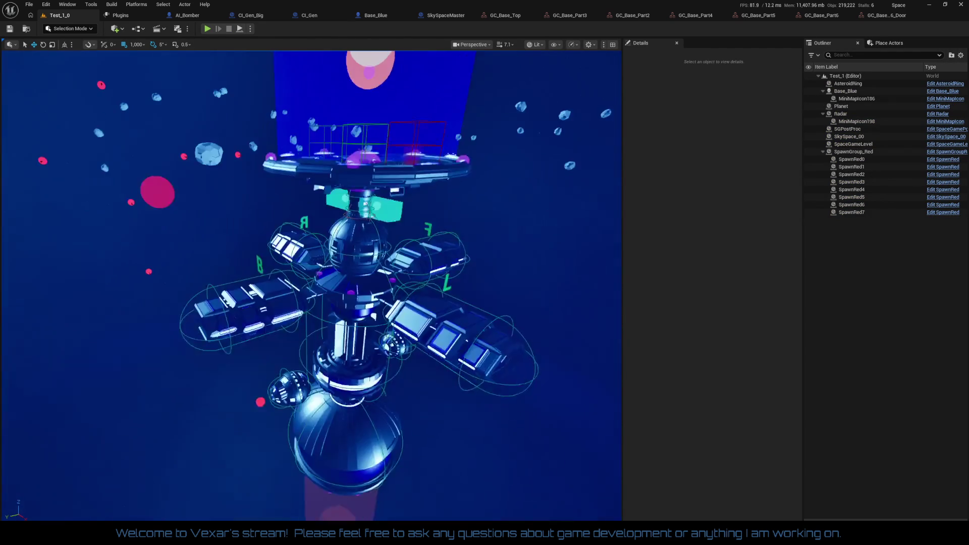
{"action": "left_click_drag", "start_coordinate": [481, 377], "coordinate": [481, 377]}
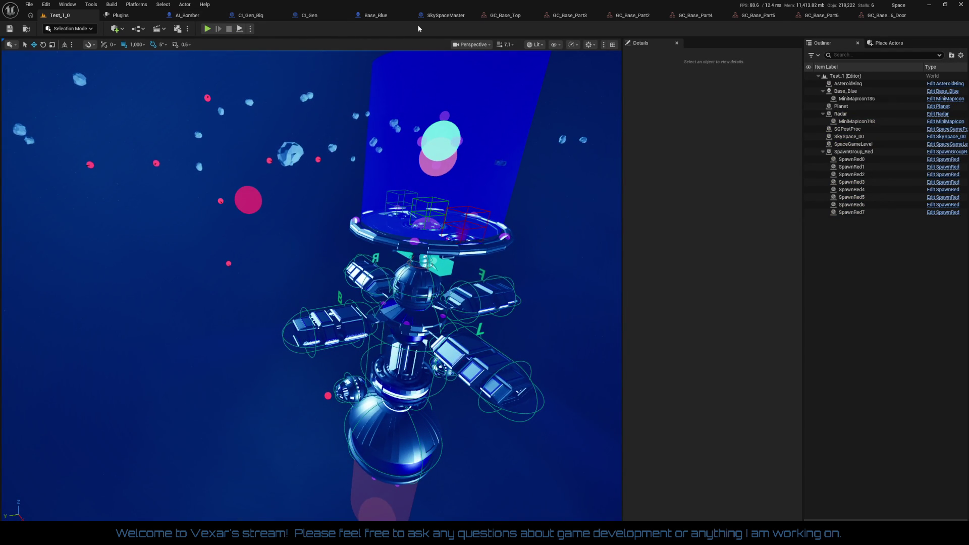
Step: Close tabs right of GC_Base_Top, plus GC_Base_Top, SkySpaceMaster, Base_Blue, CI_Gen, CI_Gen_Big and Plugins
{"action": "right_click", "coordinate": [494, 15]}
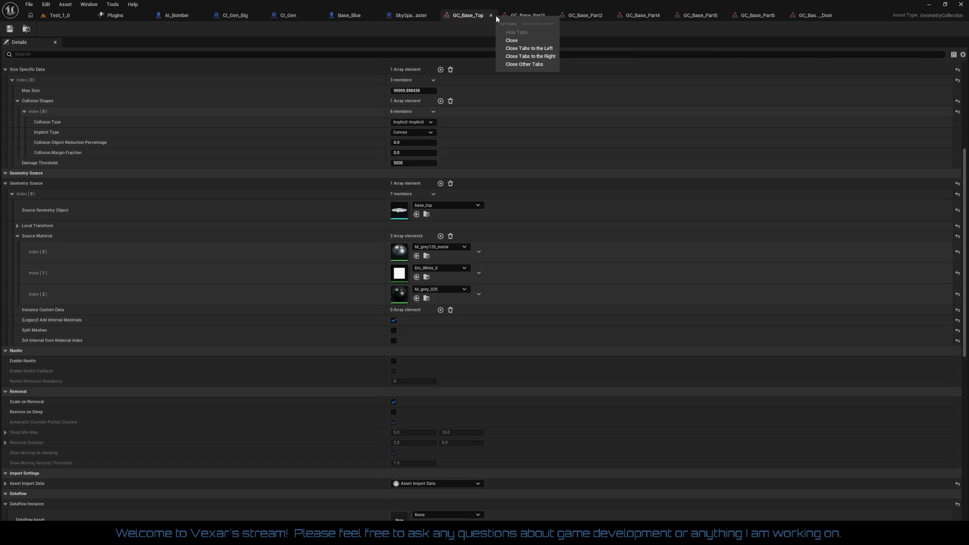
{"action": "left_click", "coordinate": [527, 54]}
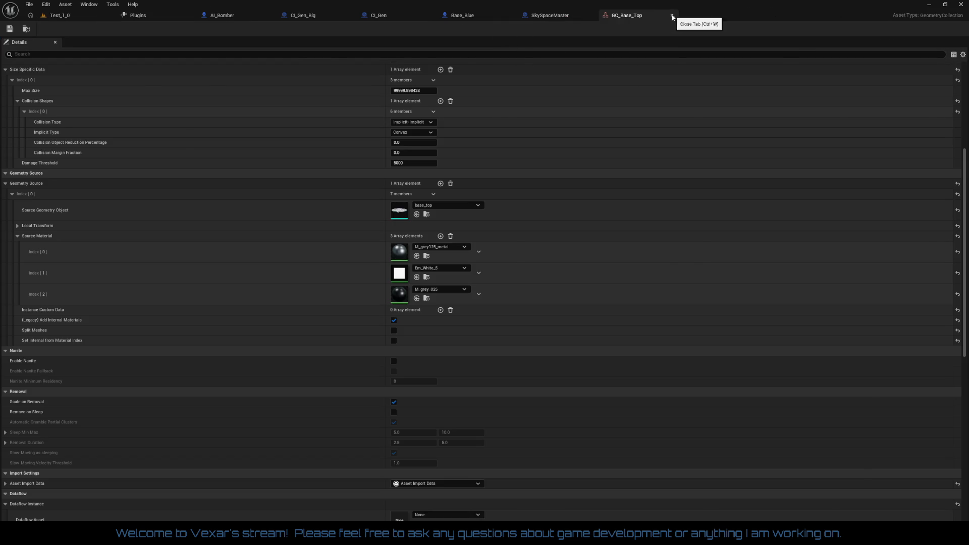
{"action": "left_click", "coordinate": [671, 16]}
{"action": "left_click", "coordinate": [592, 15]}
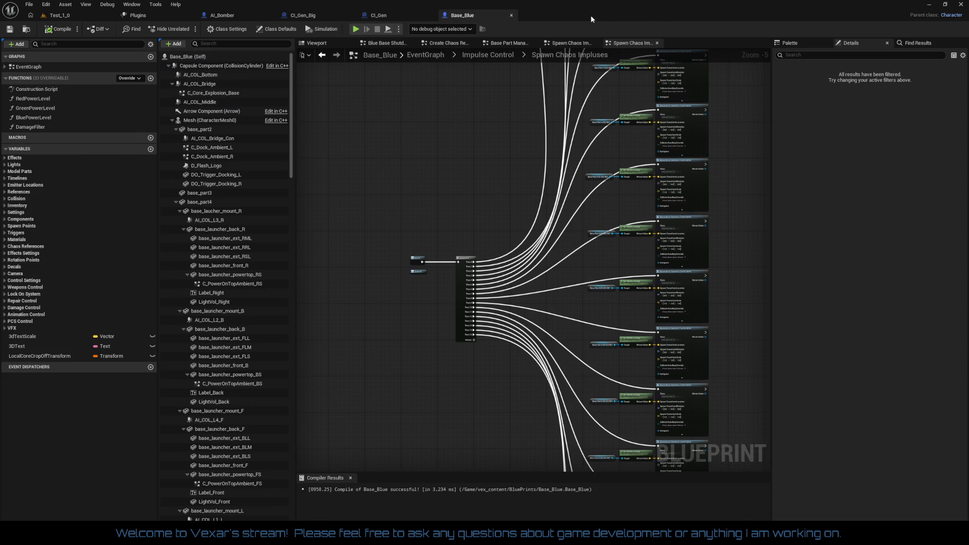
{"action": "left_click", "coordinate": [511, 16]}
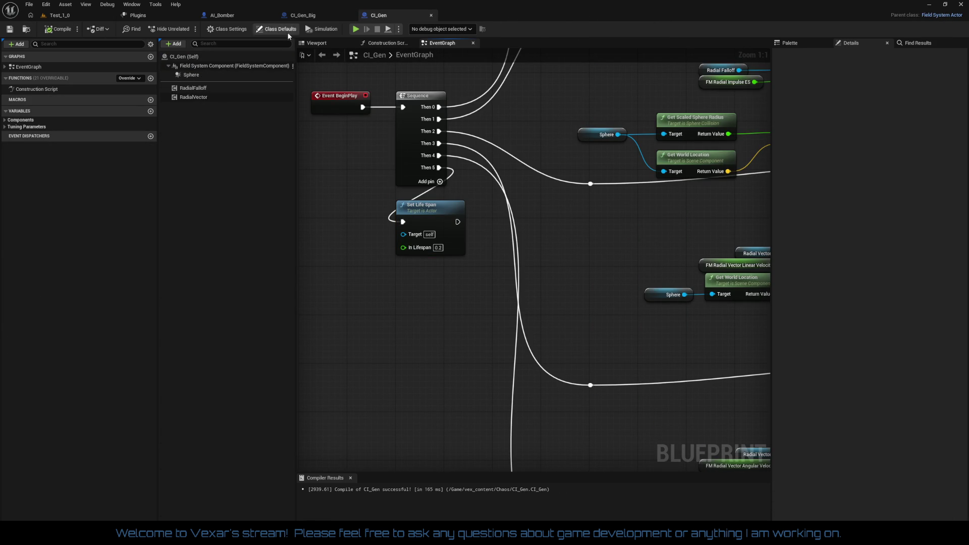
{"action": "left_click", "coordinate": [431, 15]}
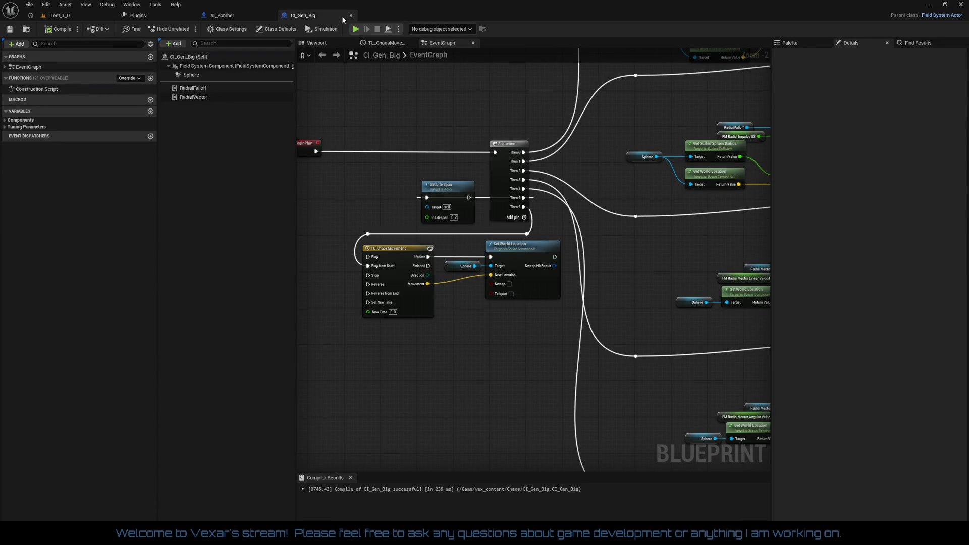
{"action": "middle_click", "coordinate": [342, 18]}
{"action": "left_click", "coordinate": [171, 18]}
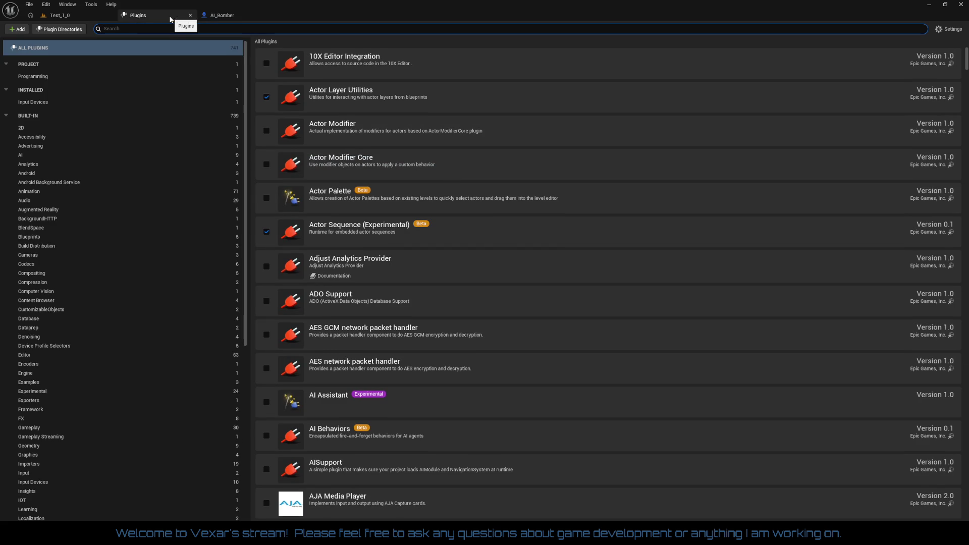
{"action": "left_click", "coordinate": [190, 16]}
{"action": "left_click", "coordinate": [74, 17]}
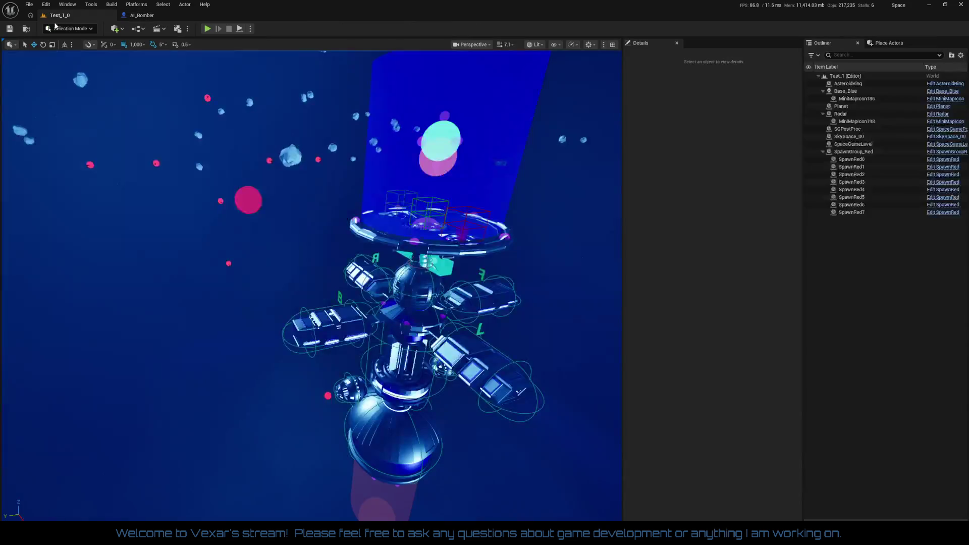
Step: Run a Play In Editor test of the level, then stop it
{"action": "left_click", "coordinate": [207, 28]}
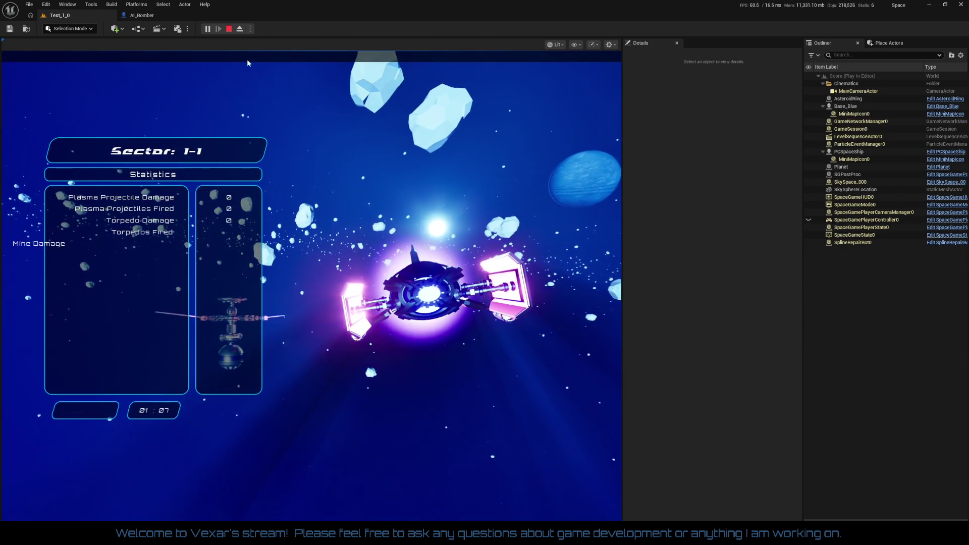
{"action": "left_click", "coordinate": [228, 28]}
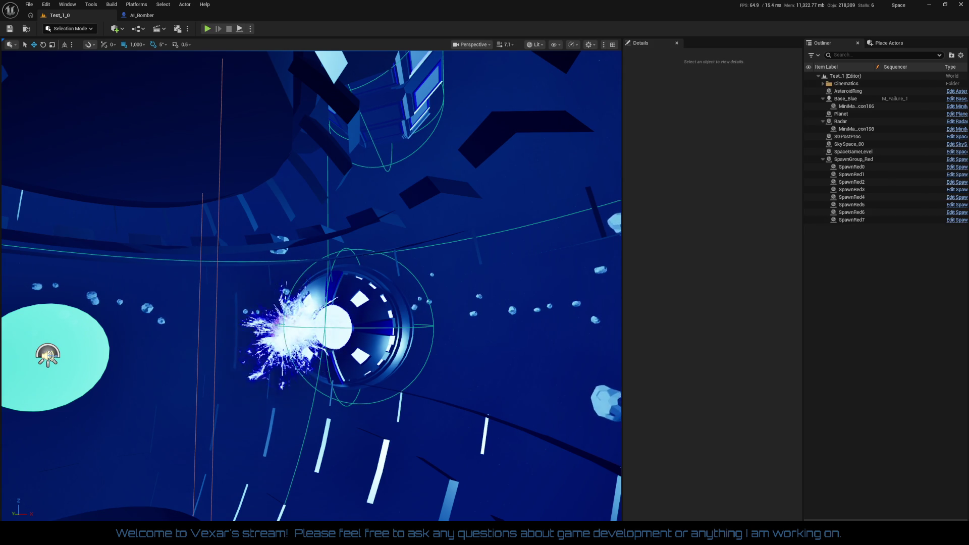
Step: Look through MissionFailureCam_1 at the blue station, then select Base_Blue
{"action": "key", "text": "ctrl+shift+p"}
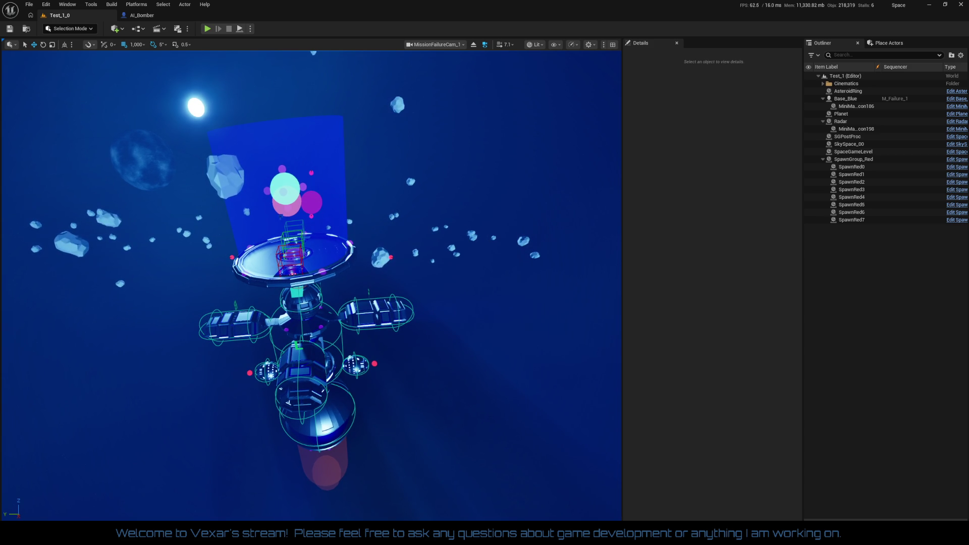
{"action": "left_click", "coordinate": [845, 99]}
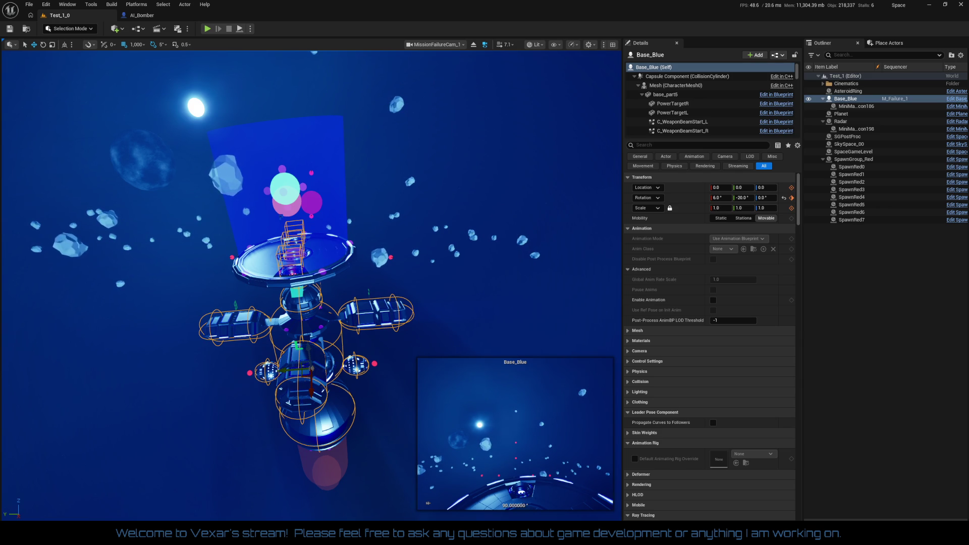
Step: Set Base_Blue's rotation to Y -10 and Z 10, and lower its X rotation to tilt the station
{"action": "key", "text": "ctrl+z"}
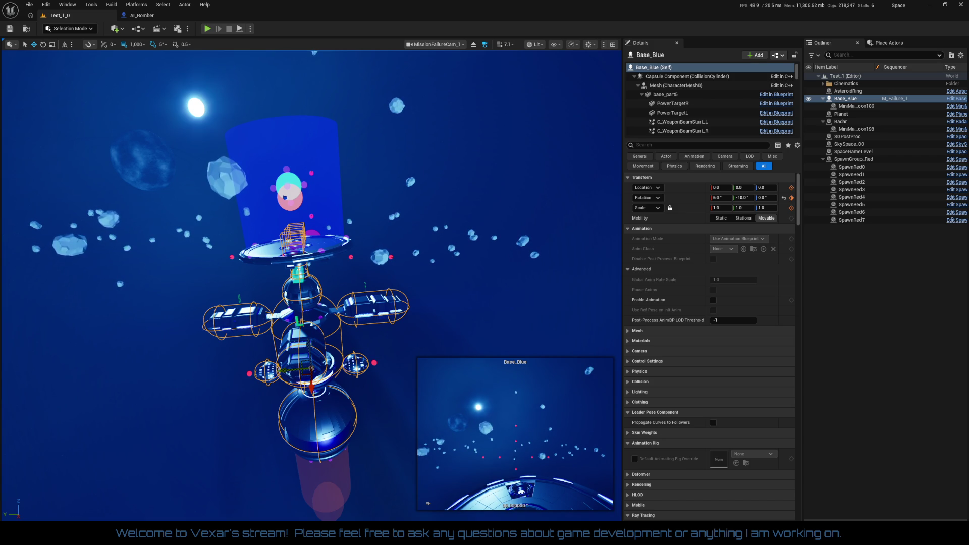
{"action": "key", "text": "ctrl+z"}
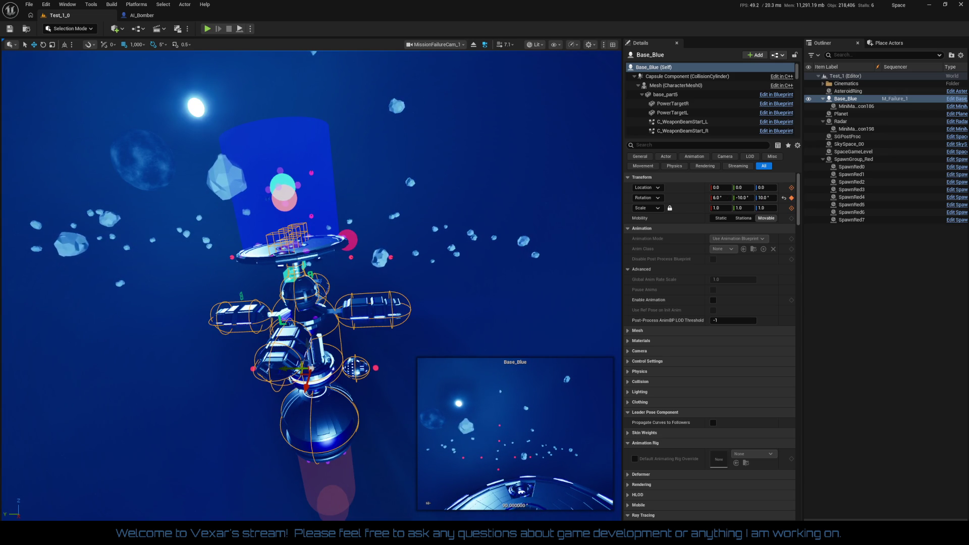
{"action": "left_click_drag", "start_coordinate": [720, 197], "coordinate": [716, 197]}
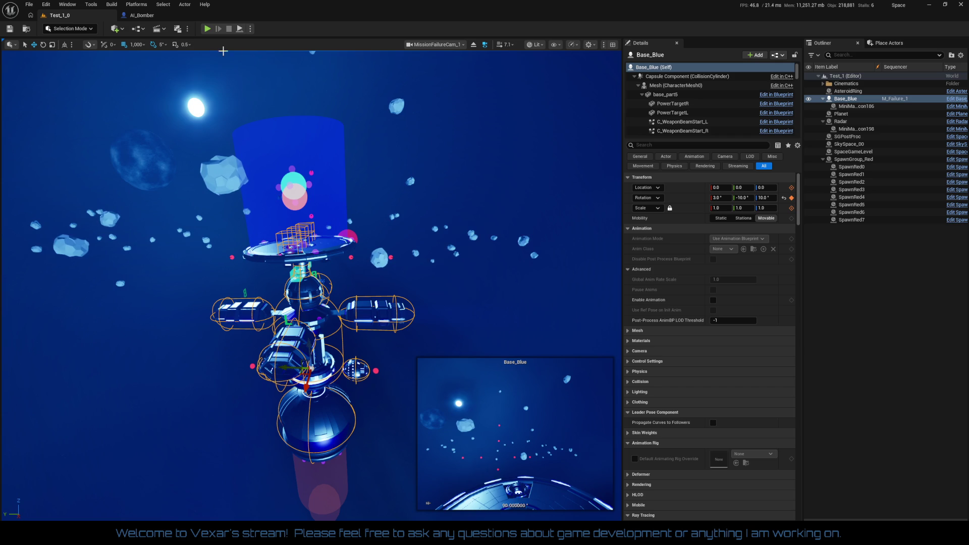
Step: Close the AI_Bomber editor and bring Base_Blue's Spawn Chaos Impulses graph and its Sequence node into view
{"action": "left_click", "coordinate": [190, 16]}
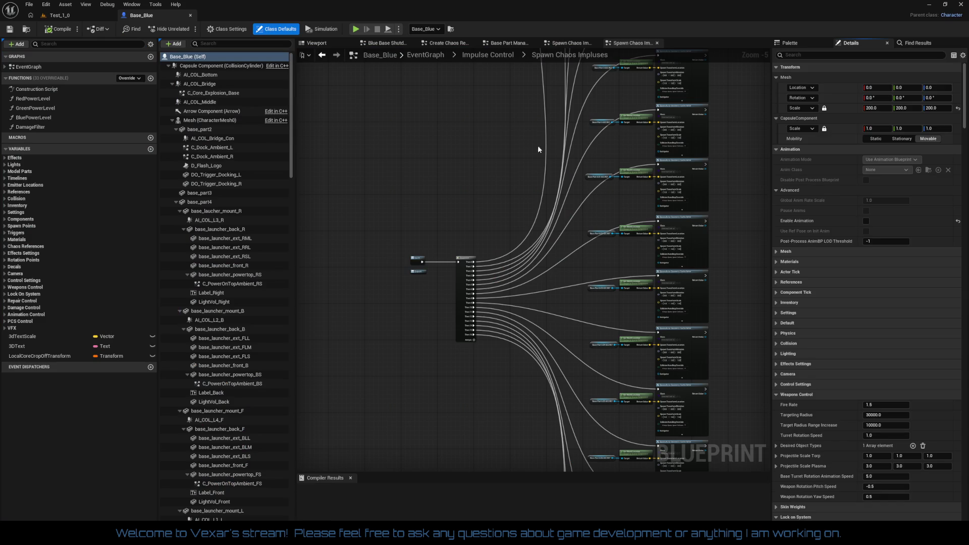
{"action": "scroll", "coordinate": [495, 151], "scroll_direction": "down", "scroll_amount": 4}
{"action": "left_click_drag", "start_coordinate": [502, 154], "coordinate": [532, 353]}
{"action": "left_click", "coordinate": [567, 43]}
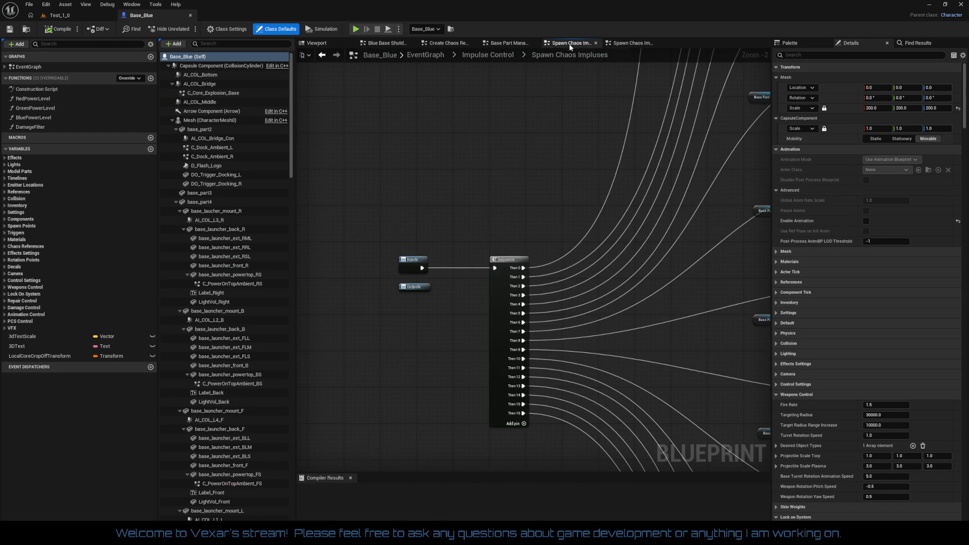
Step: In Base Part Management, delete the Delay node and wire Inputs straight into the Sequence
{"action": "scroll", "coordinate": [478, 202], "scroll_direction": "down", "scroll_amount": 1}
{"action": "mouse_move", "coordinate": [477, 202]}
{"action": "left_mouse_down"}
{"action": "mouse_move", "coordinate": [603, 167]}
{"action": "mouse_move", "coordinate": [464, 136]}
{"action": "left_mouse_up"}
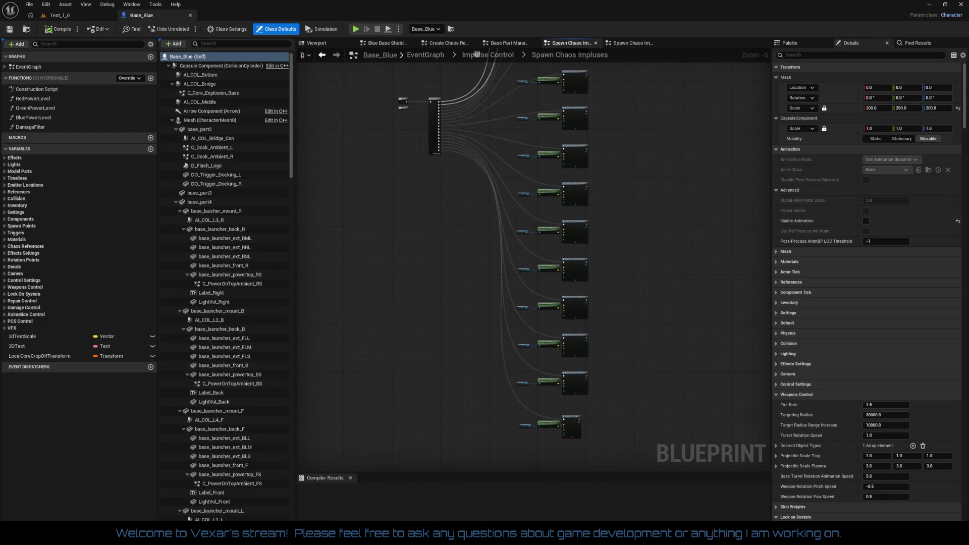
{"action": "left_click", "coordinate": [515, 43]}
{"action": "scroll", "coordinate": [478, 207], "scroll_direction": "up", "scroll_amount": 3}
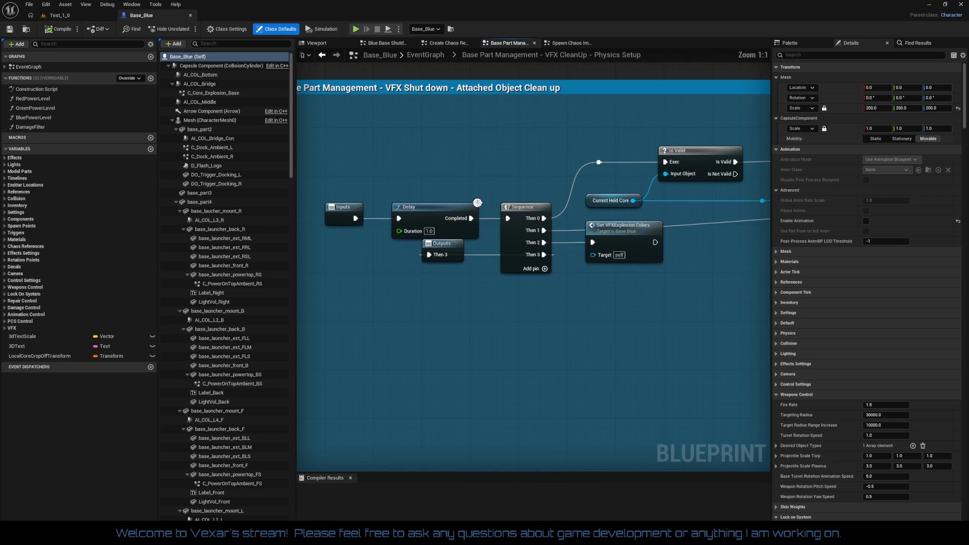
{"action": "left_click", "coordinate": [451, 216]}
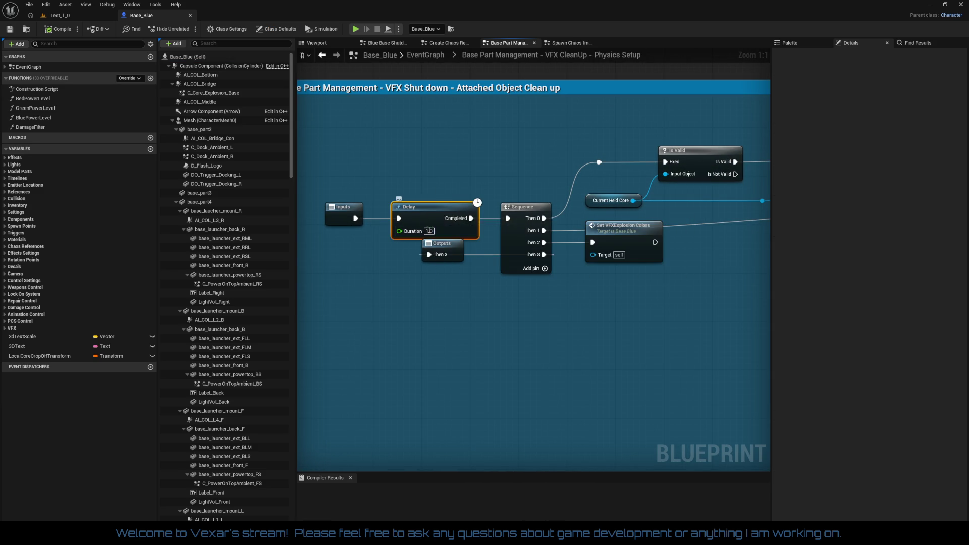
{"action": "key", "text": "Delete"}
{"action": "left_click_drag", "start_coordinate": [355, 218], "coordinate": [507, 220]}
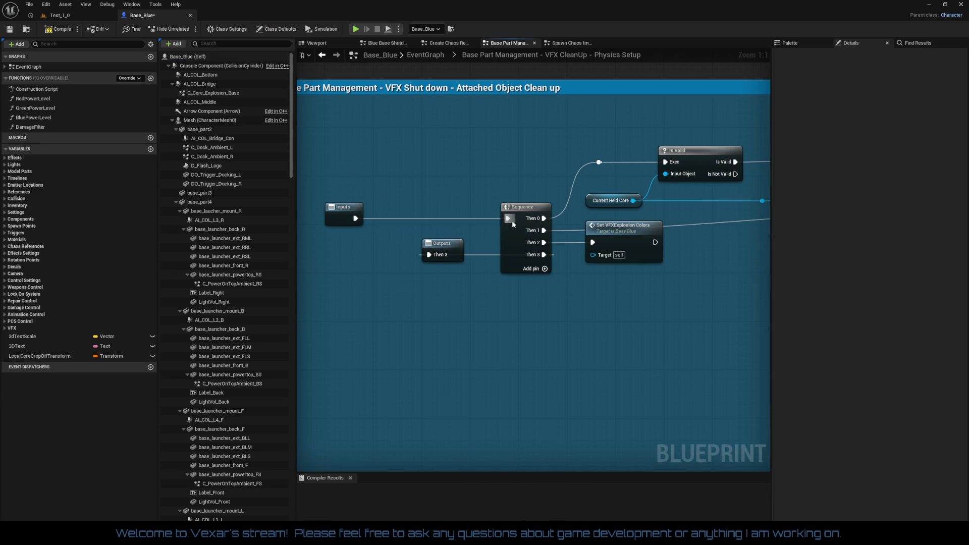
Step: Compile Base_Blue with F7
{"action": "scroll", "coordinate": [451, 300], "scroll_direction": "down", "scroll_amount": 4}
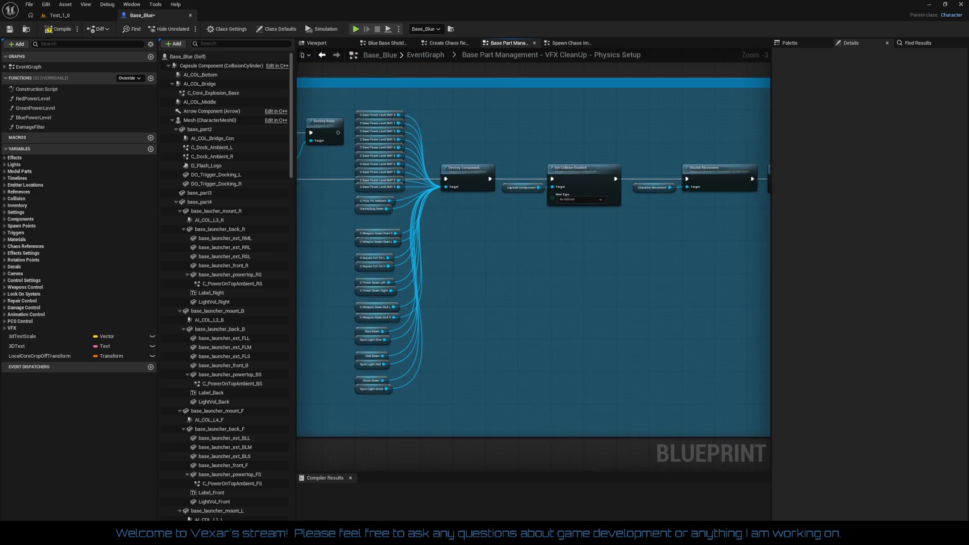
{"action": "scroll", "coordinate": [387, 294], "scroll_direction": "up", "scroll_amount": 2}
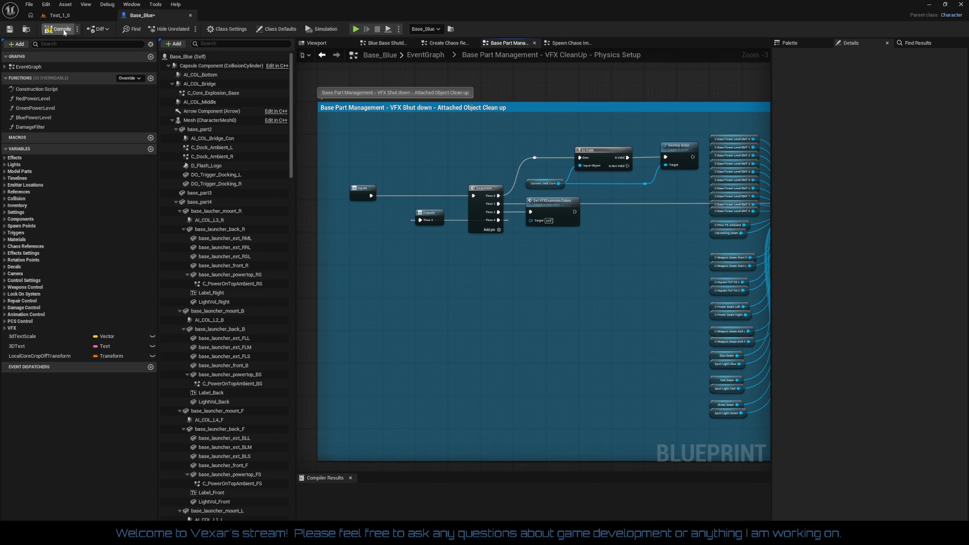
{"action": "key", "text": "F7"}
{"action": "key", "text": "F7"}
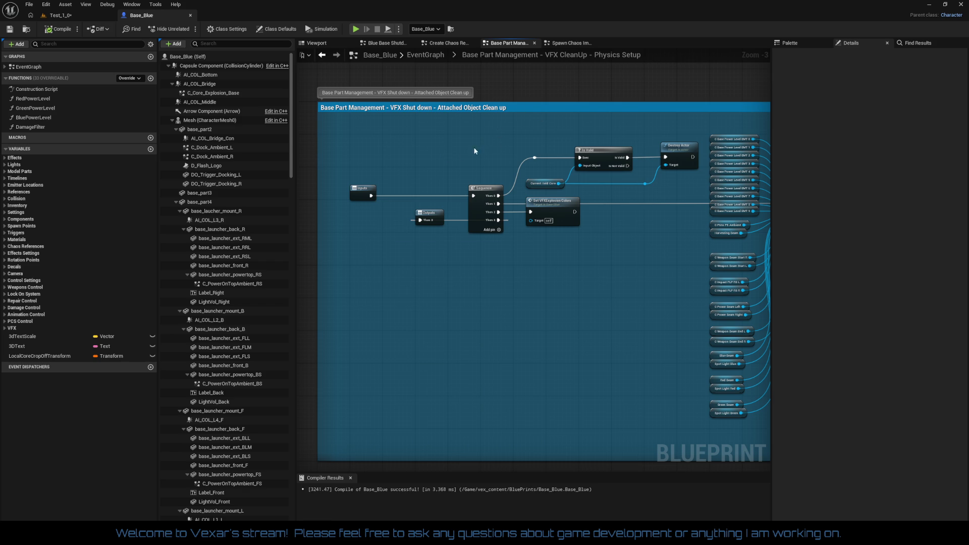
{"action": "left_click", "coordinate": [448, 45]}
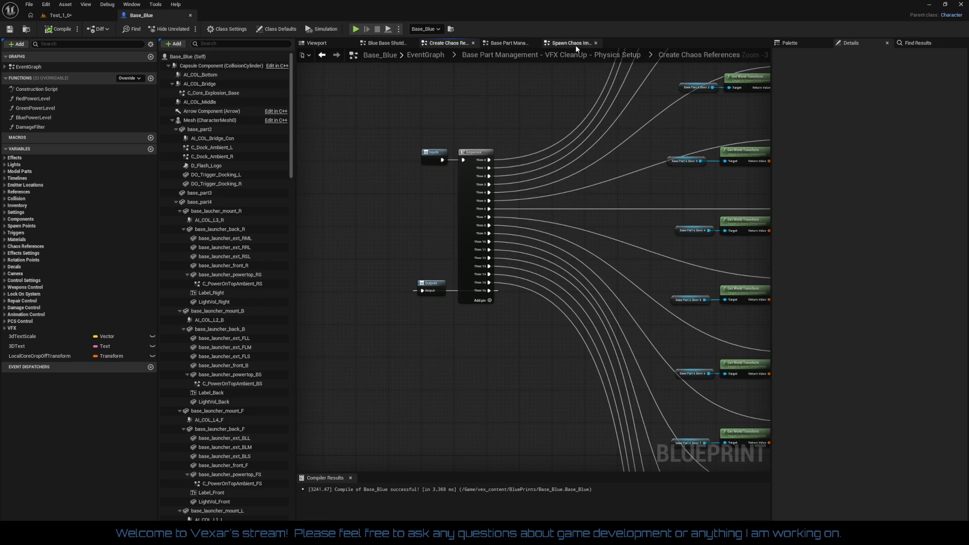
Step: Close the Spawn Chaos Impulses and Create Chaos References graph tabs
{"action": "left_click", "coordinate": [575, 44]}
{"action": "left_click", "coordinate": [597, 43]}
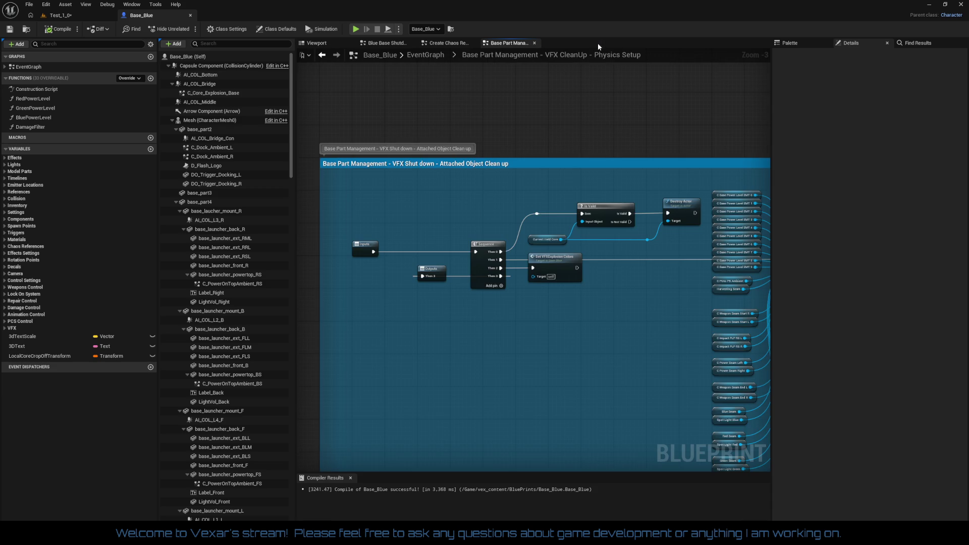
{"action": "left_click", "coordinate": [455, 47]}
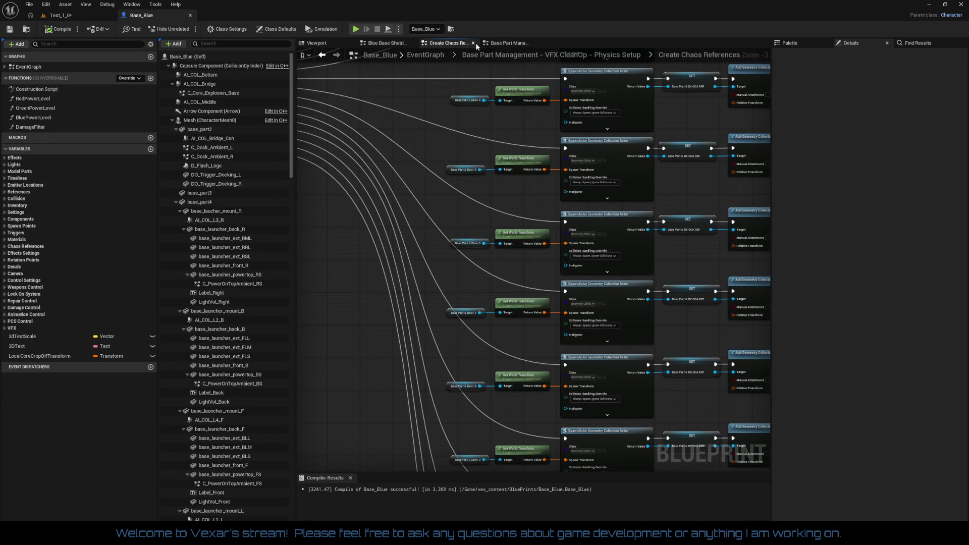
{"action": "left_click", "coordinate": [473, 44]}
Step: Review the Blue Base Shutdown collapsed graph's comment blocks, then return to the EventGraph
{"action": "double_click", "coordinate": [357, 251]}
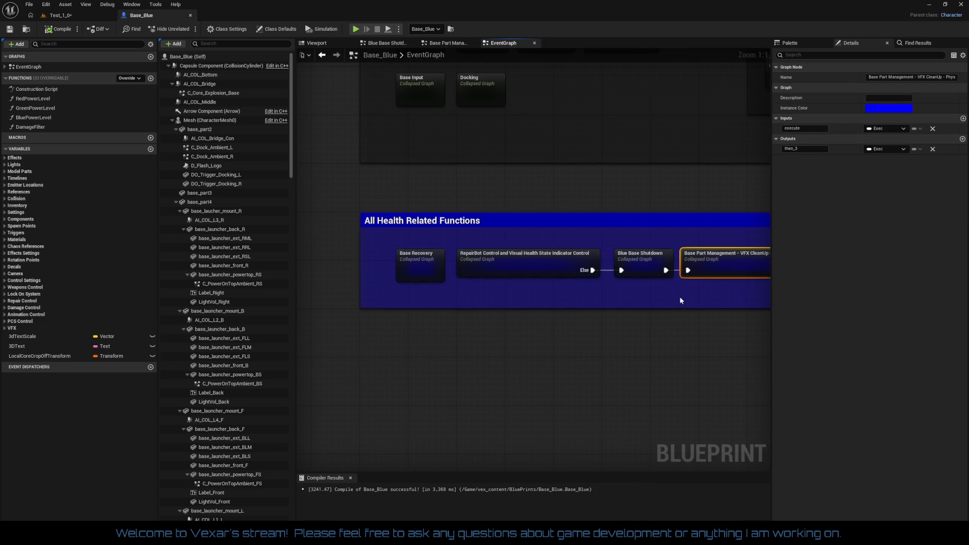
{"action": "double_click", "coordinate": [640, 262]}
{"action": "scroll", "coordinate": [614, 269], "scroll_direction": "up", "scroll_amount": 3}
{"action": "mouse_move", "coordinate": [576, 268]}
{"action": "left_mouse_down"}
{"action": "mouse_move", "coordinate": [756, 455]}
{"action": "mouse_move", "coordinate": [585, 342]}
{"action": "mouse_move", "coordinate": [657, 253]}
{"action": "mouse_move", "coordinate": [747, 303]}
{"action": "mouse_move", "coordinate": [767, 256]}
{"action": "mouse_move", "coordinate": [758, 257]}
{"action": "left_mouse_up"}
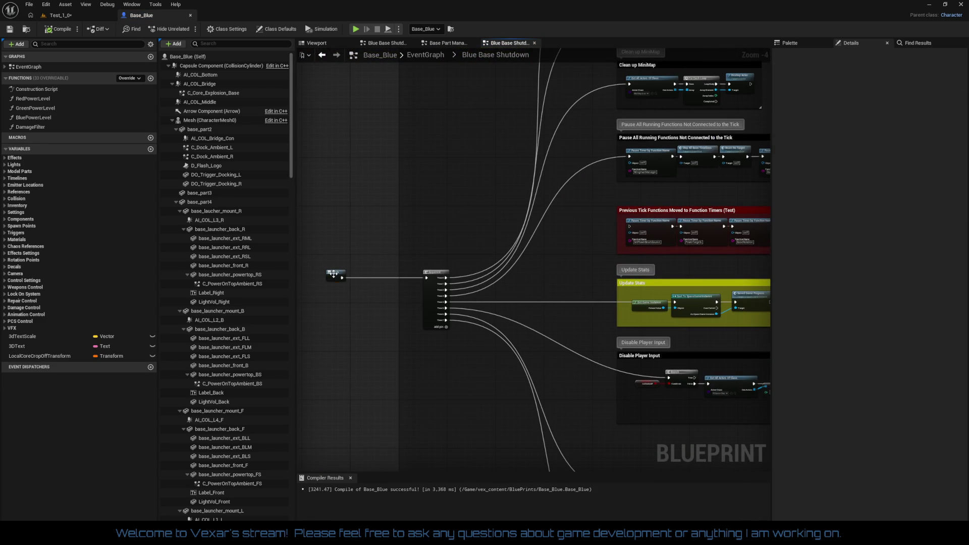
{"action": "double_click", "coordinate": [335, 277]}
Step: Open RepairBot Control and inspect the red comment's network and TL_DangerLerp nodes
{"action": "left_click", "coordinate": [438, 264]}
{"action": "double_click", "coordinate": [439, 264]}
{"action": "scroll", "coordinate": [452, 277], "scroll_direction": "up", "scroll_amount": 2}
{"action": "mouse_move", "coordinate": [453, 273]}
{"action": "left_mouse_down"}
{"action": "mouse_move", "coordinate": [554, 147]}
{"action": "mouse_move", "coordinate": [515, 216]}
{"action": "mouse_move", "coordinate": [366, 326]}
{"action": "mouse_move", "coordinate": [237, 315]}
{"action": "mouse_move", "coordinate": [480, 372]}
{"action": "left_mouse_up"}
{"action": "scroll", "coordinate": [481, 312], "scroll_direction": "up", "scroll_amount": 3}
{"action": "mouse_move", "coordinate": [482, 311]}
{"action": "left_mouse_down"}
{"action": "mouse_move", "coordinate": [421, 71]}
{"action": "mouse_move", "coordinate": [384, 56]}
{"action": "mouse_move", "coordinate": [419, 30]}
{"action": "mouse_move", "coordinate": [479, 51]}
{"action": "mouse_move", "coordinate": [532, 87]}
{"action": "left_mouse_up"}
{"action": "scroll", "coordinate": [534, 241], "scroll_direction": "up", "scroll_amount": 5}
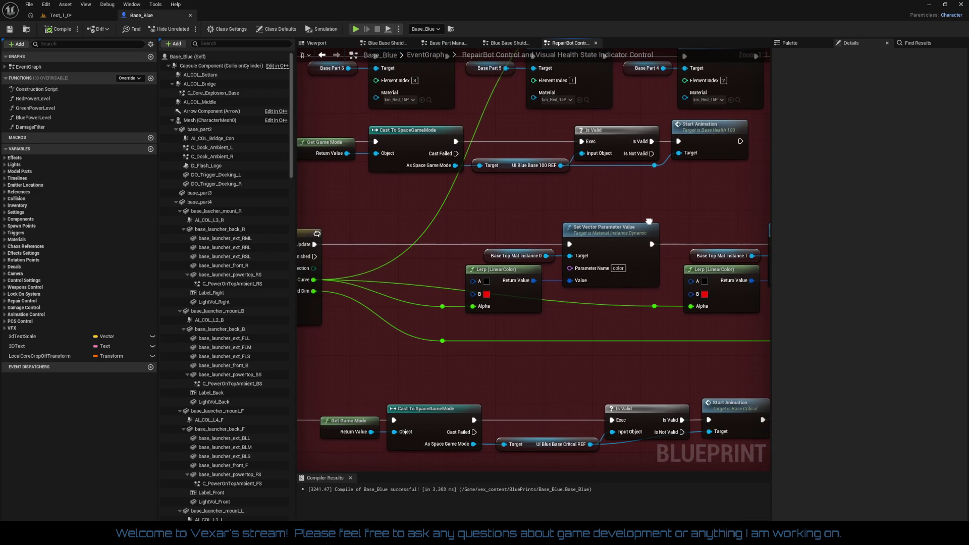
{"action": "left_click_drag", "start_coordinate": [586, 329], "coordinate": [753, 409]}
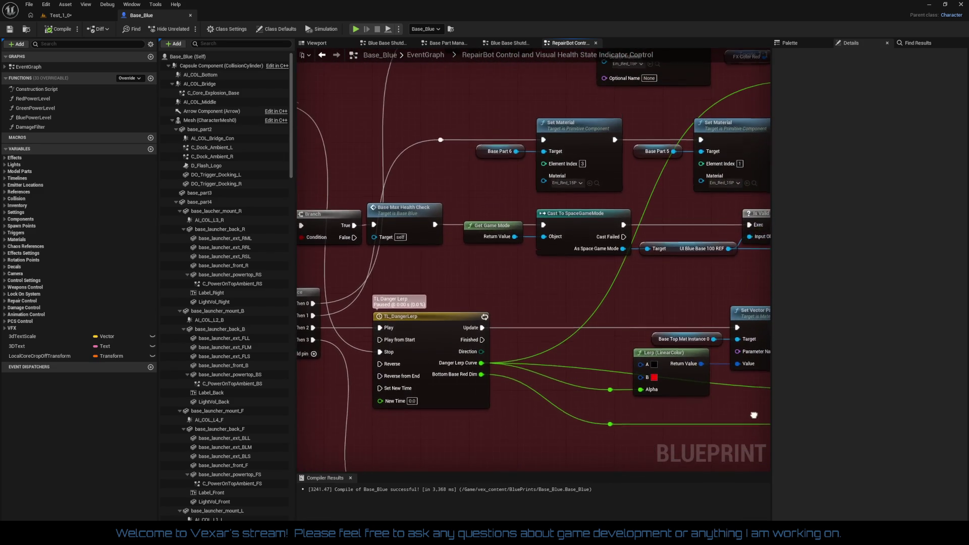
Step: Pan through RepairBot Control's Set Material, Branch, Lerp, Delay and Set Vector Parameter nodes
{"action": "scroll", "coordinate": [553, 292], "scroll_direction": "down", "scroll_amount": 2}
{"action": "mouse_move", "coordinate": [553, 292]}
{"action": "left_mouse_down"}
{"action": "mouse_move", "coordinate": [399, 345]}
{"action": "mouse_move", "coordinate": [301, 350]}
{"action": "mouse_move", "coordinate": [52, 272]}
{"action": "mouse_move", "coordinate": [0, 246]}
{"action": "left_mouse_up"}
{"action": "left_click_drag", "start_coordinate": [505, 227], "coordinate": [479, 369]}
{"action": "mouse_move", "coordinate": [384, 232]}
{"action": "left_mouse_down"}
{"action": "mouse_move", "coordinate": [757, 242]}
{"action": "mouse_move", "coordinate": [767, 257]}
{"action": "mouse_move", "coordinate": [455, 151]}
{"action": "mouse_move", "coordinate": [542, 233]}
{"action": "mouse_move", "coordinate": [458, 212]}
{"action": "mouse_move", "coordinate": [403, 214]}
{"action": "left_mouse_up"}
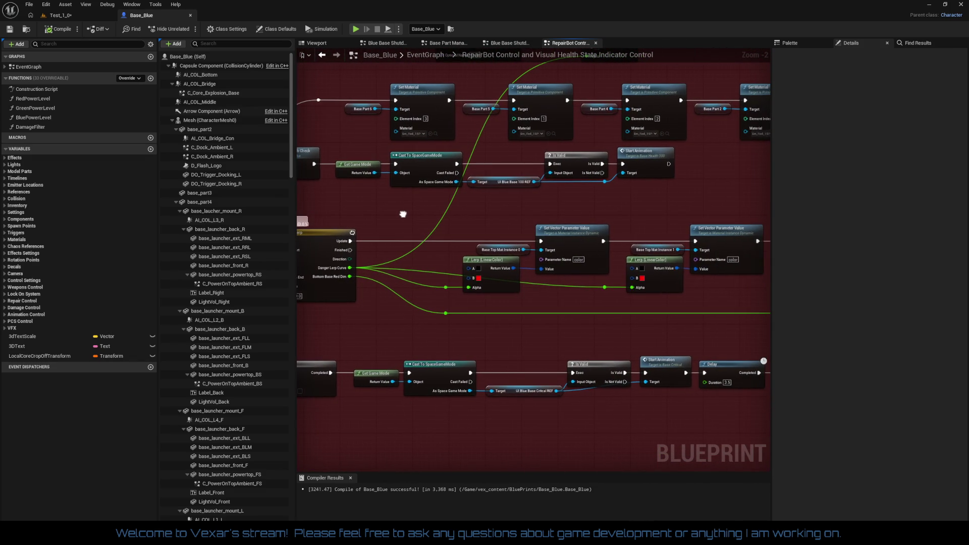
{"action": "scroll", "coordinate": [403, 214], "scroll_direction": "up", "scroll_amount": 2}
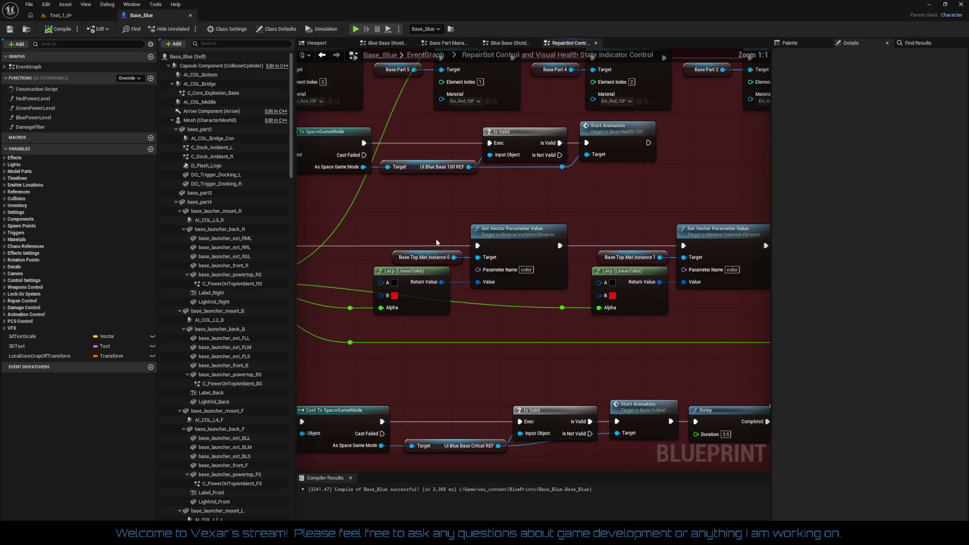
{"action": "mouse_move", "coordinate": [462, 319]}
{"action": "left_mouse_down"}
{"action": "mouse_move", "coordinate": [494, 313]}
{"action": "mouse_move", "coordinate": [426, 310]}
{"action": "mouse_move", "coordinate": [630, 295]}
{"action": "mouse_move", "coordinate": [516, 453]}
{"action": "mouse_move", "coordinate": [519, 376]}
{"action": "mouse_move", "coordinate": [556, 231]}
{"action": "mouse_move", "coordinate": [552, 261]}
{"action": "mouse_move", "coordinate": [430, 279]}
{"action": "mouse_move", "coordinate": [505, 266]}
{"action": "left_mouse_up"}
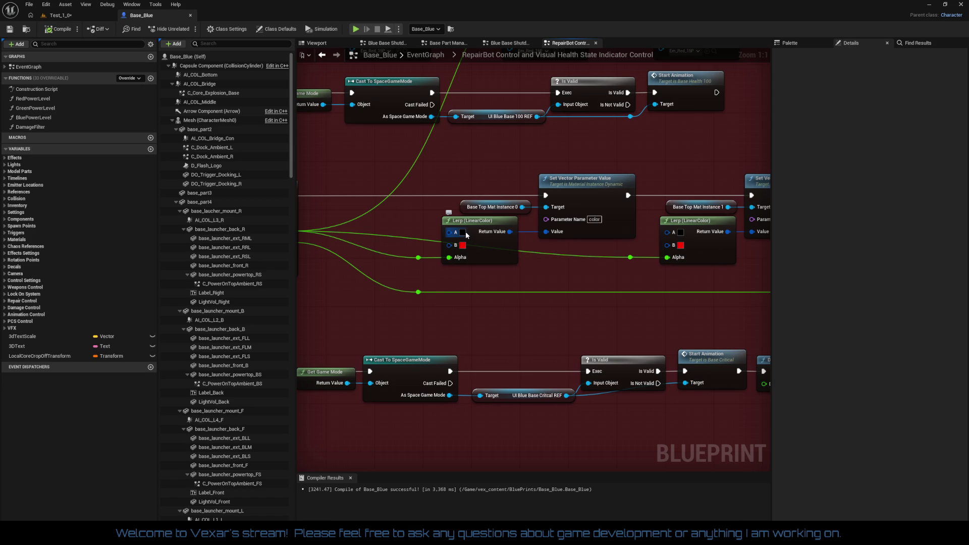
{"action": "left_click_drag", "start_coordinate": [386, 270], "coordinate": [638, 282]}
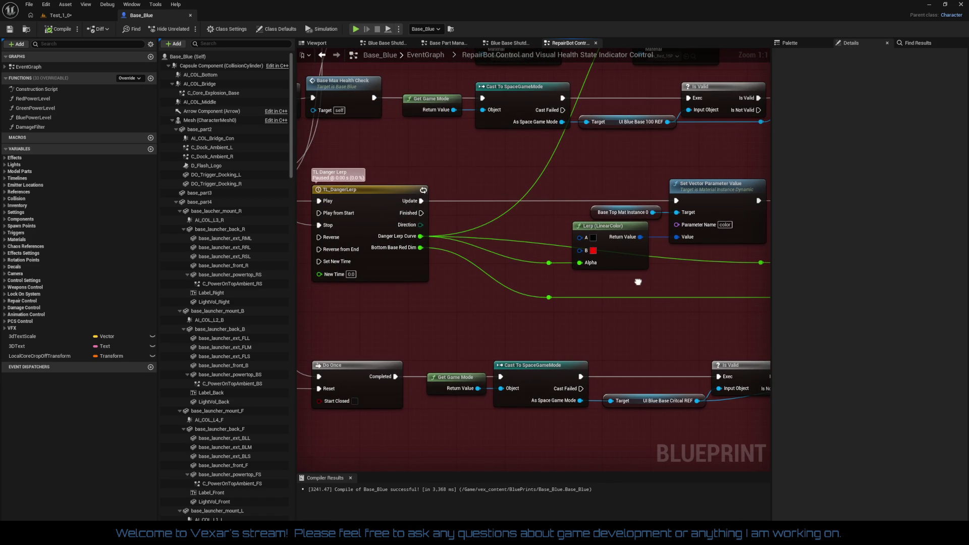
{"action": "mouse_move", "coordinate": [577, 277]}
{"action": "left_mouse_down"}
{"action": "mouse_move", "coordinate": [433, 253]}
{"action": "mouse_move", "coordinate": [293, 247]}
{"action": "mouse_move", "coordinate": [359, 252]}
{"action": "mouse_move", "coordinate": [308, 258]}
{"action": "mouse_move", "coordinate": [437, 263]}
{"action": "left_mouse_up"}
{"action": "mouse_move", "coordinate": [340, 267]}
{"action": "left_mouse_down"}
{"action": "mouse_move", "coordinate": [379, 272]}
{"action": "mouse_move", "coordinate": [221, 287]}
{"action": "left_mouse_up"}
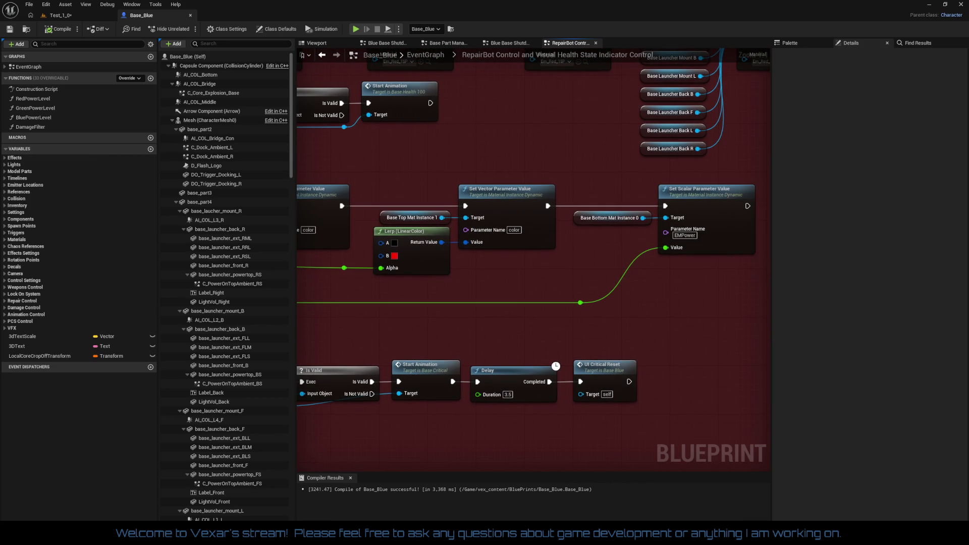
{"action": "mouse_move", "coordinate": [386, 294]}
{"action": "left_mouse_down"}
{"action": "mouse_move", "coordinate": [601, 281]}
{"action": "mouse_move", "coordinate": [636, 287]}
{"action": "mouse_move", "coordinate": [625, 295]}
{"action": "left_mouse_up"}
{"action": "scroll", "coordinate": [625, 295], "scroll_direction": "down", "scroll_amount": 5}
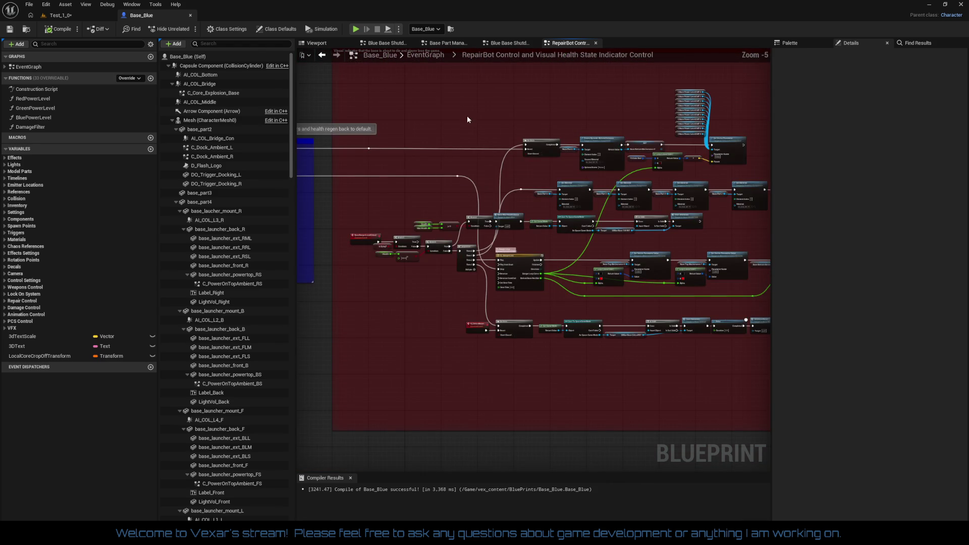
{"action": "left_click_drag", "start_coordinate": [467, 115], "coordinate": [469, 192]}
Step: Close RepairBot Control and open the Impulse Control collapsed graph from the EventGraph
{"action": "left_click", "coordinate": [595, 43]}
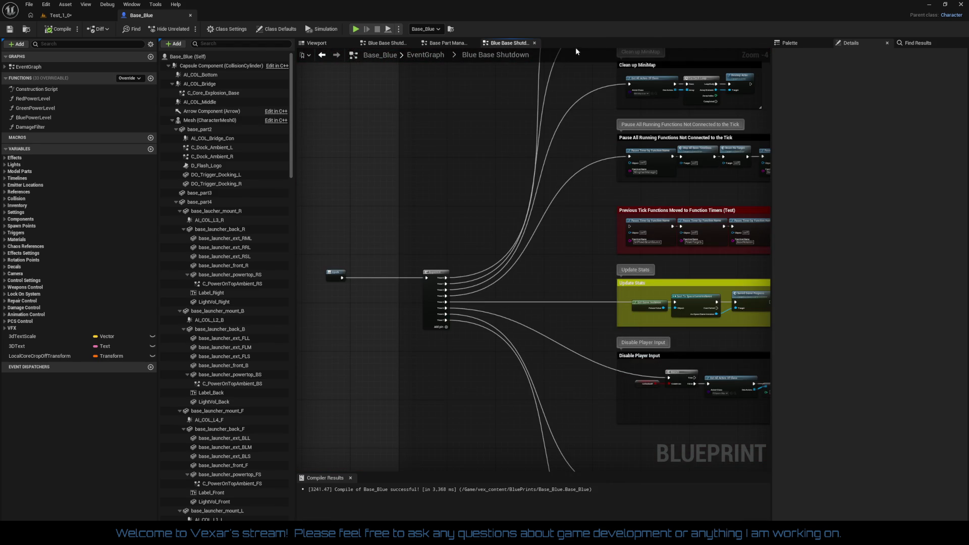
{"action": "mouse_move", "coordinate": [514, 131]}
{"action": "left_mouse_down"}
{"action": "mouse_move", "coordinate": [374, 189]}
{"action": "mouse_move", "coordinate": [396, 180]}
{"action": "mouse_move", "coordinate": [391, 171]}
{"action": "left_mouse_up"}
{"action": "scroll", "coordinate": [407, 198], "scroll_direction": "down", "scroll_amount": 2}
{"action": "scroll", "coordinate": [429, 174], "scroll_direction": "up", "scroll_amount": 4}
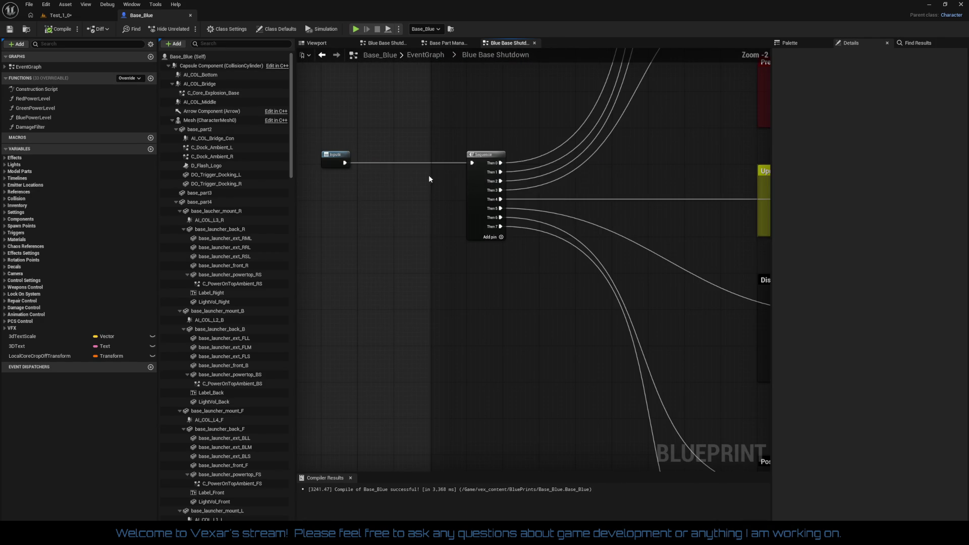
{"action": "double_click", "coordinate": [333, 157]}
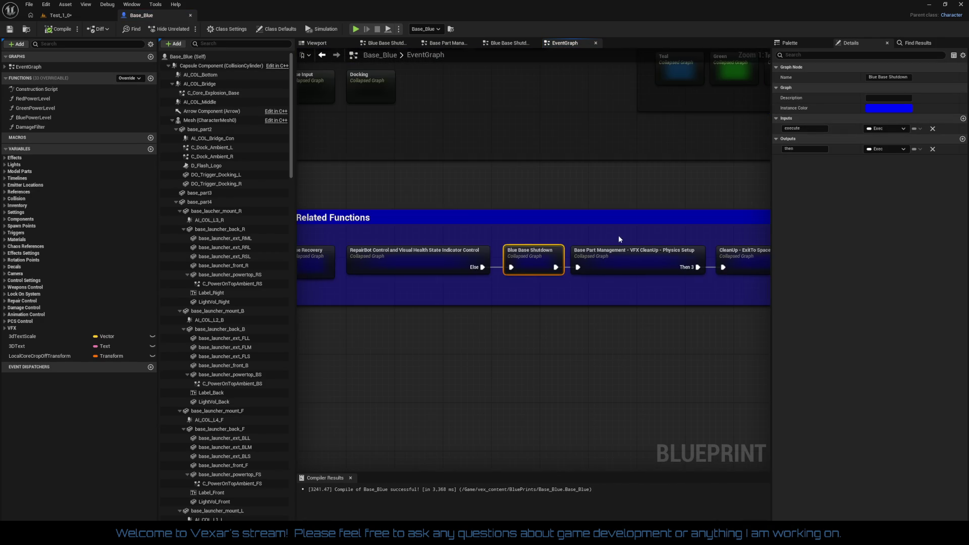
{"action": "double_click", "coordinate": [637, 239]}
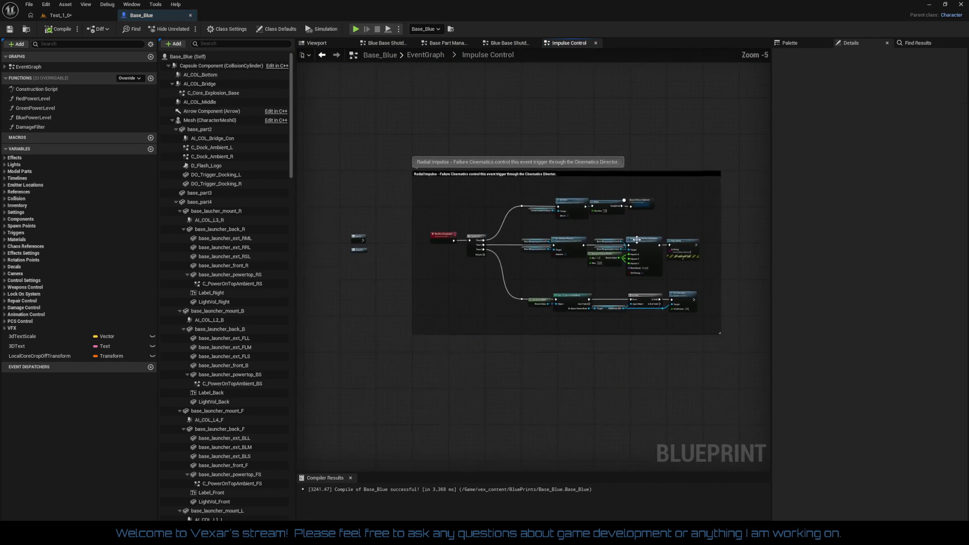
Step: Remove the unused execute input pin from Impulse Control's Inputs node
{"action": "mouse_move", "coordinate": [432, 264]}
{"action": "left_mouse_down"}
{"action": "mouse_move", "coordinate": [652, 266]}
{"action": "mouse_move", "coordinate": [370, 245]}
{"action": "mouse_move", "coordinate": [531, 248]}
{"action": "left_mouse_up"}
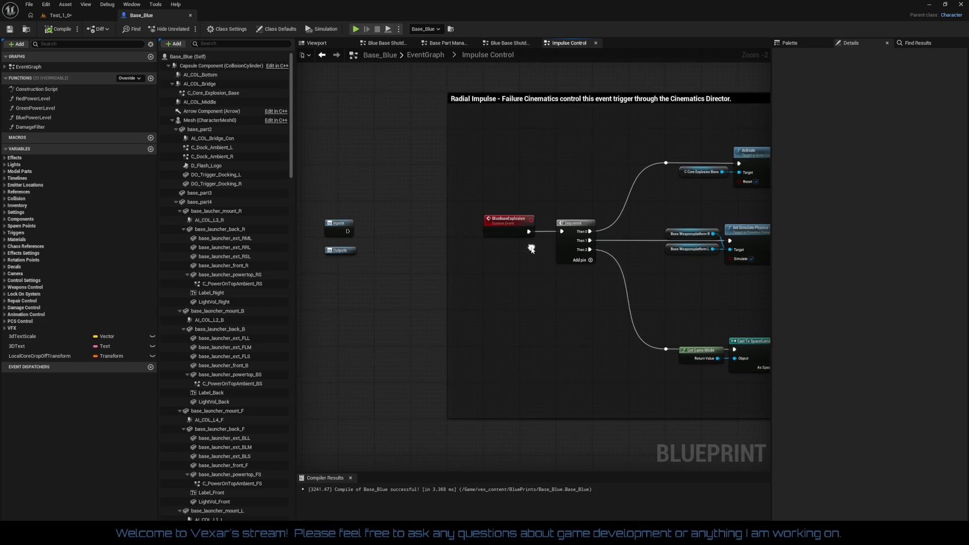
{"action": "left_click", "coordinate": [342, 227]}
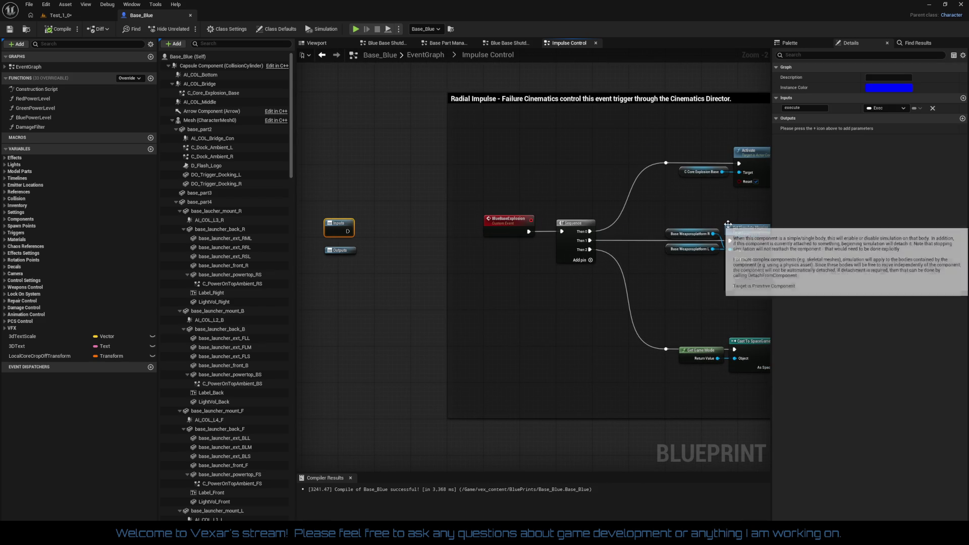
{"action": "left_click", "coordinate": [932, 108]}
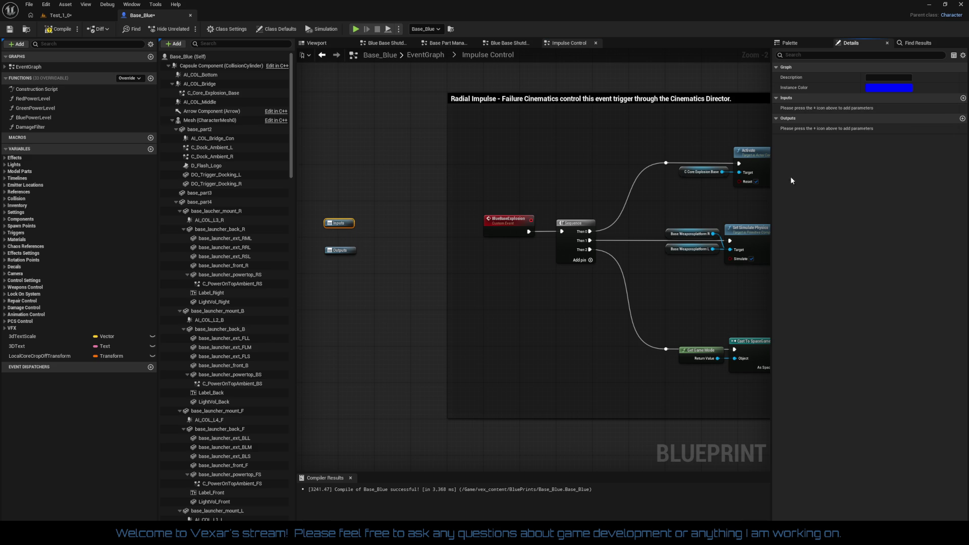
{"action": "left_click_drag", "start_coordinate": [574, 254], "coordinate": [434, 273]}
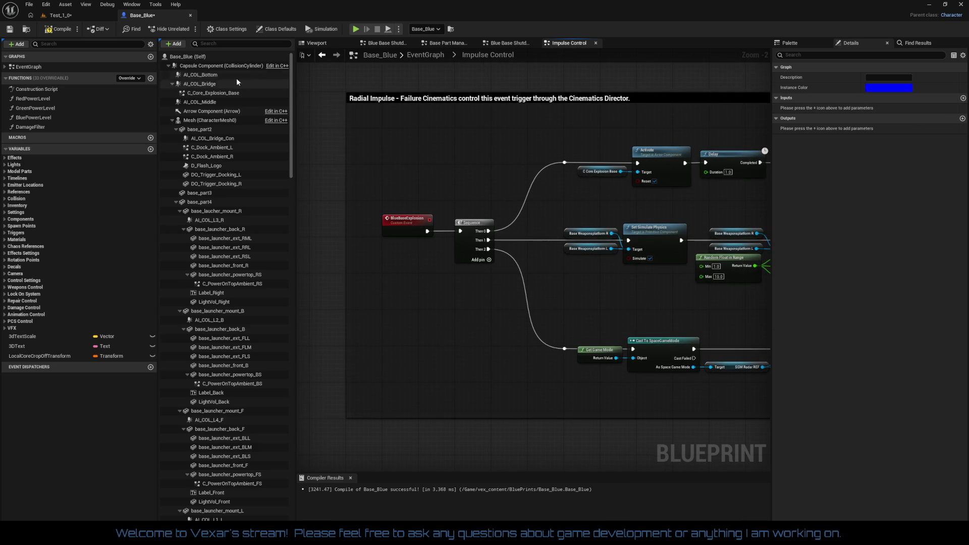
Step: Compile Base_Blue and go back to the main EventGraph
{"action": "left_click", "coordinate": [64, 34]}
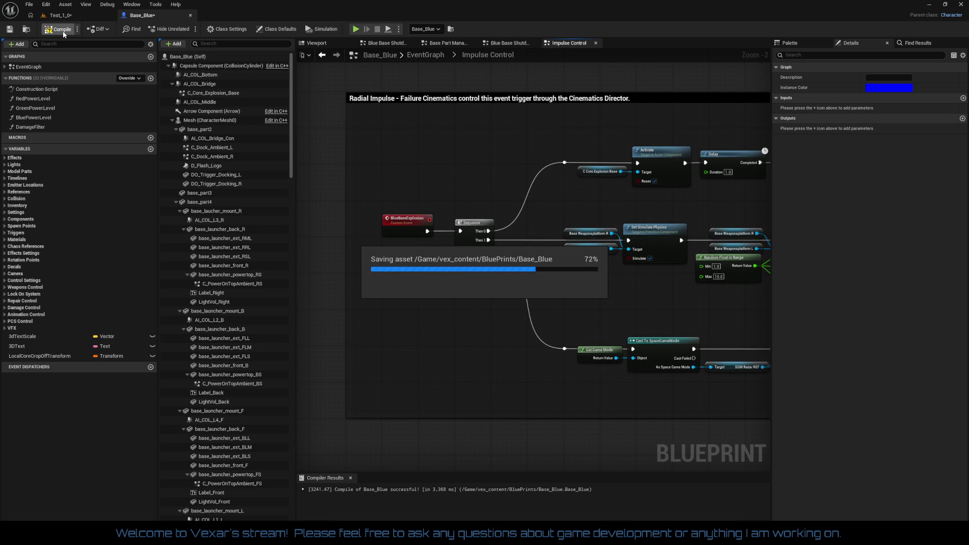
{"action": "left_click_drag", "start_coordinate": [373, 185], "coordinate": [377, 226]}
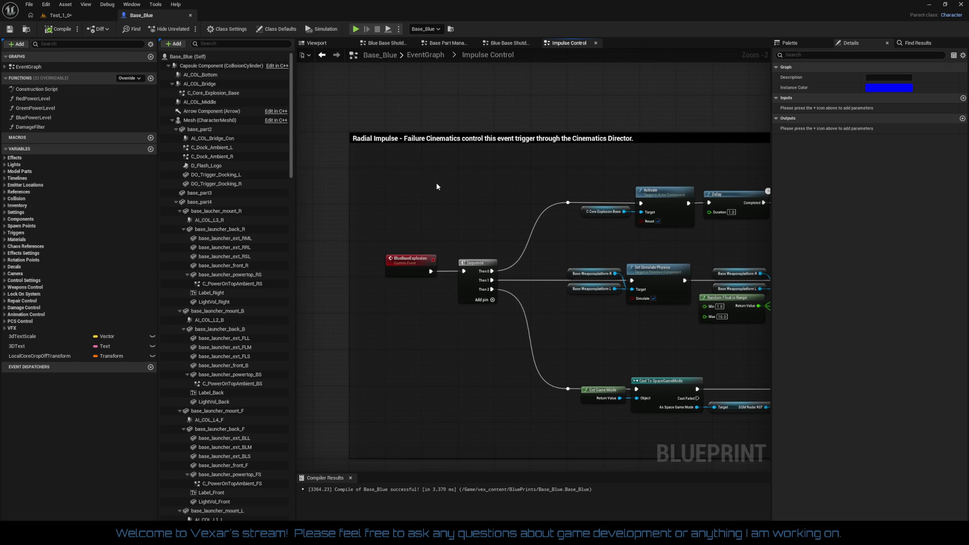
{"action": "left_click_drag", "start_coordinate": [437, 187], "coordinate": [572, 183]}
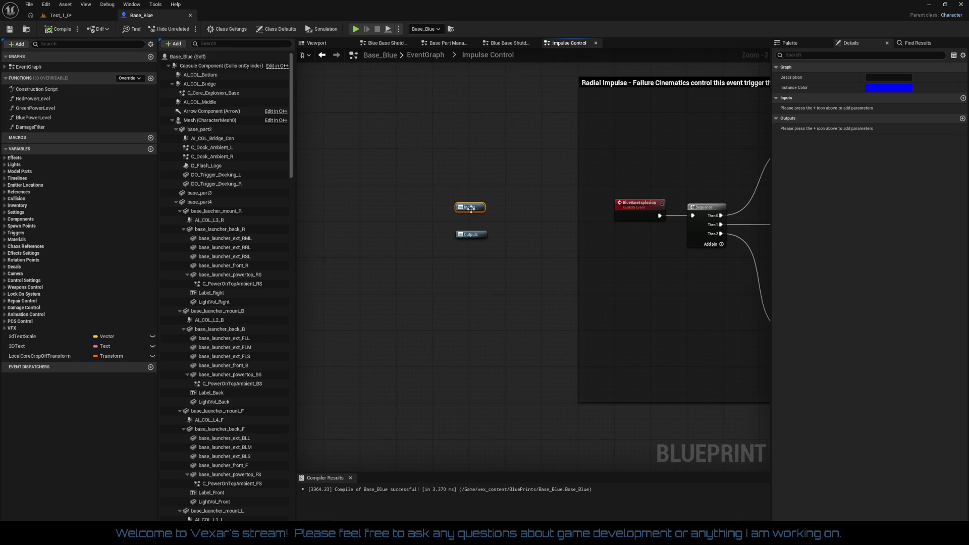
{"action": "key", "text": "alt+Left"}
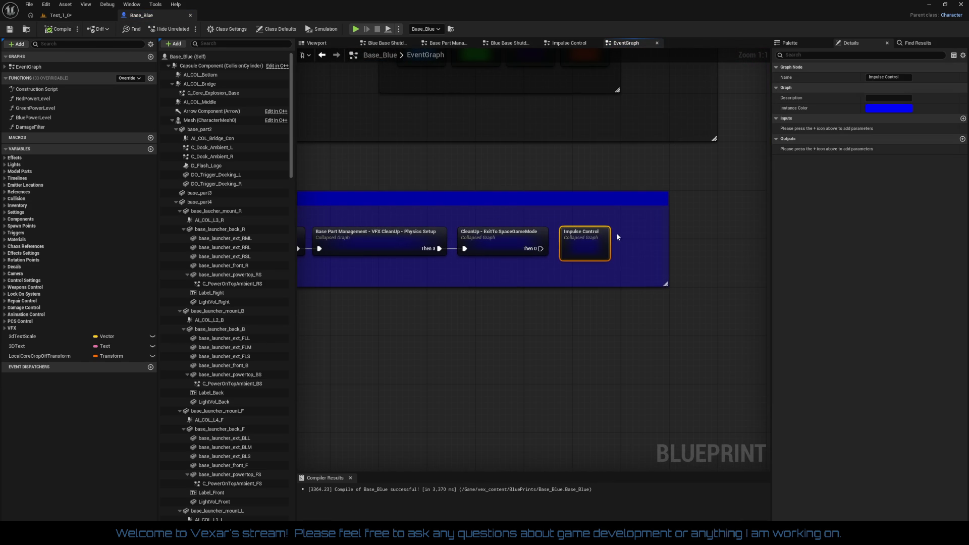
Step: In the CleanUp – ExitTo SpaceGameMode graph, delete the two reroute knots and the Then 0 wire
{"action": "double_click", "coordinate": [523, 243]}
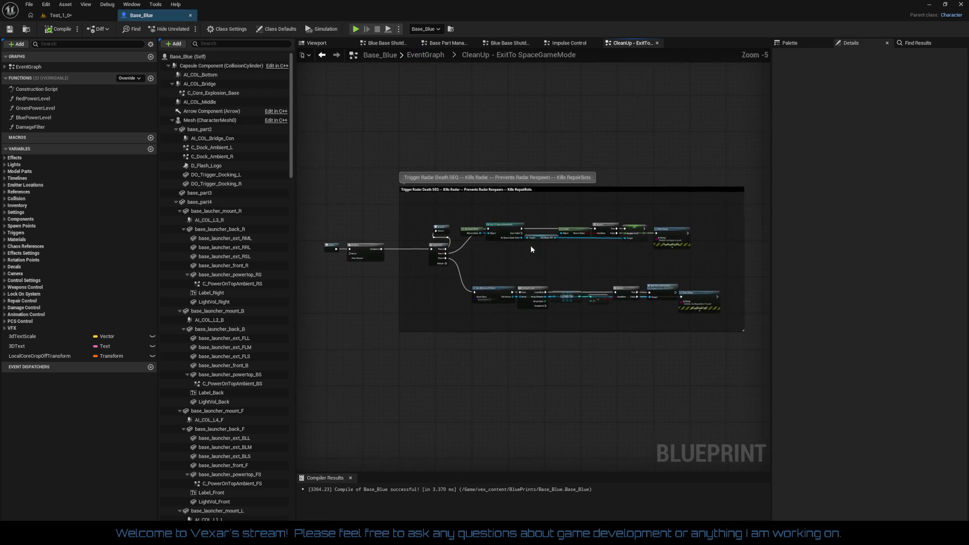
{"action": "scroll", "coordinate": [555, 252], "scroll_direction": "up", "scroll_amount": 3}
{"action": "left_click_drag", "start_coordinate": [575, 261], "coordinate": [742, 265]}
{"action": "left_click_drag", "start_coordinate": [476, 189], "coordinate": [535, 220]}
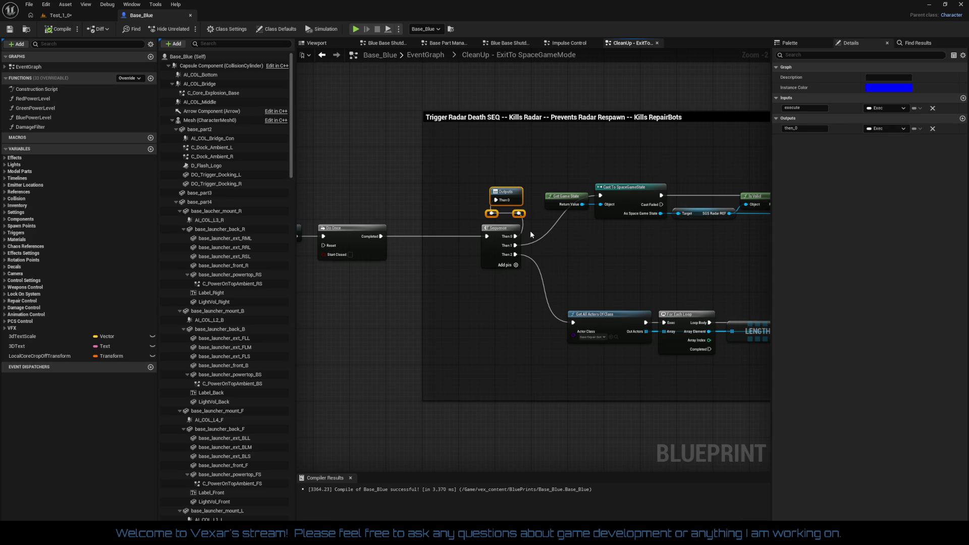
{"action": "left_click", "coordinate": [470, 207]}
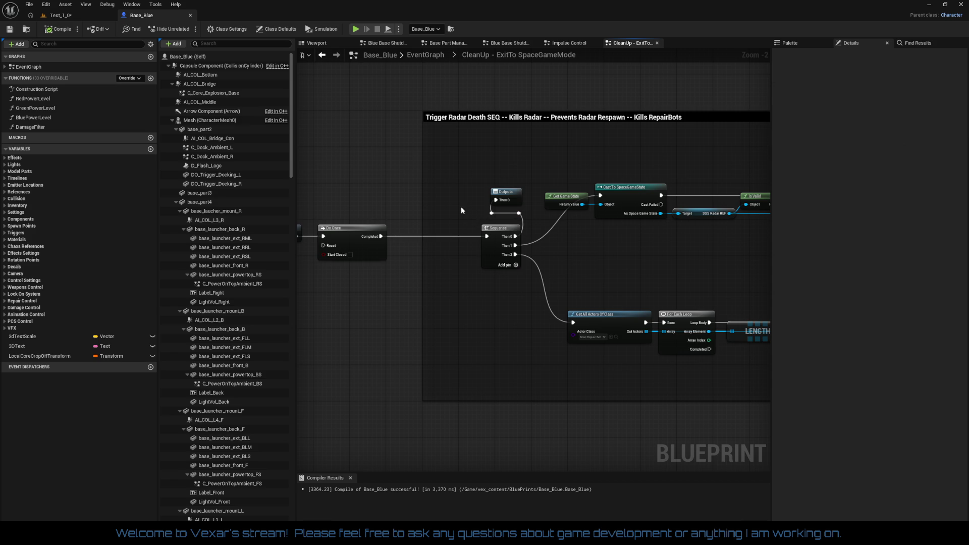
{"action": "mouse_move", "coordinate": [462, 215]}
{"action": "left_mouse_down"}
{"action": "mouse_move", "coordinate": [522, 269]}
{"action": "mouse_move", "coordinate": [533, 227]}
{"action": "mouse_move", "coordinate": [567, 247]}
{"action": "mouse_move", "coordinate": [549, 224]}
{"action": "left_mouse_up"}
{"action": "key", "text": "Delete"}
Step: Remove the then_0 output pin, move Outputs below Do Once, and drop Sequence's unconnected Then 0 pin
{"action": "left_click", "coordinate": [506, 193]}
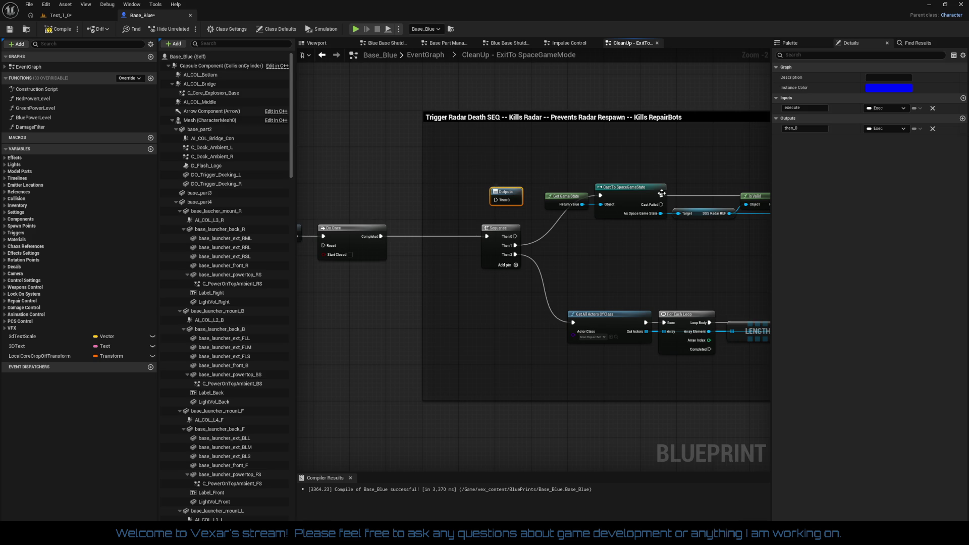
{"action": "left_click", "coordinate": [932, 129]}
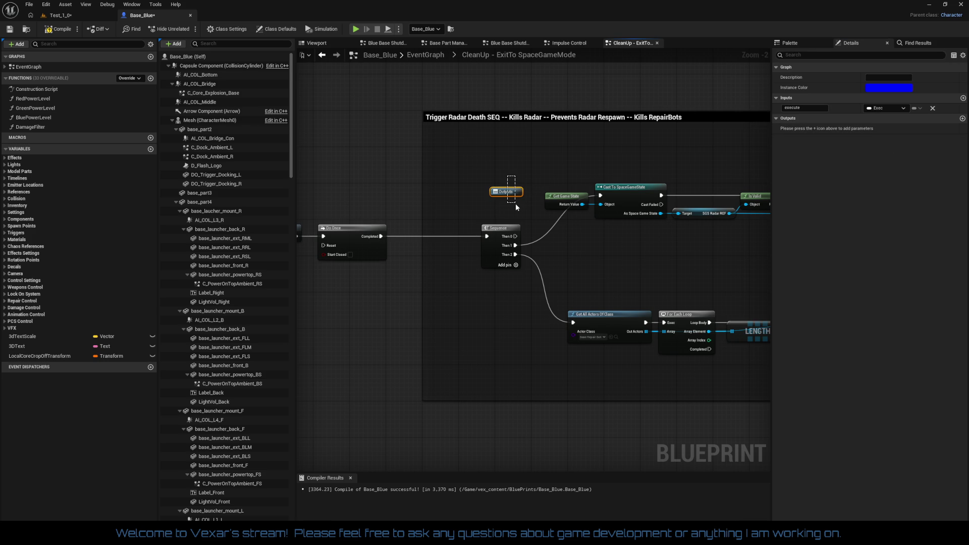
{"action": "mouse_move", "coordinate": [500, 194]}
{"action": "left_mouse_down"}
{"action": "mouse_move", "coordinate": [357, 277]}
{"action": "mouse_move", "coordinate": [336, 274]}
{"action": "mouse_move", "coordinate": [397, 253]}
{"action": "left_mouse_up"}
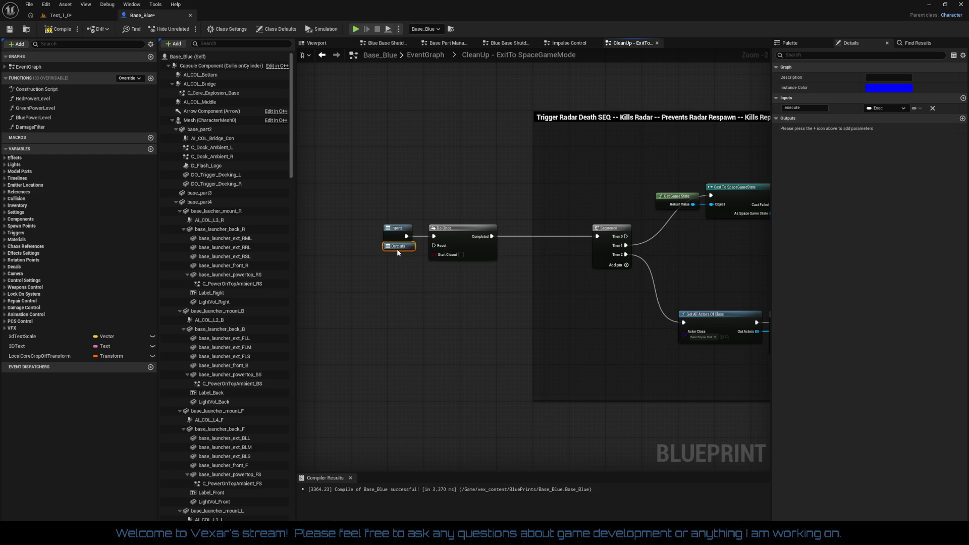
{"action": "right_click", "coordinate": [630, 234]}
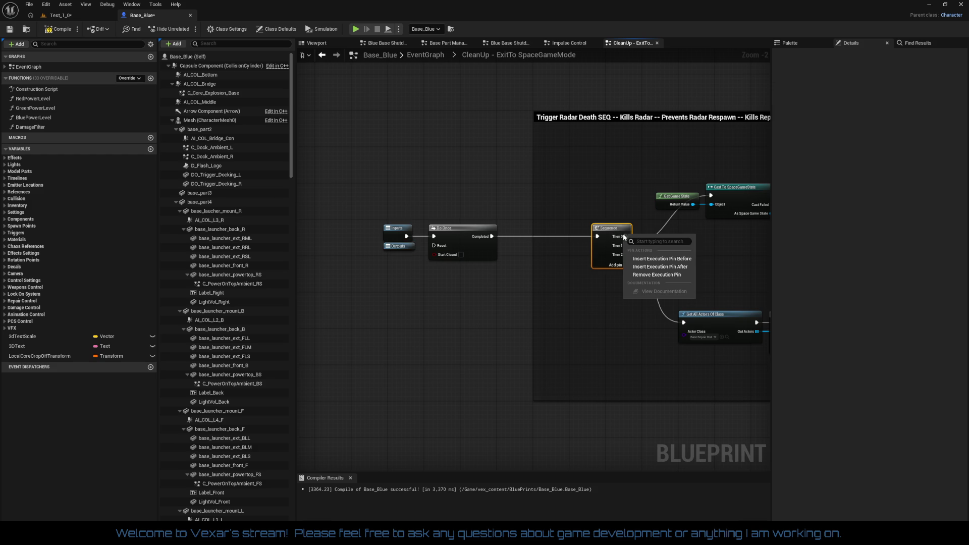
{"action": "left_click", "coordinate": [643, 278]}
Step: Save Base_Blue with Ctrl+S and return to the main EventGraph
{"action": "mouse_move", "coordinate": [386, 215]}
{"action": "left_mouse_down"}
{"action": "mouse_move", "coordinate": [627, 281]}
{"action": "mouse_move", "coordinate": [467, 253]}
{"action": "mouse_move", "coordinate": [668, 240]}
{"action": "mouse_move", "coordinate": [634, 244]}
{"action": "mouse_move", "coordinate": [671, 199]}
{"action": "left_mouse_up"}
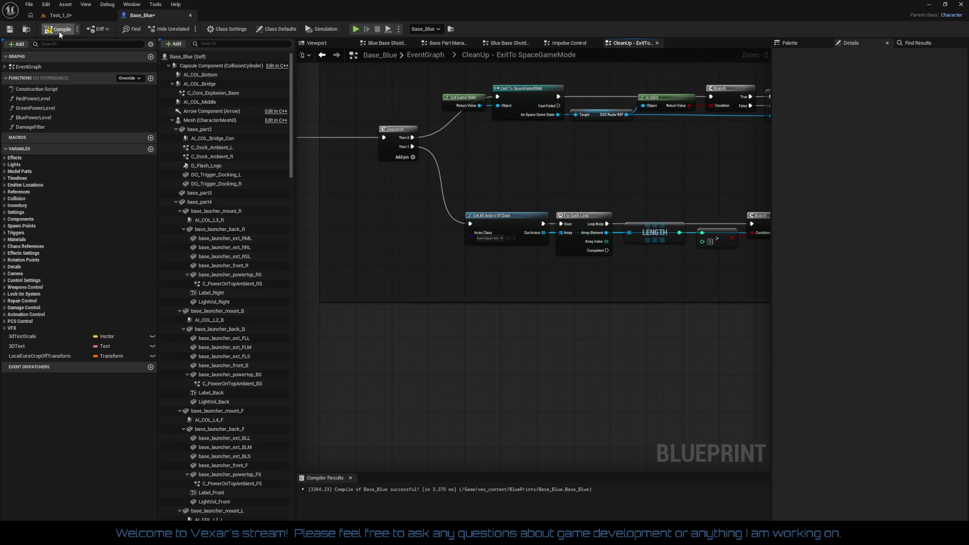
{"action": "key", "text": "ctrl+s"}
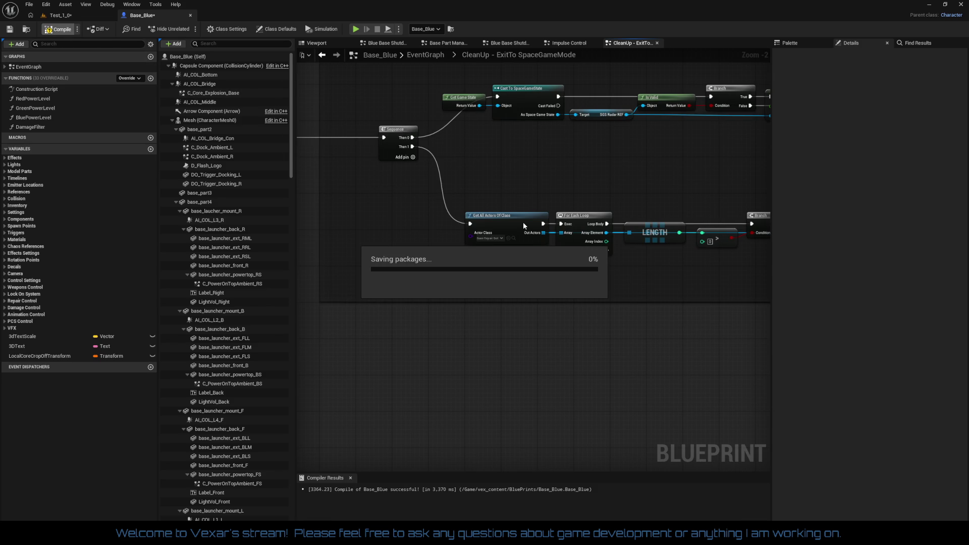
{"action": "mouse_move", "coordinate": [516, 187]}
{"action": "left_mouse_down"}
{"action": "mouse_move", "coordinate": [618, 290]}
{"action": "mouse_move", "coordinate": [754, 291]}
{"action": "left_mouse_up"}
{"action": "left_click", "coordinate": [426, 237]}
{"action": "double_click", "coordinate": [425, 237]}
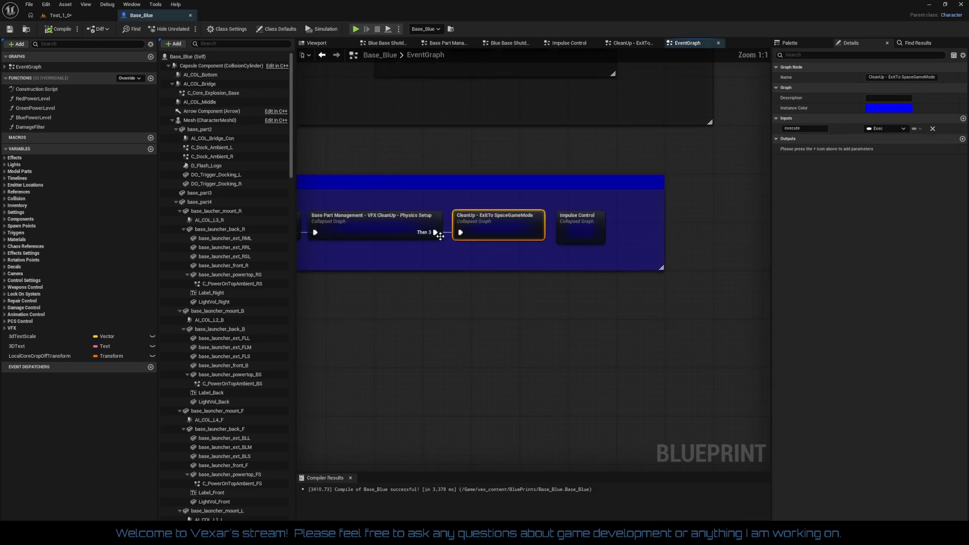
Step: Open RepairBot Control from All Health Related Functions and pan to the SpawnRepairBots events
{"action": "mouse_move", "coordinate": [559, 250]}
{"action": "left_mouse_down"}
{"action": "mouse_move", "coordinate": [513, 264]}
{"action": "mouse_move", "coordinate": [628, 249]}
{"action": "left_mouse_up"}
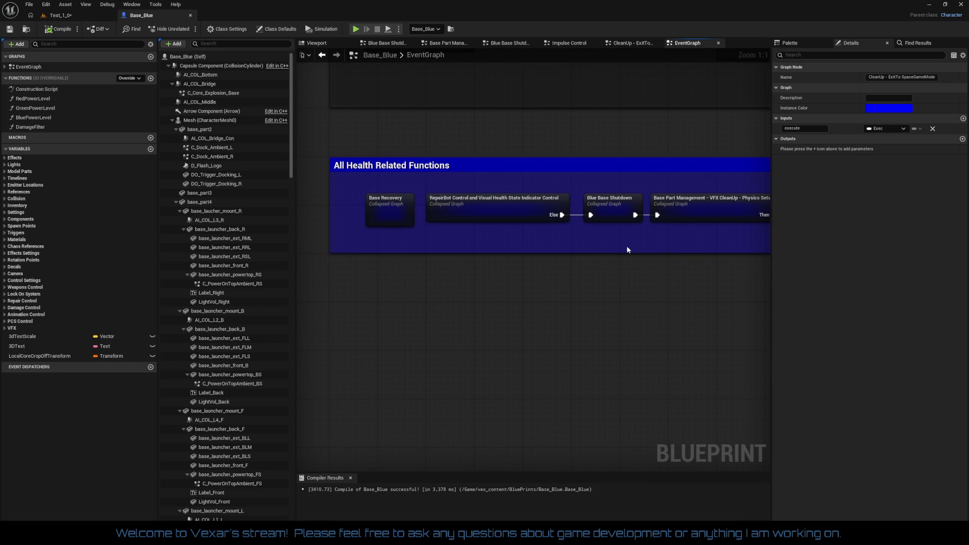
{"action": "double_click", "coordinate": [518, 206]}
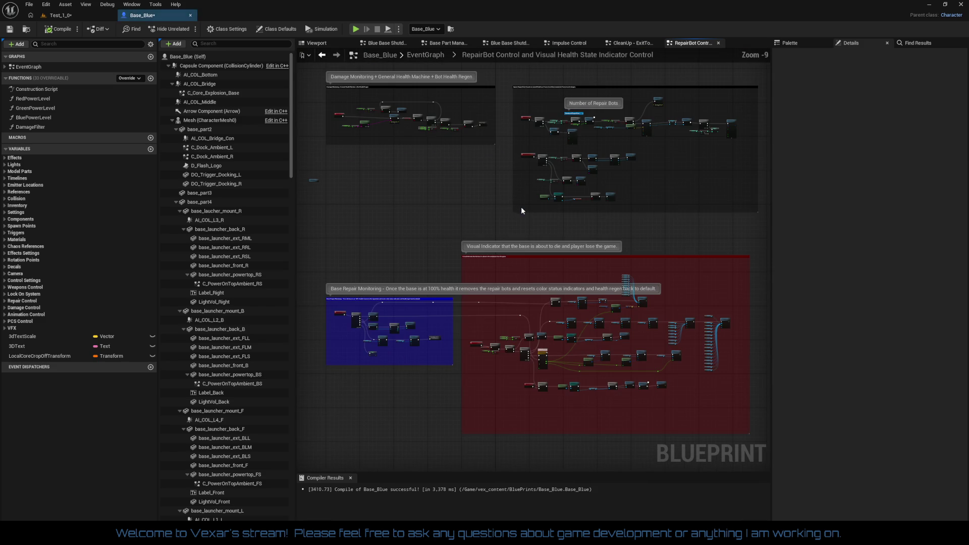
{"action": "scroll", "coordinate": [480, 269], "scroll_direction": "up", "scroll_amount": 5}
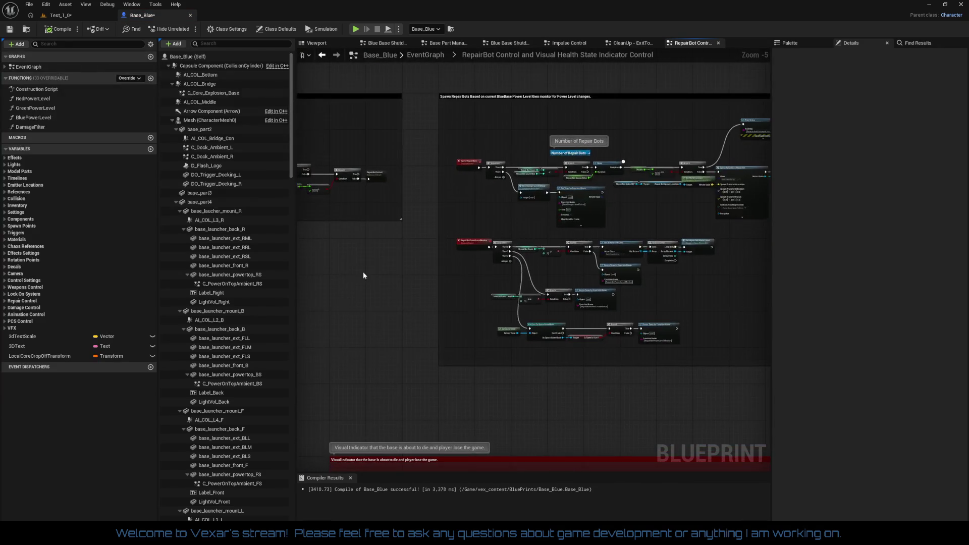
{"action": "scroll", "coordinate": [351, 274], "scroll_direction": "down", "scroll_amount": 3}
{"action": "scroll", "coordinate": [452, 271], "scroll_direction": "up", "scroll_amount": 4}
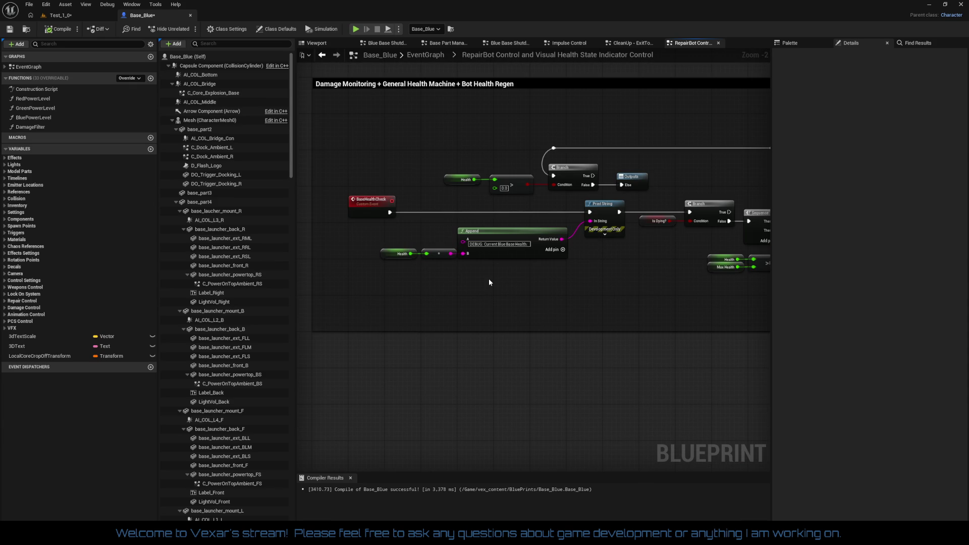
{"action": "left_click_drag", "start_coordinate": [489, 279], "coordinate": [402, 281]}
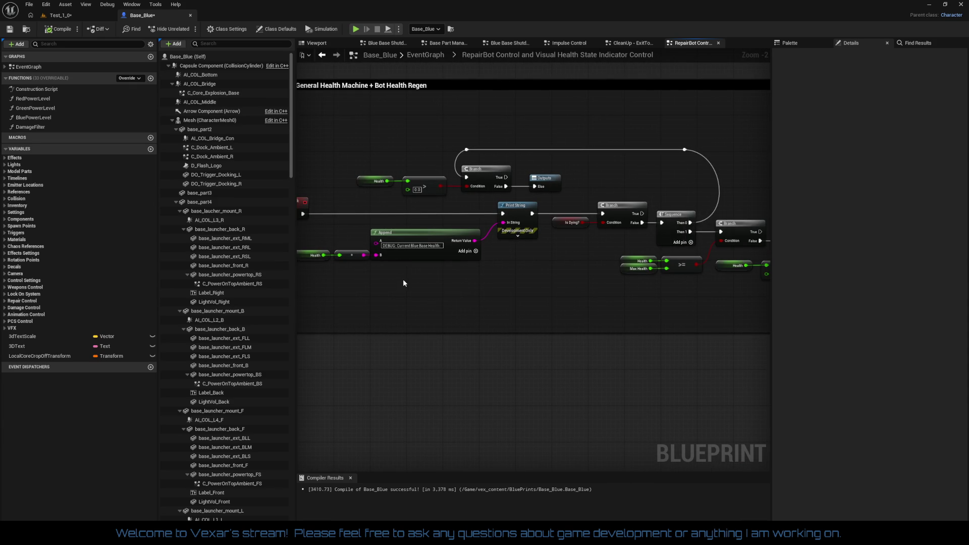
{"action": "mouse_move", "coordinate": [403, 279]}
{"action": "left_mouse_down"}
{"action": "mouse_move", "coordinate": [373, 274]}
{"action": "mouse_move", "coordinate": [495, 279]}
{"action": "mouse_move", "coordinate": [398, 281]}
{"action": "left_mouse_up"}
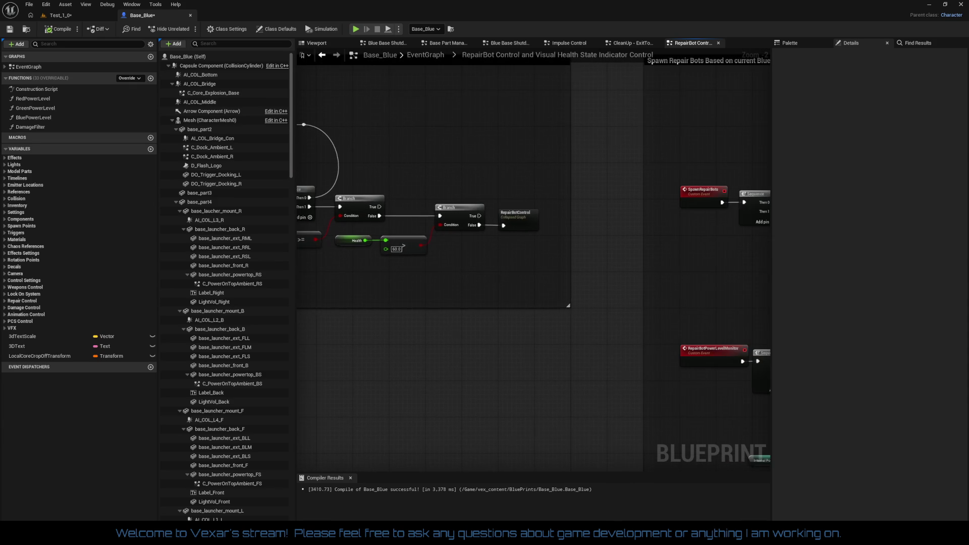
{"action": "left_click_drag", "start_coordinate": [514, 283], "coordinate": [458, 256]}
Step: Survey the Spawn Repair Bots, Set Timer and RepairBotPowerLevelMonitor nodes up to the red comment box
{"action": "scroll", "coordinate": [549, 265], "scroll_direction": "down", "scroll_amount": 2}
{"action": "mouse_move", "coordinate": [549, 265]}
{"action": "left_mouse_down"}
{"action": "mouse_move", "coordinate": [424, 252]}
{"action": "mouse_move", "coordinate": [580, 275]}
{"action": "mouse_move", "coordinate": [640, 273]}
{"action": "mouse_move", "coordinate": [539, 246]}
{"action": "left_mouse_up"}
{"action": "scroll", "coordinate": [468, 210], "scroll_direction": "up", "scroll_amount": 1}
{"action": "left_click_drag", "start_coordinate": [468, 210], "coordinate": [461, 90]}
{"action": "scroll", "coordinate": [492, 234], "scroll_direction": "up", "scroll_amount": 3}
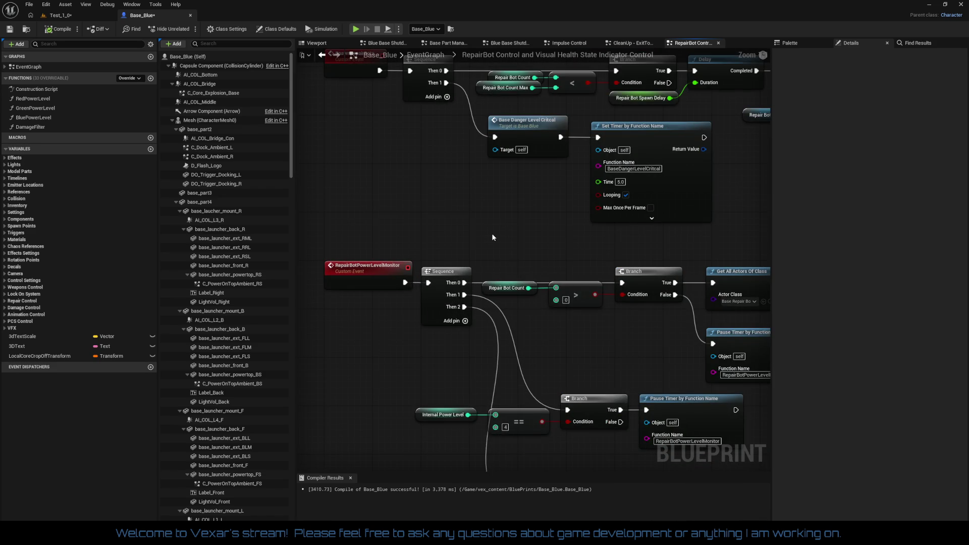
{"action": "scroll", "coordinate": [493, 234], "scroll_direction": "down", "scroll_amount": 4}
{"action": "mouse_move", "coordinate": [563, 252]}
{"action": "left_mouse_down"}
{"action": "mouse_move", "coordinate": [395, 117]}
{"action": "mouse_move", "coordinate": [444, 65]}
{"action": "left_mouse_up"}
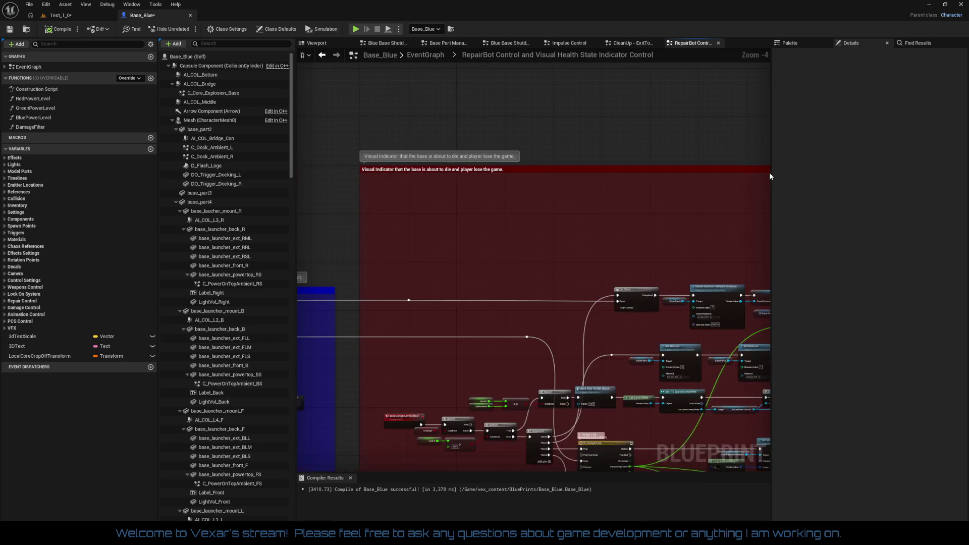
{"action": "mouse_move", "coordinate": [598, 195]}
{"action": "left_mouse_down"}
{"action": "mouse_move", "coordinate": [323, 132]}
{"action": "mouse_move", "coordinate": [439, 93]}
{"action": "mouse_move", "coordinate": [767, 101]}
{"action": "left_mouse_up"}
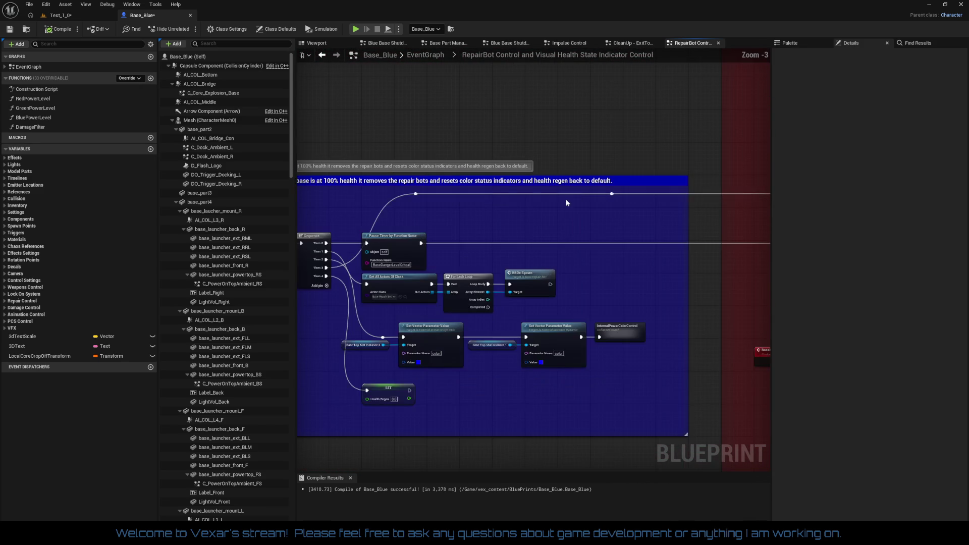